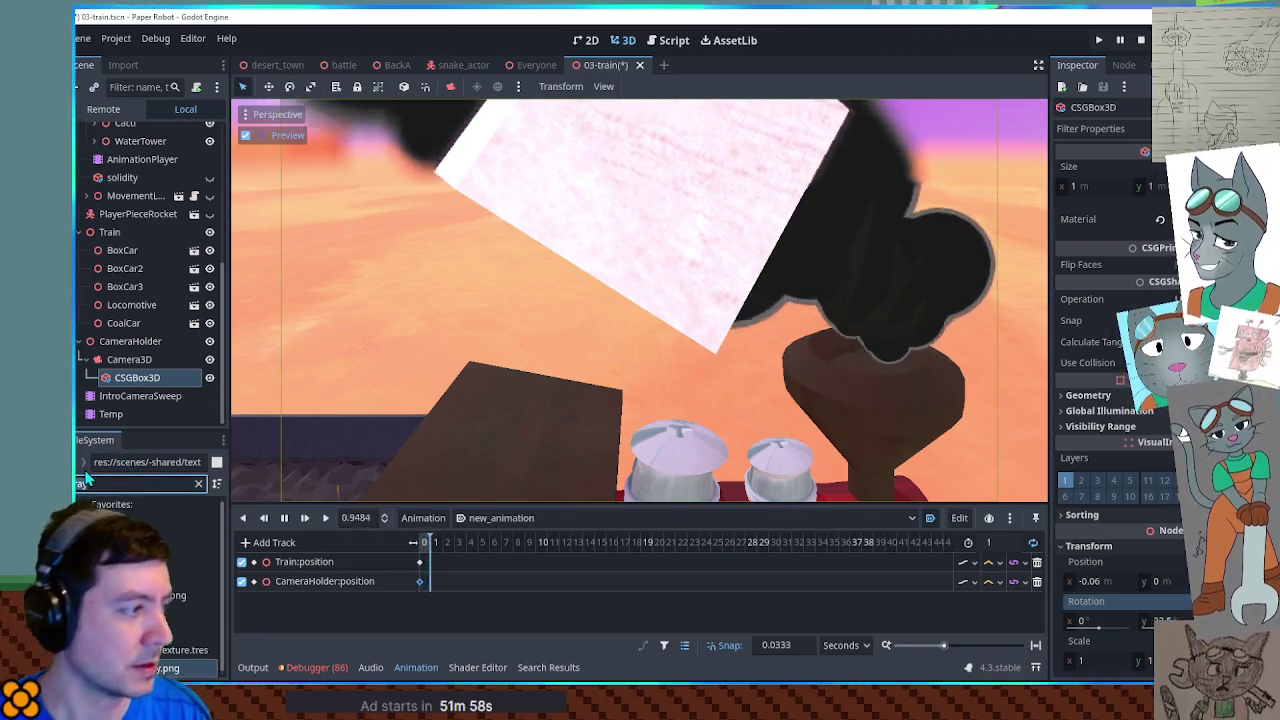
Step: Add a Sprite3D under CSGBox3D and give it the smoke PNG as its texture
{"action": "left_click", "coordinate": [141, 378]}
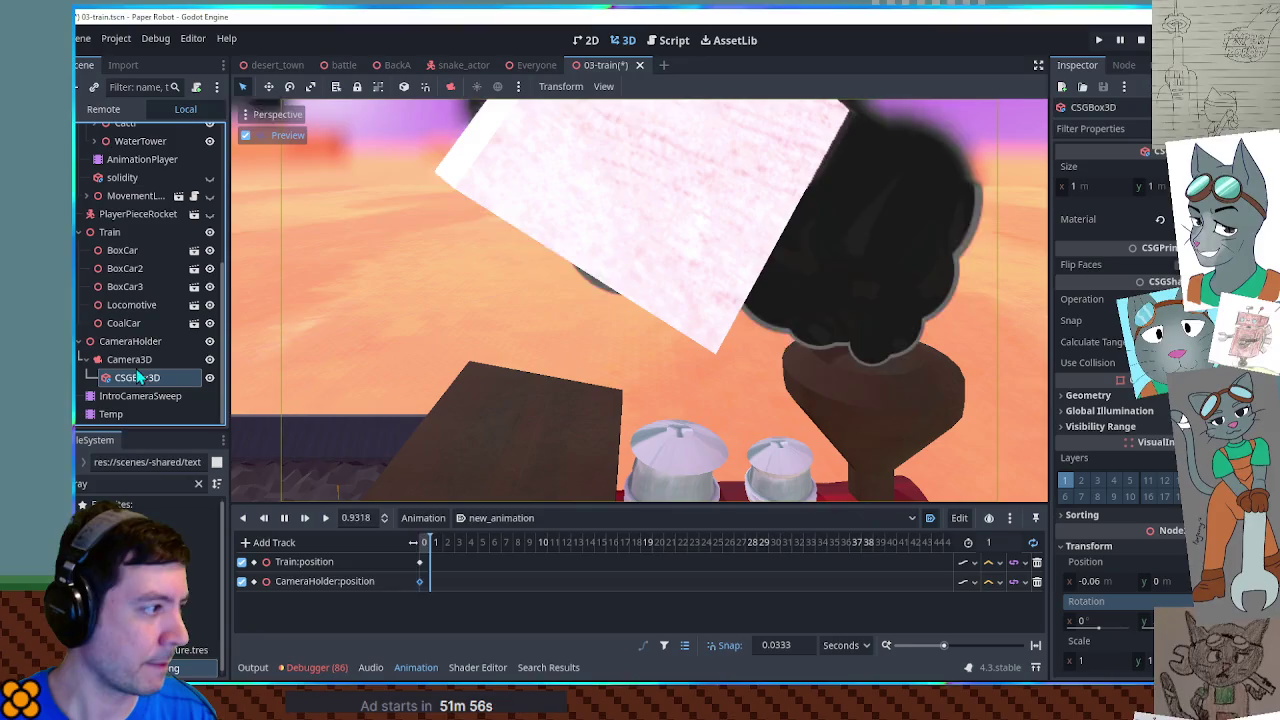
{"action": "key", "text": "ctrl+a"}
{"action": "type", "text": "sprite3d"}
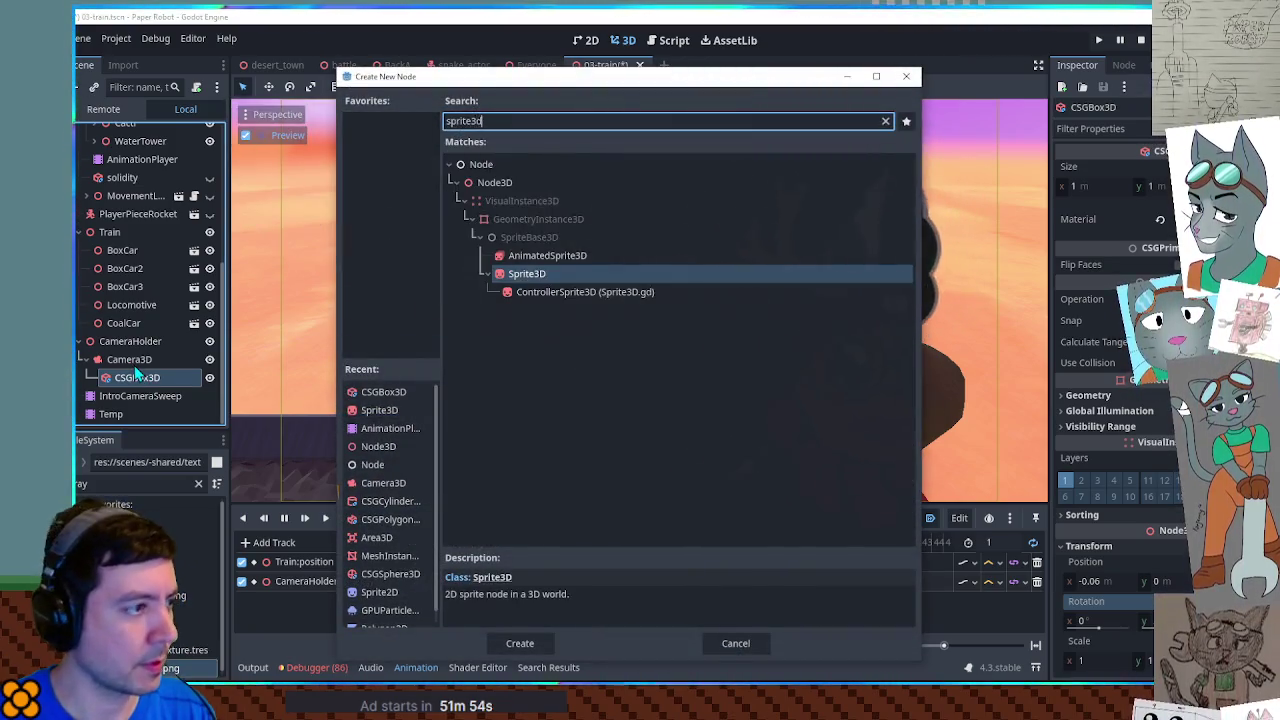
{"action": "key", "text": "Return"}
{"action": "mouse_move", "coordinate": [175, 595]}
{"action": "left_mouse_down"}
{"action": "mouse_move", "coordinate": [857, 380]}
{"action": "mouse_move", "coordinate": [1110, 179]}
{"action": "left_mouse_up"}
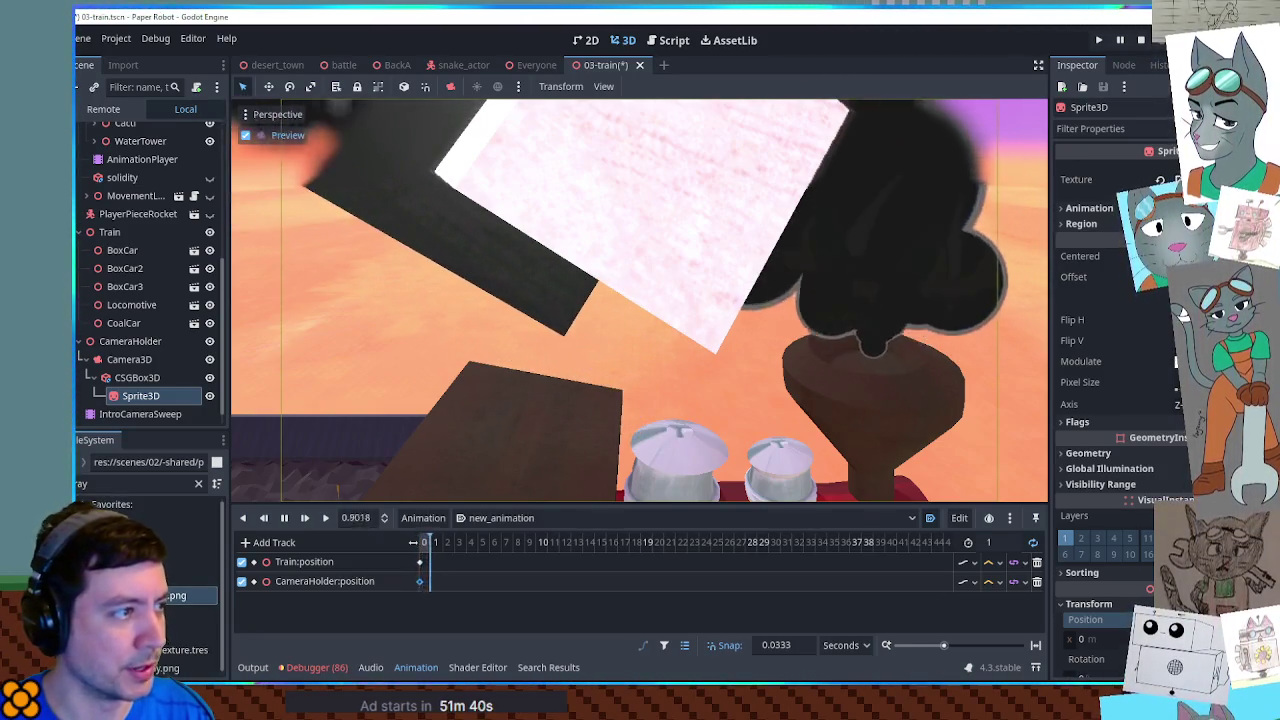
Step: Shift the Sprite3D along X to 0.855, then to about 3.875
{"action": "mouse_move", "coordinate": [1078, 645]}
{"action": "left_mouse_down"}
{"action": "mouse_move", "coordinate": [1119, 641]}
{"action": "mouse_move", "coordinate": [1100, 648]}
{"action": "left_mouse_up"}
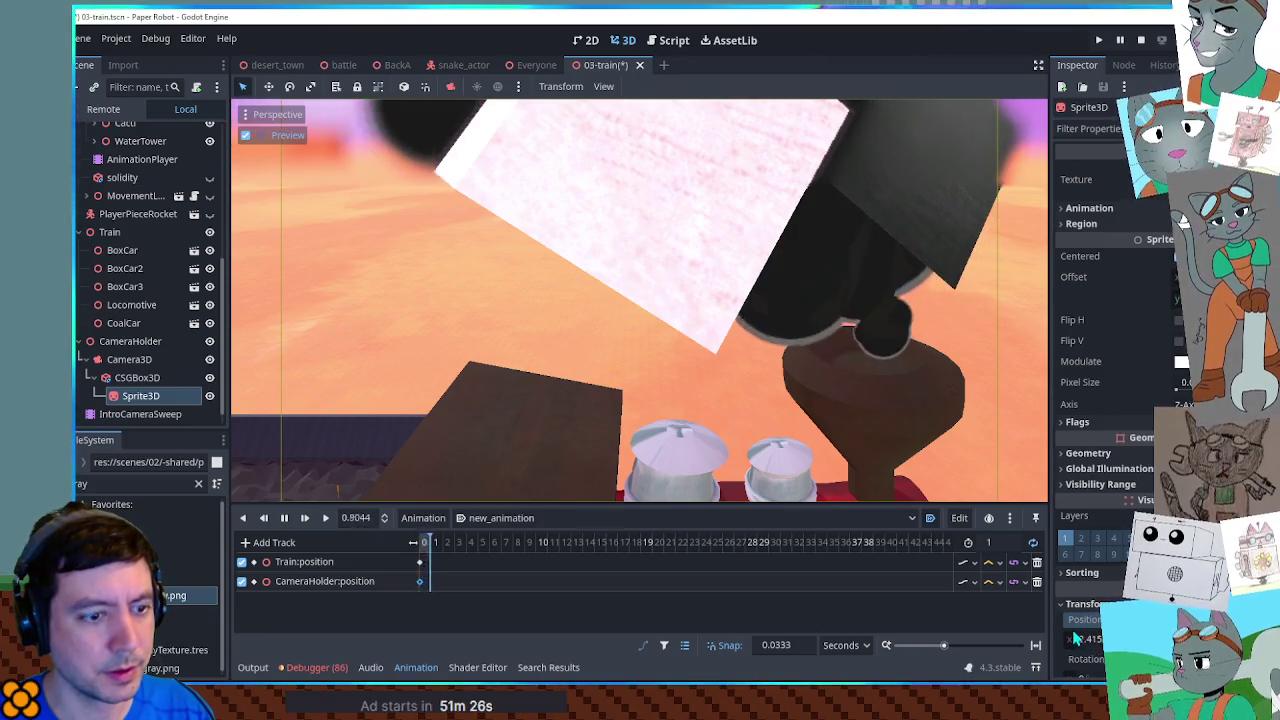
{"action": "mouse_move", "coordinate": [1094, 643]}
{"action": "left_mouse_down"}
{"action": "mouse_move", "coordinate": [1126, 643]}
{"action": "mouse_move", "coordinate": [1082, 639]}
{"action": "left_mouse_up"}
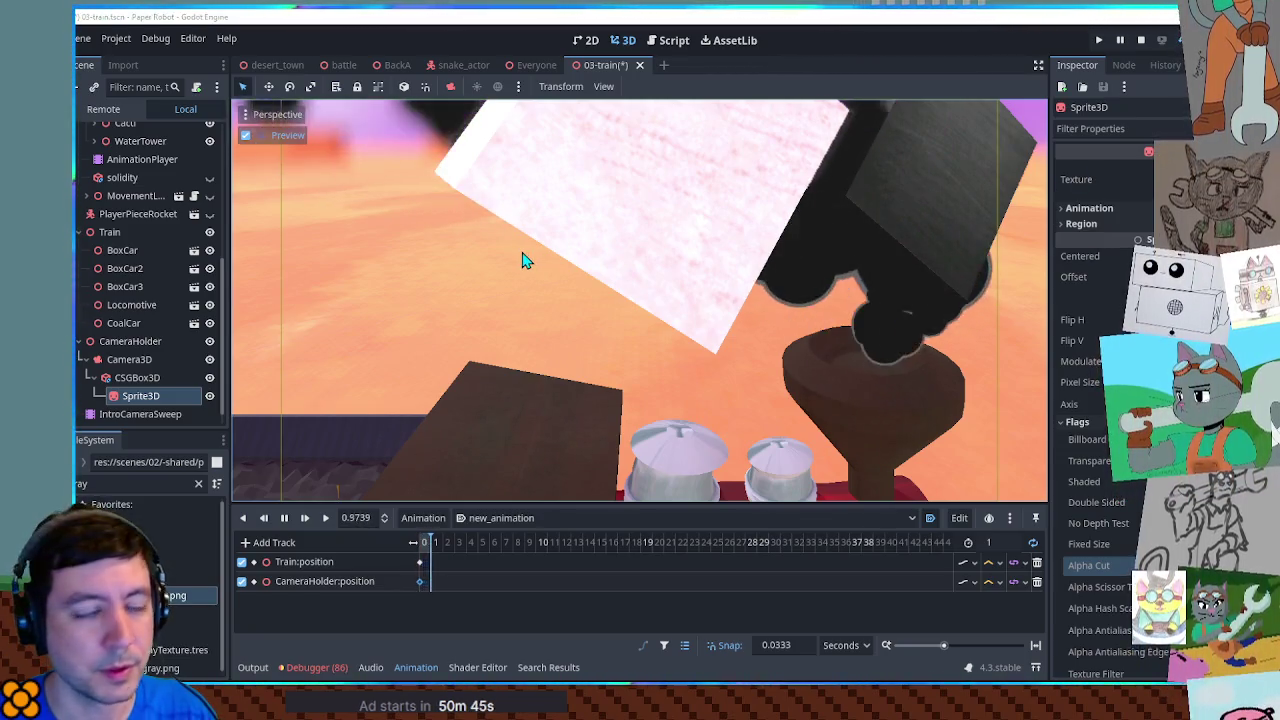
{"action": "left_click", "coordinate": [134, 377]}
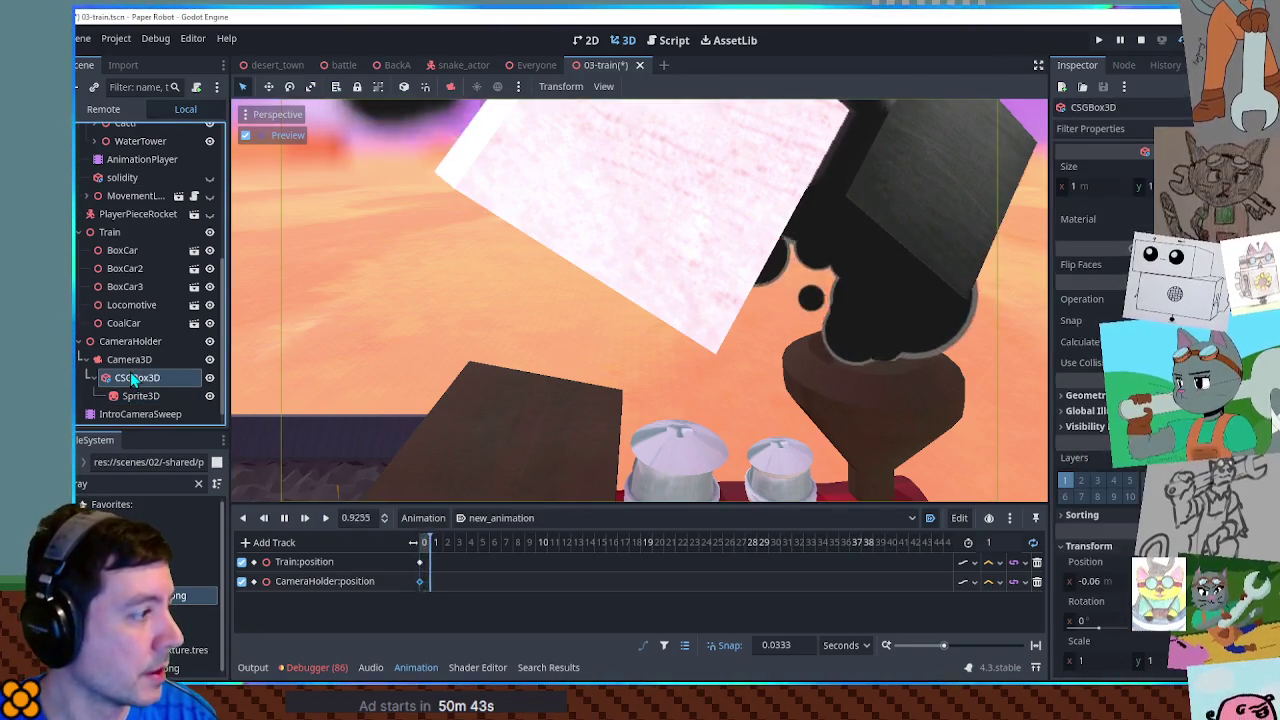
Step: Delete CSGBox3D with its Sprite3D, briefly opening and closing the CoalCar scene
{"action": "key", "text": "Delete"}
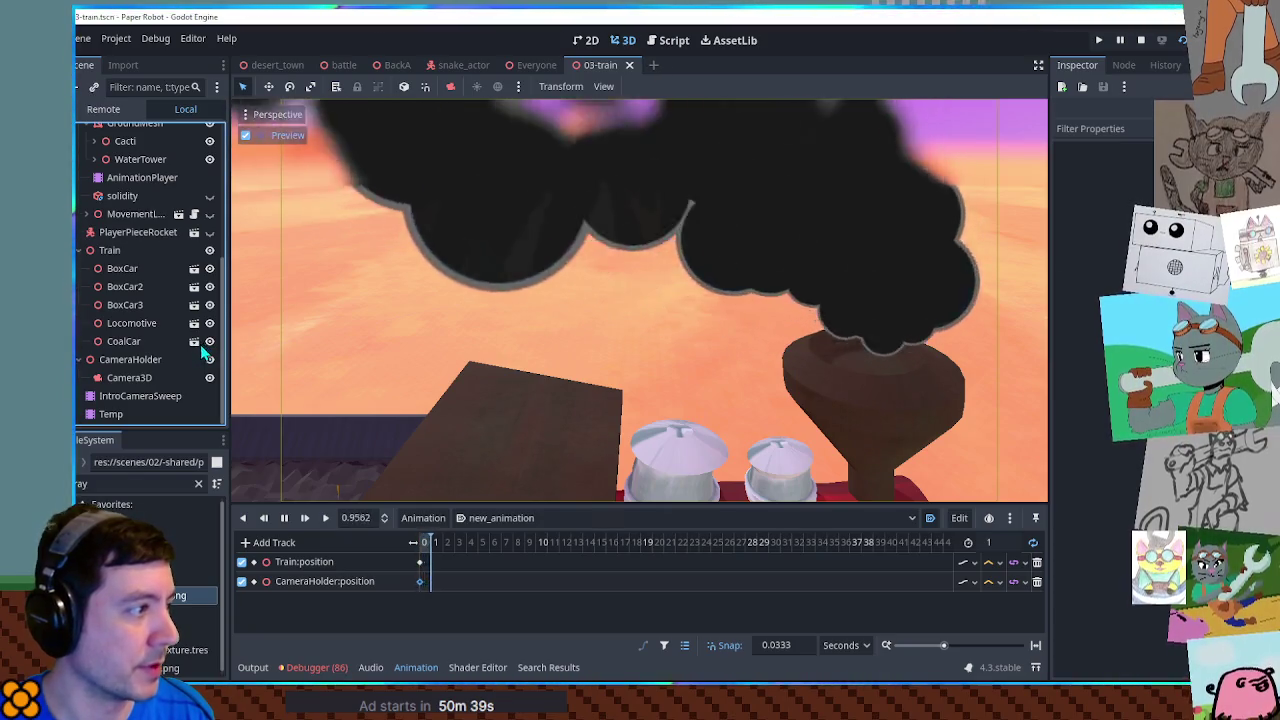
{"action": "left_click", "coordinate": [194, 342]}
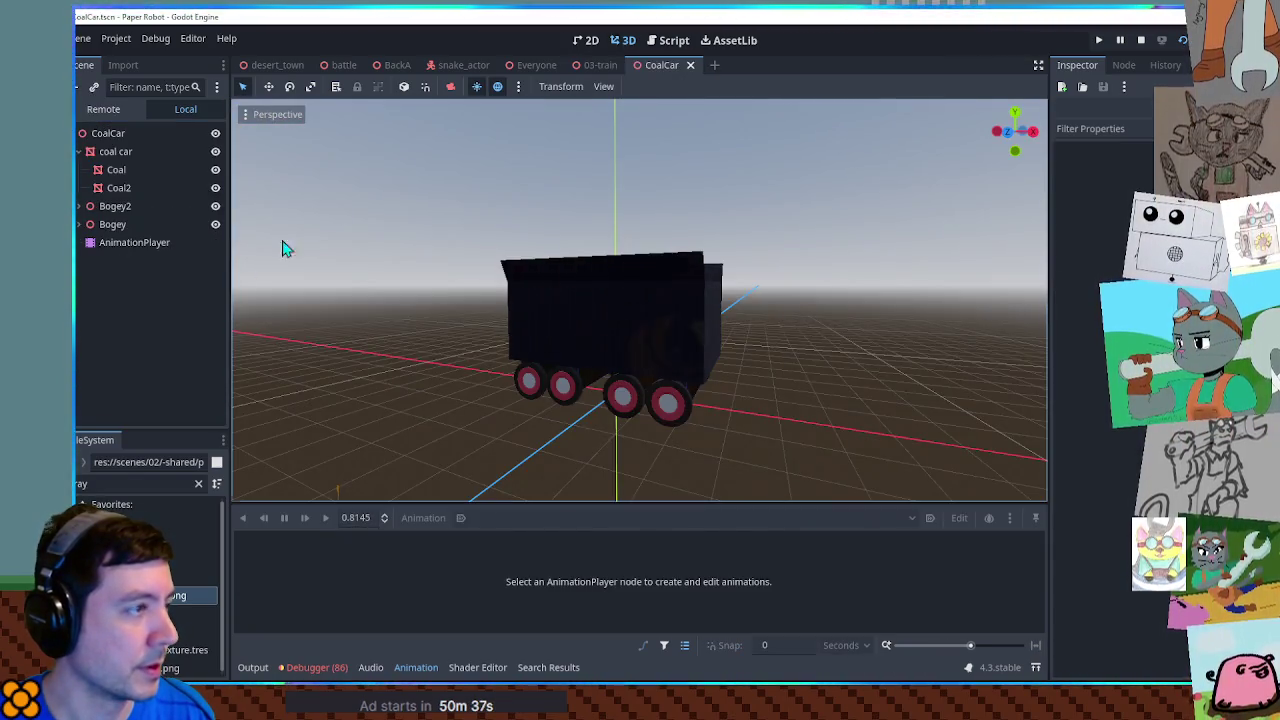
{"action": "left_click", "coordinate": [690, 65]}
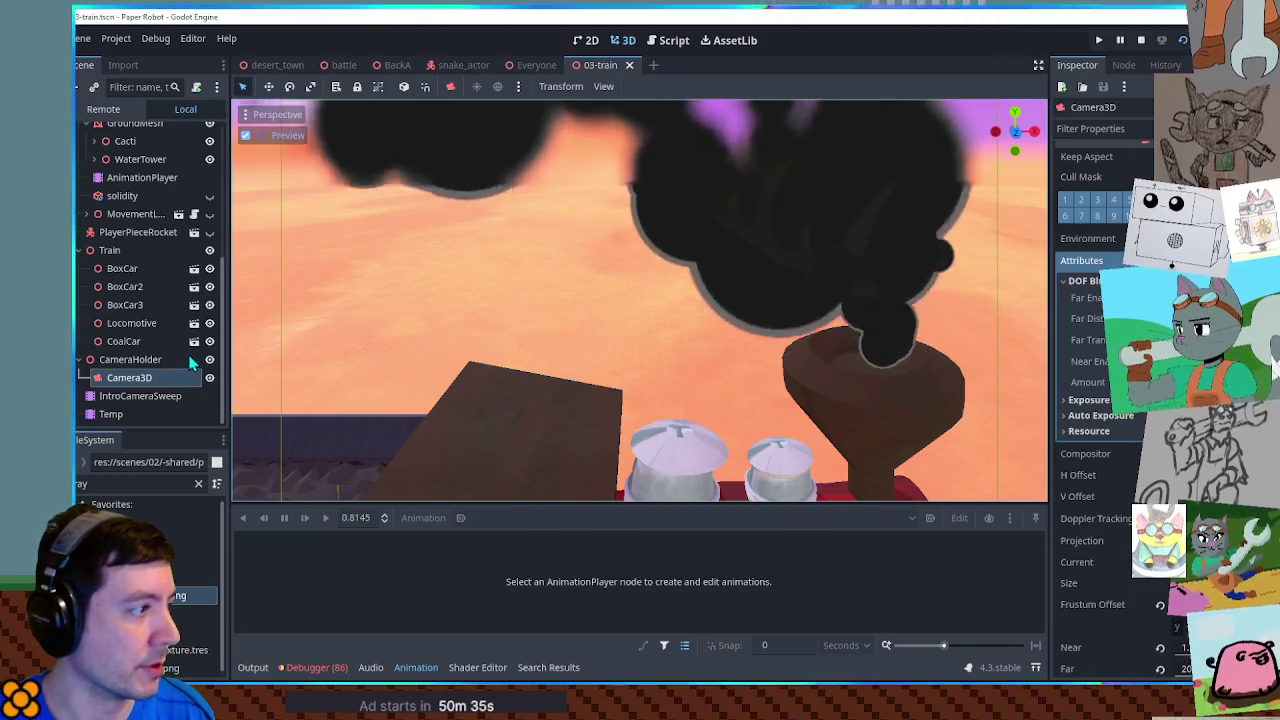
Step: In the Locomotive scene, inspect the smokestack GPUParticles3D mesh material's transparency settings
{"action": "left_click", "coordinate": [194, 324]}
{"action": "mouse_move", "coordinate": [700, 330]}
{"action": "left_mouse_down"}
{"action": "mouse_move", "coordinate": [713, 311]}
{"action": "mouse_move", "coordinate": [688, 320]}
{"action": "left_mouse_up"}
{"action": "left_click", "coordinate": [688, 320]}
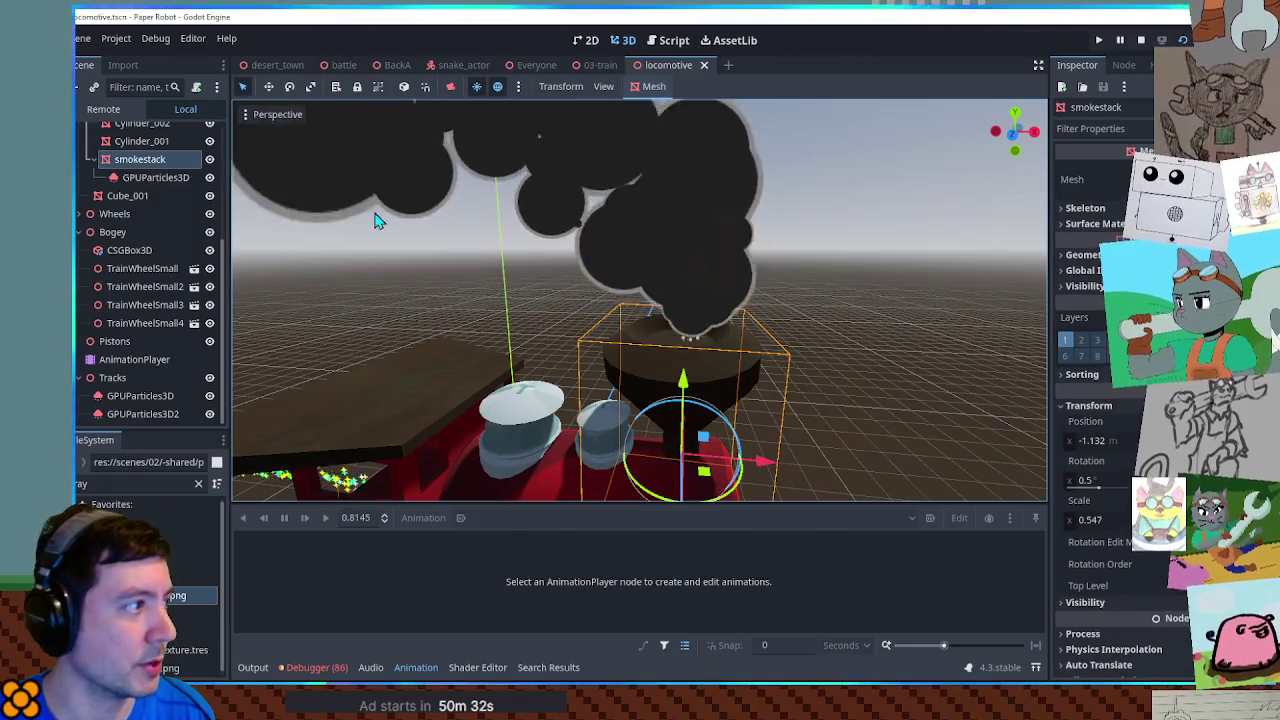
{"action": "left_click", "coordinate": [155, 177]}
{"action": "scroll", "coordinate": [1090, 340], "scroll_direction": "down", "scroll_amount": 5}
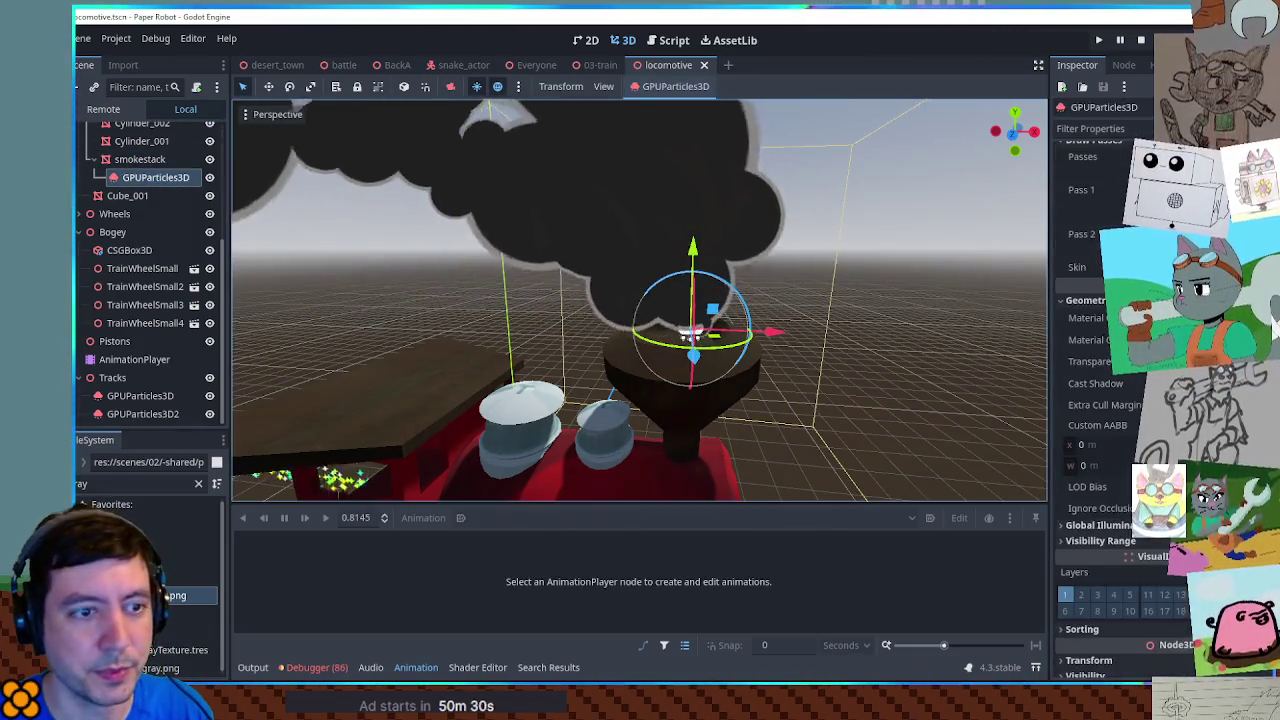
{"action": "left_click", "coordinate": [1100, 189]}
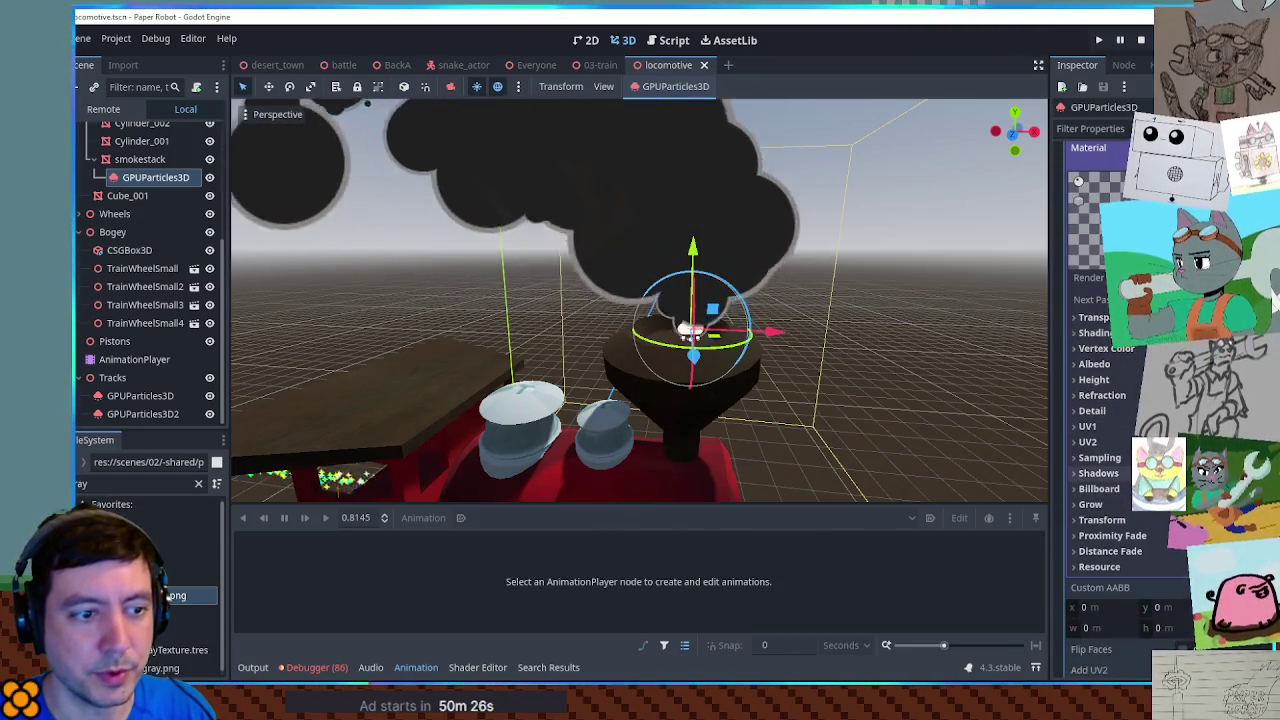
{"action": "left_click", "coordinate": [1095, 317]}
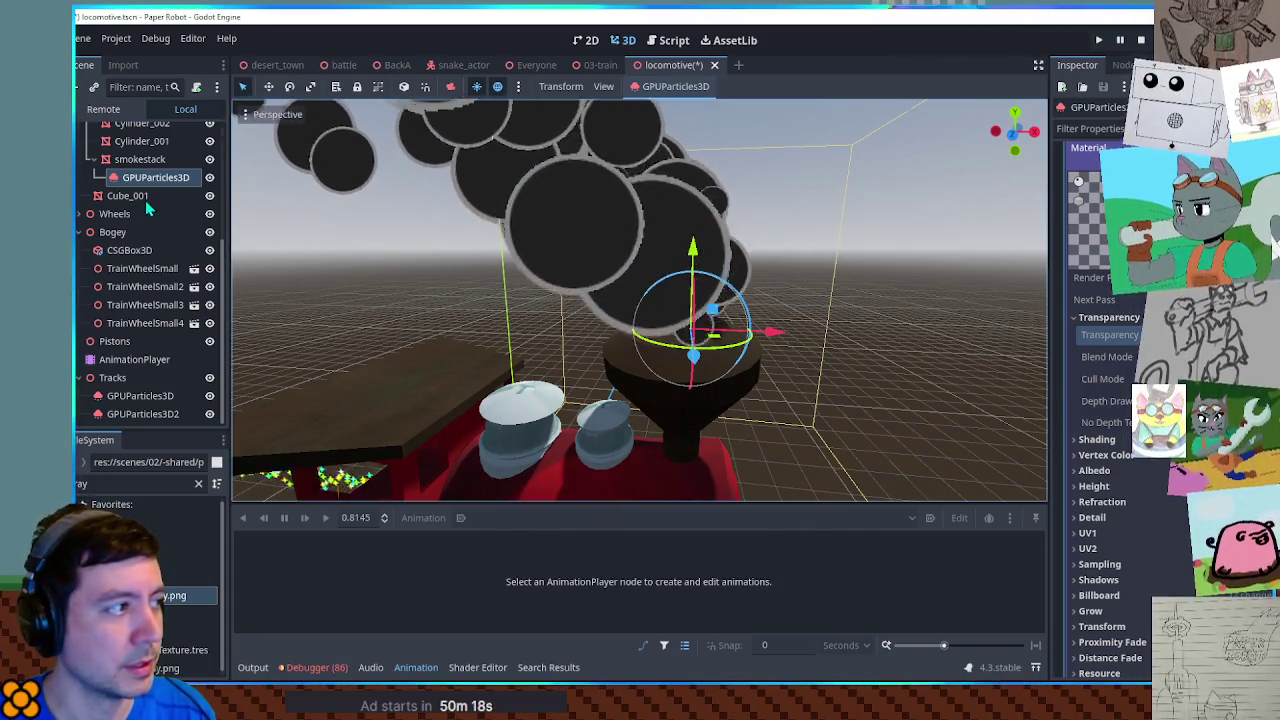
Step: Recheck the particle material's transparency options, then save the locomotive scene
{"action": "left_click", "coordinate": [683, 330]}
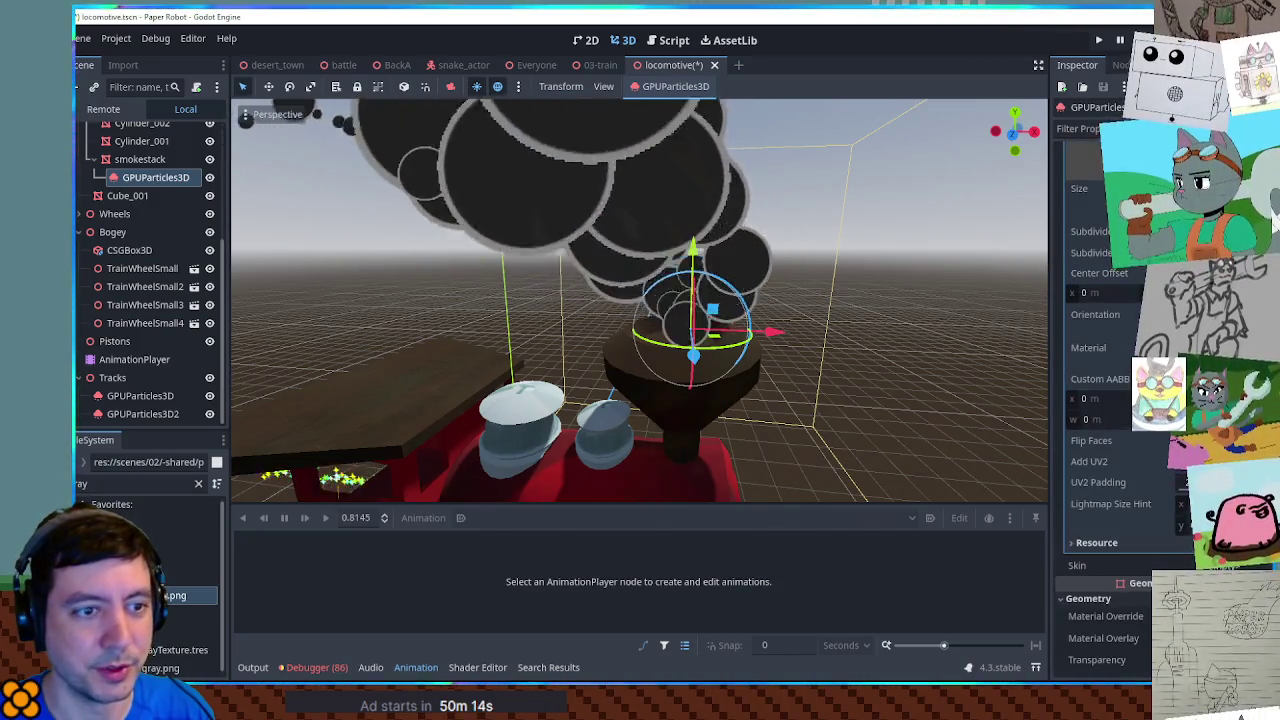
{"action": "left_click", "coordinate": [1100, 350]}
{"action": "scroll", "coordinate": [1100, 450], "scroll_direction": "down", "scroll_amount": 3}
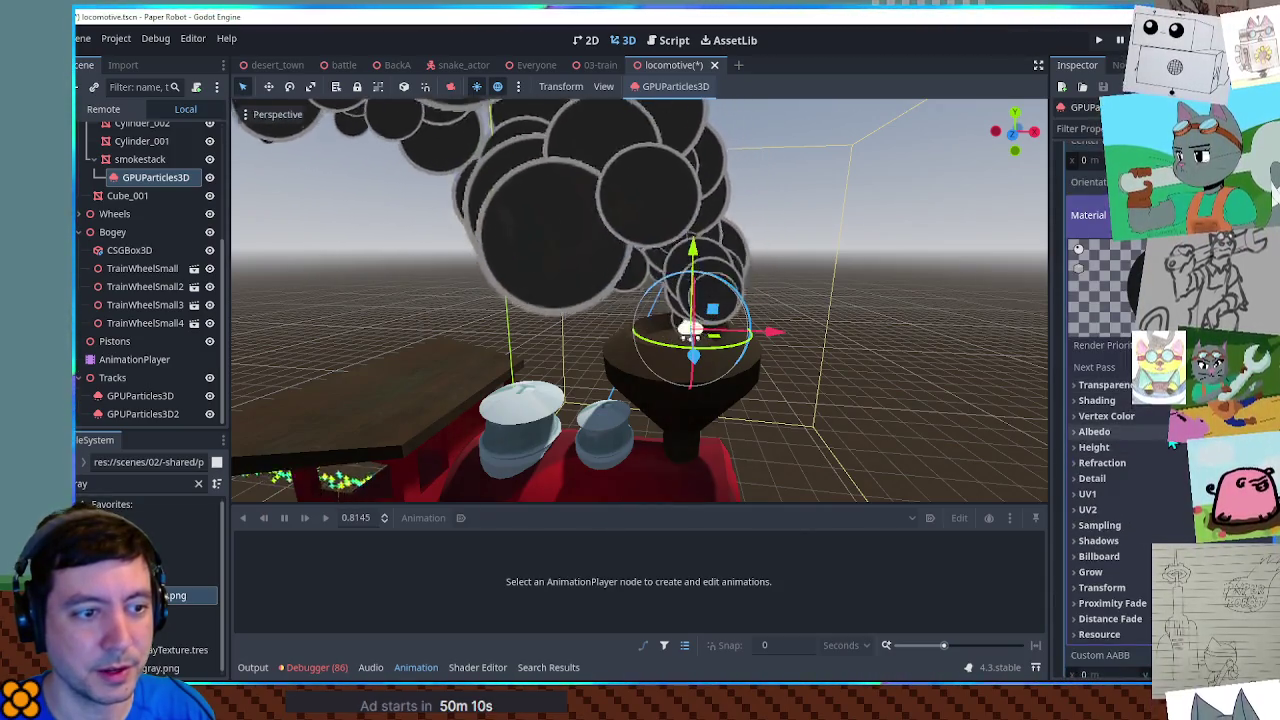
{"action": "left_click", "coordinate": [1150, 385]}
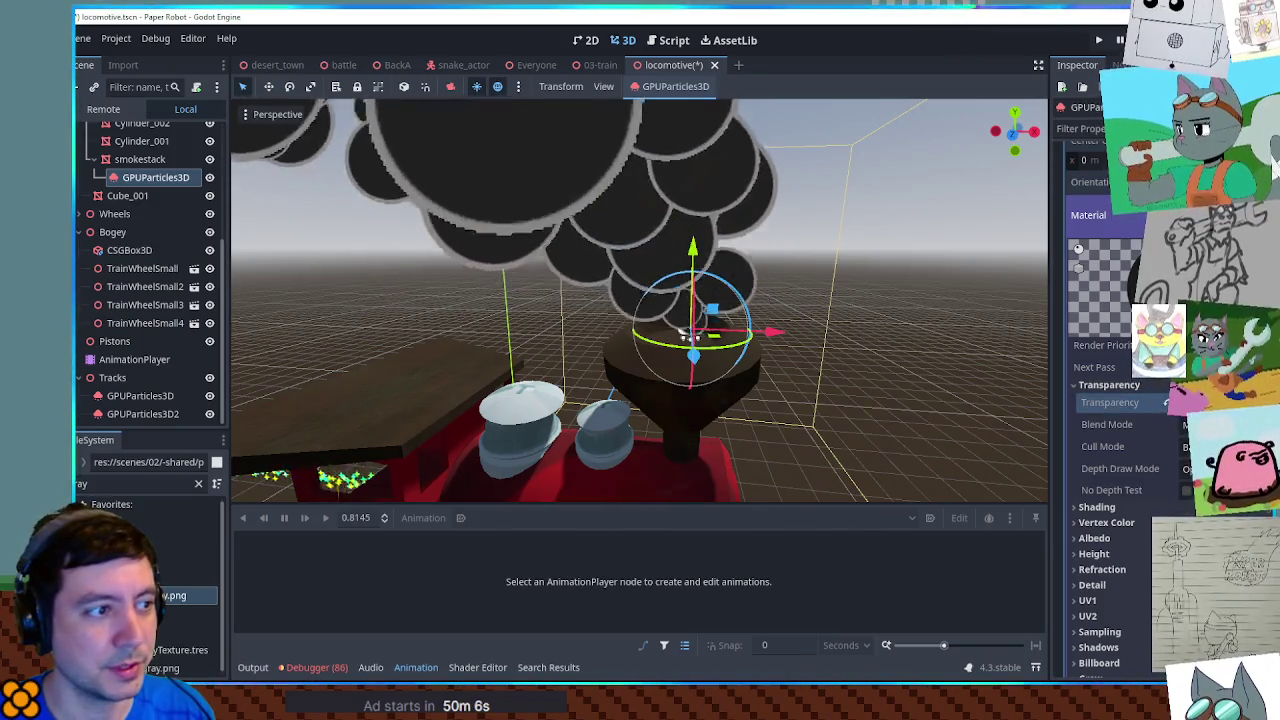
{"action": "left_click", "coordinate": [937, 314]}
{"action": "key", "text": "ctrl+s"}
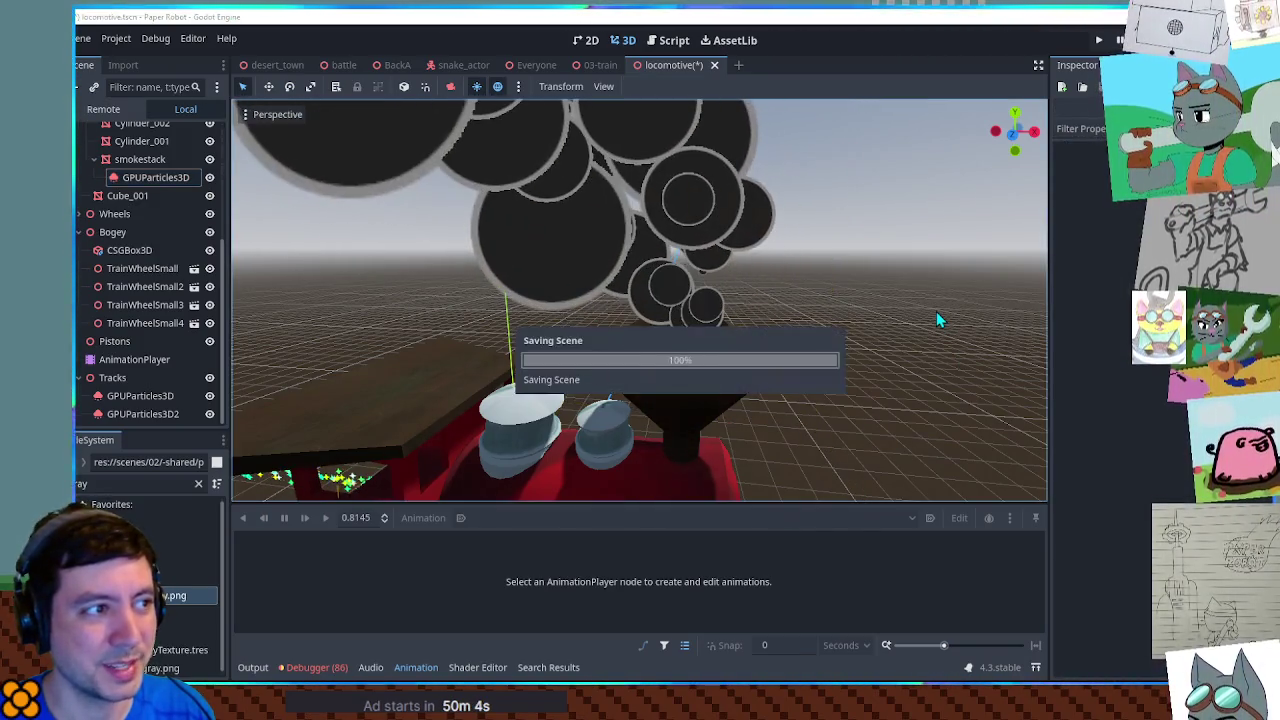
{"action": "left_click", "coordinate": [597, 65]}
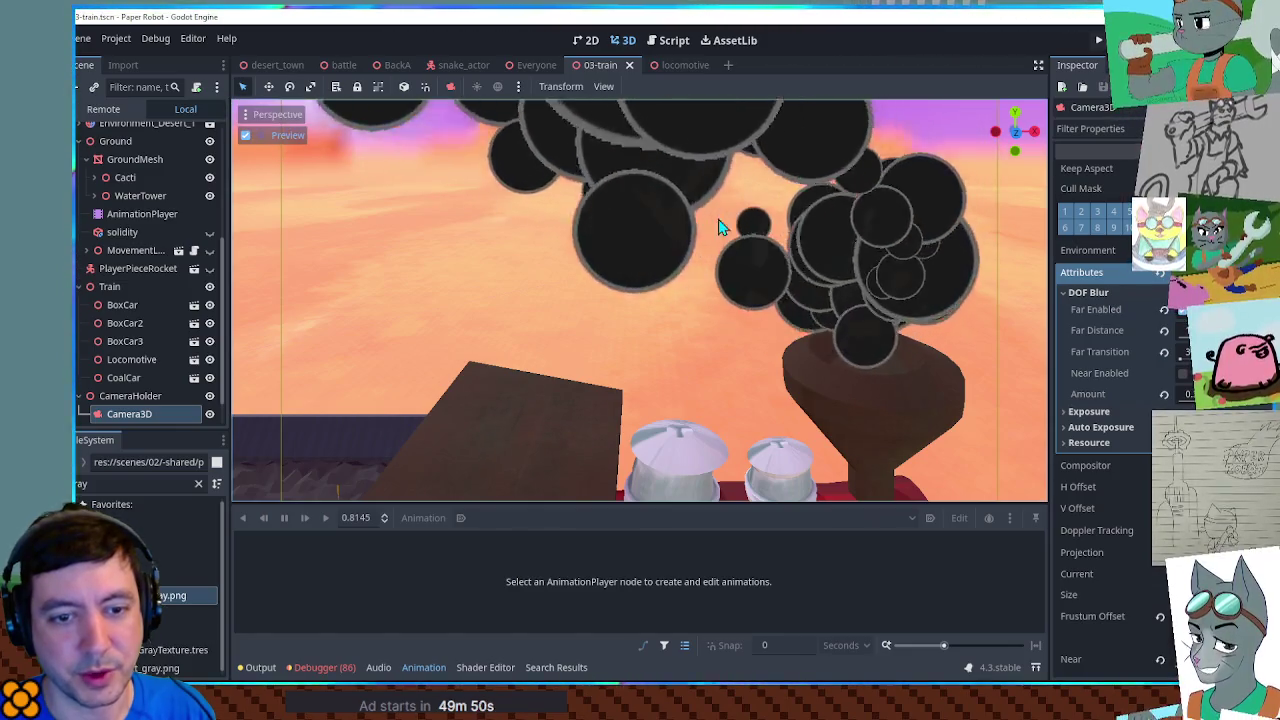
Step: Preview the 03-train viewport with Display Internal Buffer, then restore Display Normal
{"action": "left_click", "coordinate": [261, 121]}
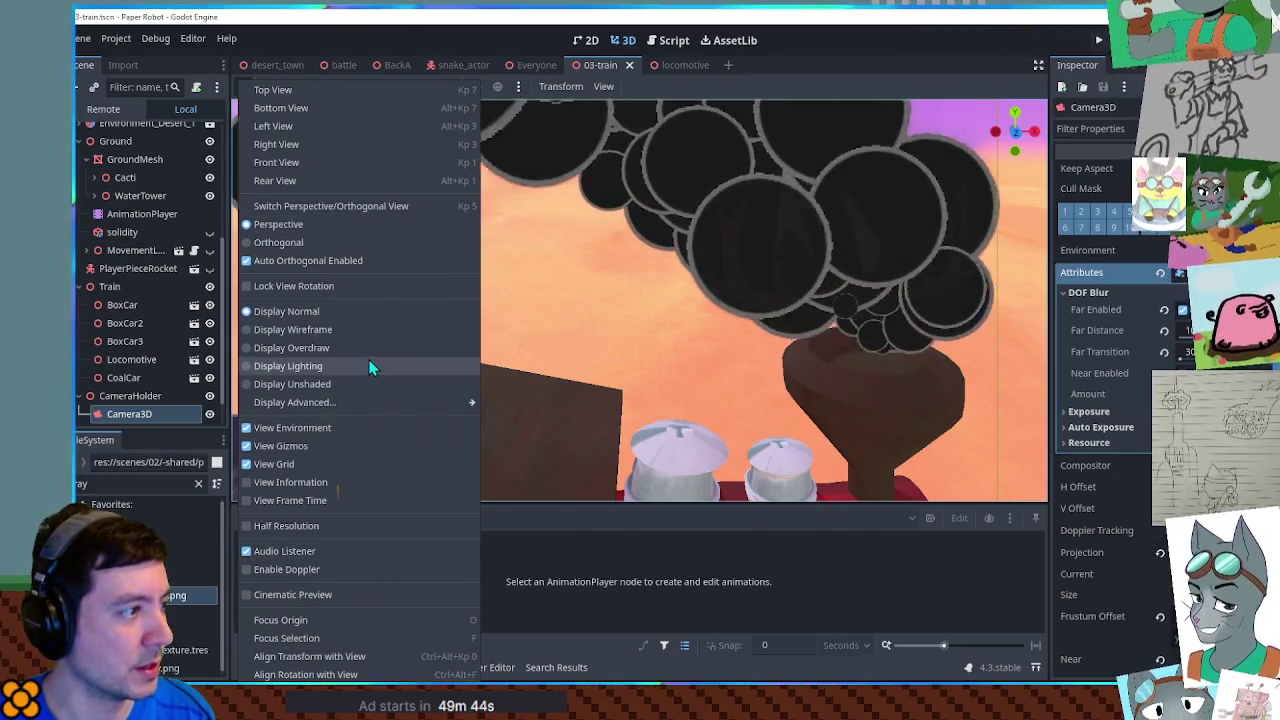
{"action": "mouse_move", "coordinate": [352, 403]}
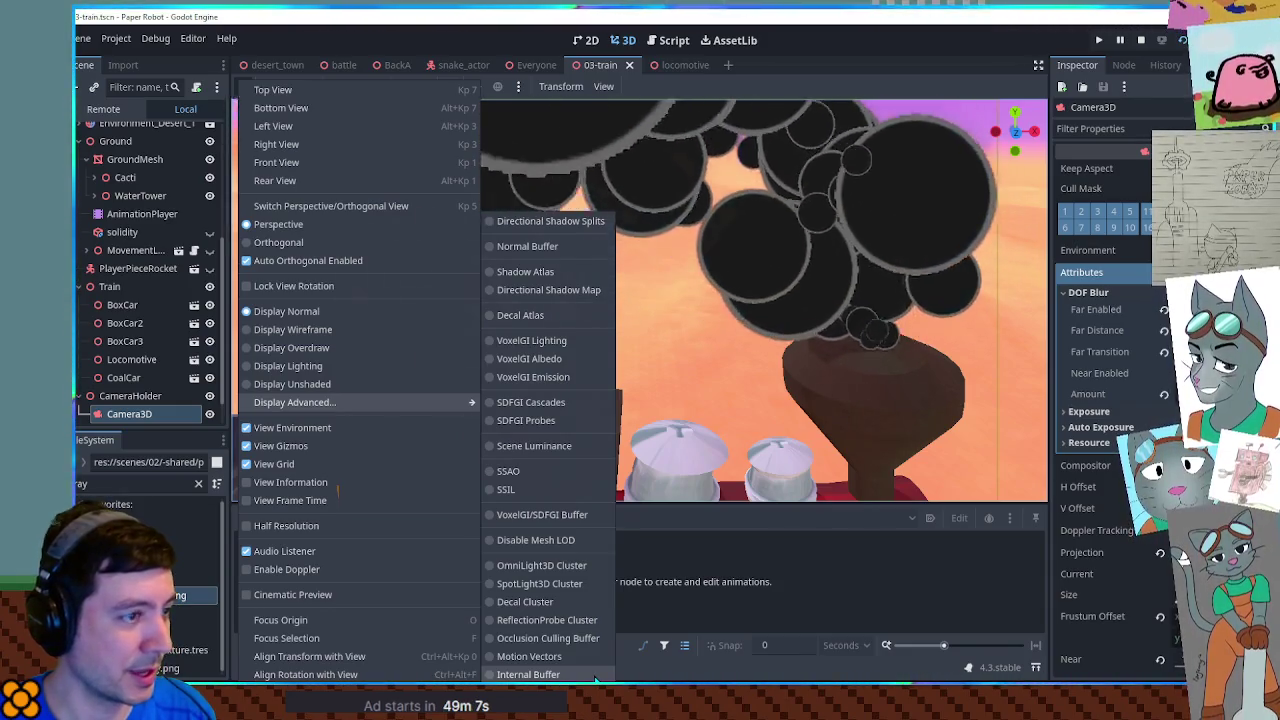
{"action": "left_click", "coordinate": [596, 678]}
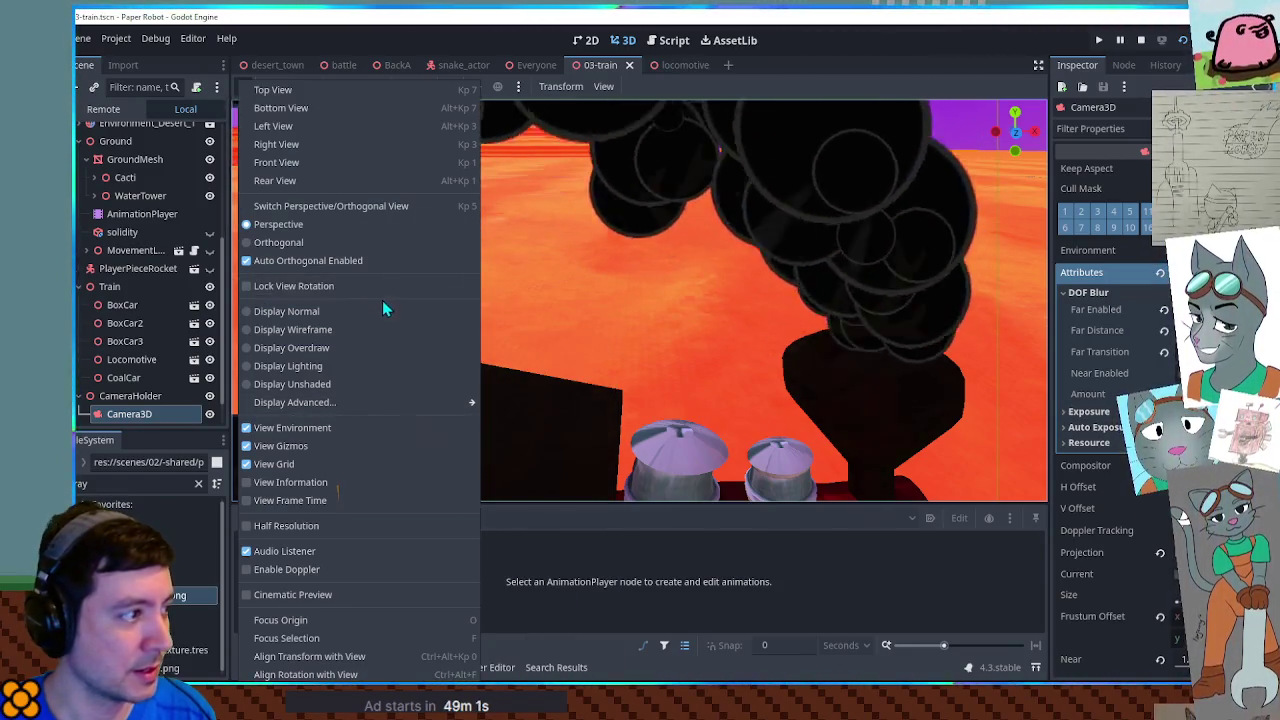
{"action": "left_click", "coordinate": [381, 311]}
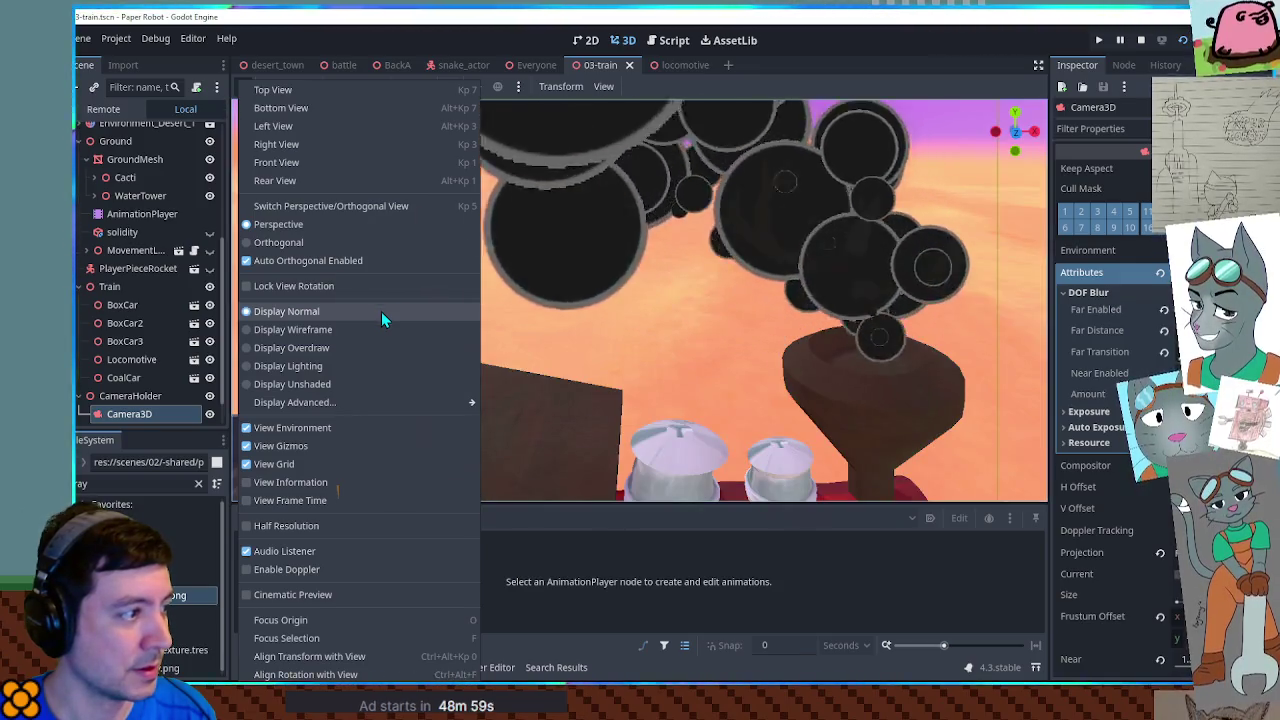
{"action": "key", "text": "Escape"}
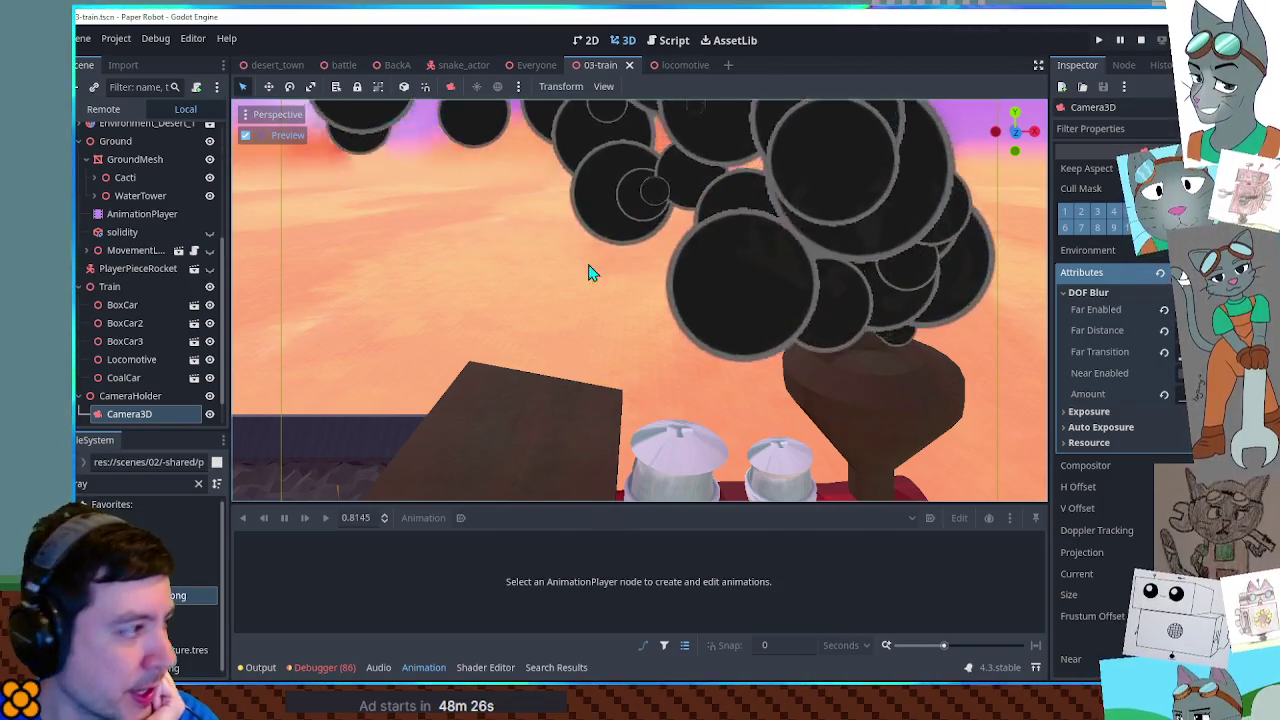
Step: Set the smokestack particle mesh material's Transparency to Alpha in the locomotive scene
{"action": "left_click", "coordinate": [672, 65]}
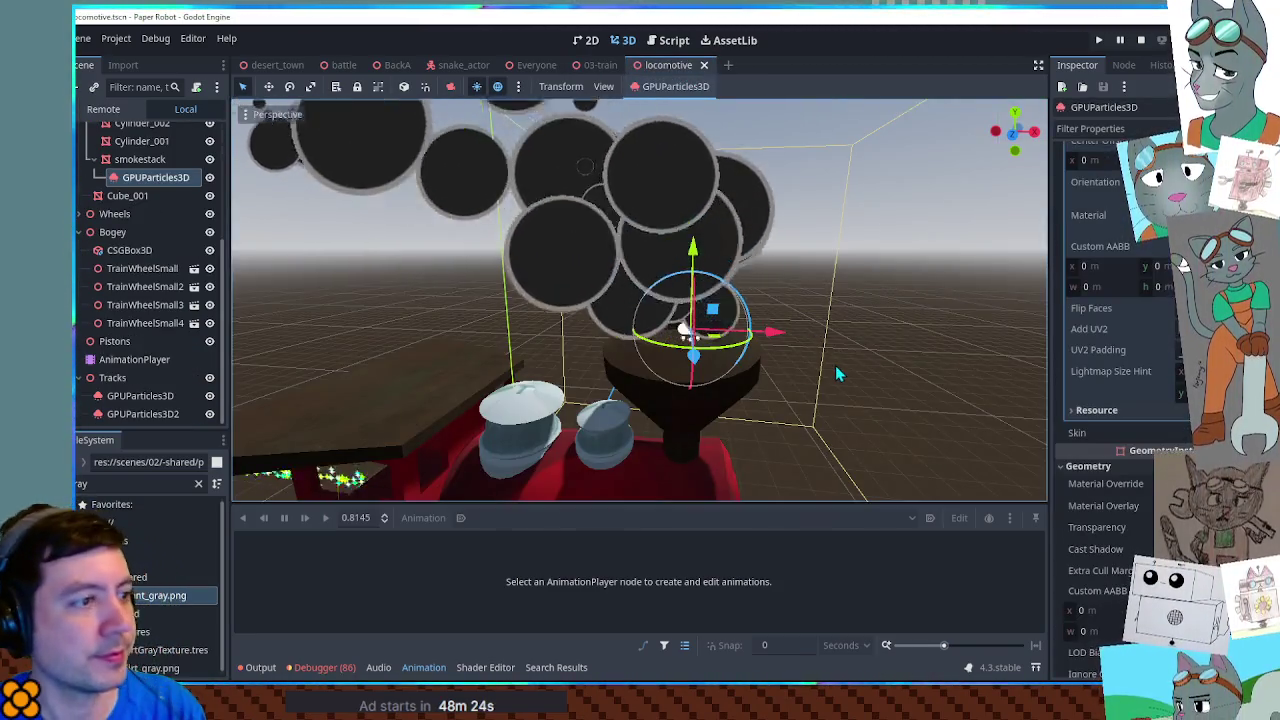
{"action": "left_click", "coordinate": [852, 338]}
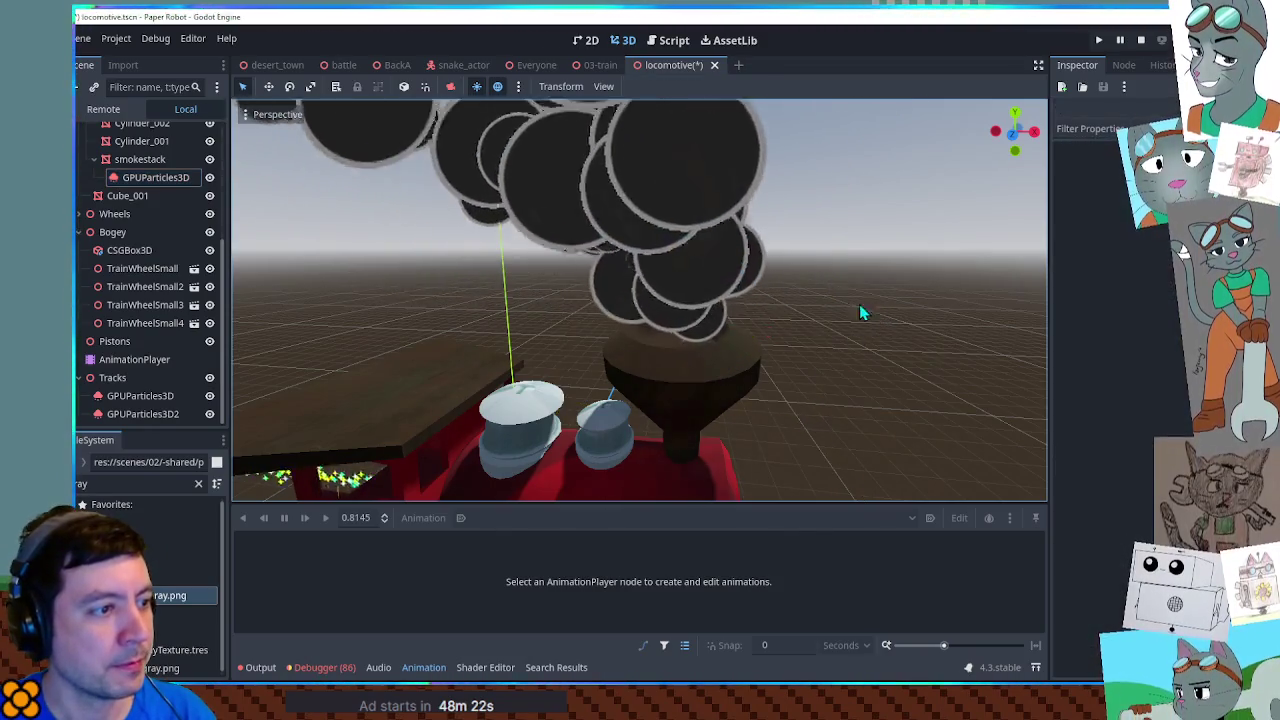
{"action": "left_click", "coordinate": [699, 322]}
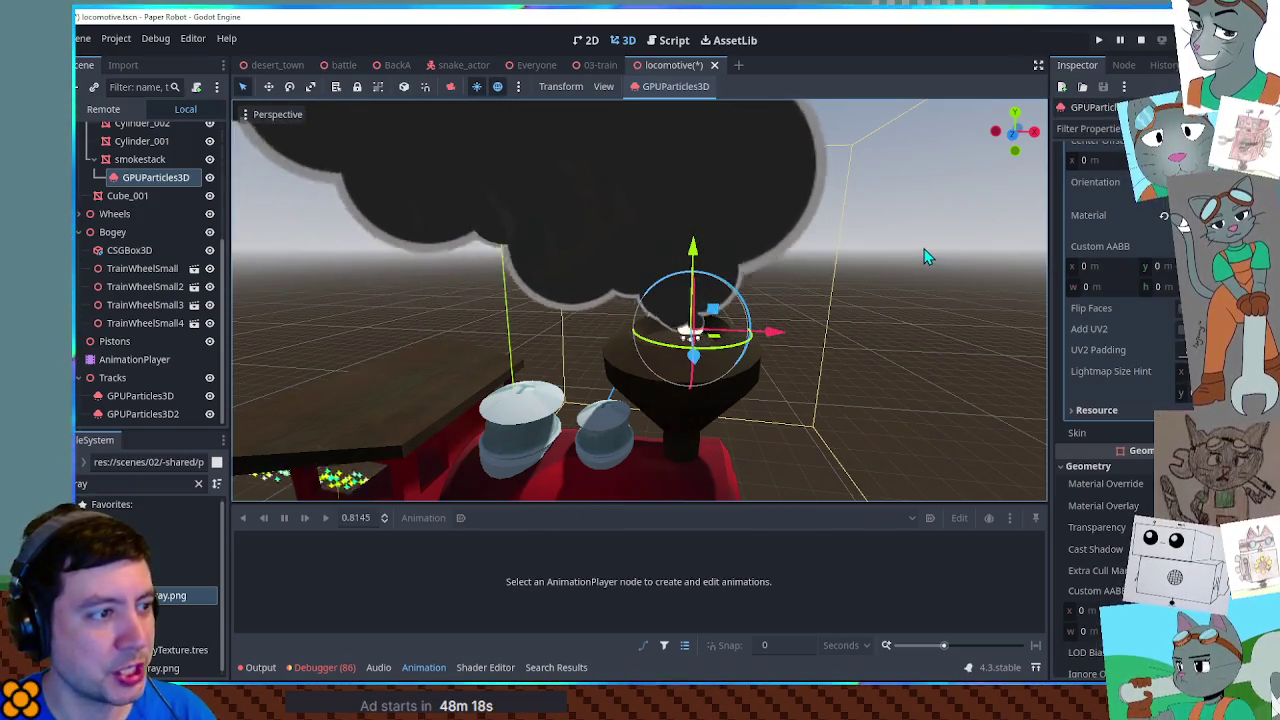
{"action": "scroll", "coordinate": [800, 300], "scroll_direction": "up", "scroll_amount": 3}
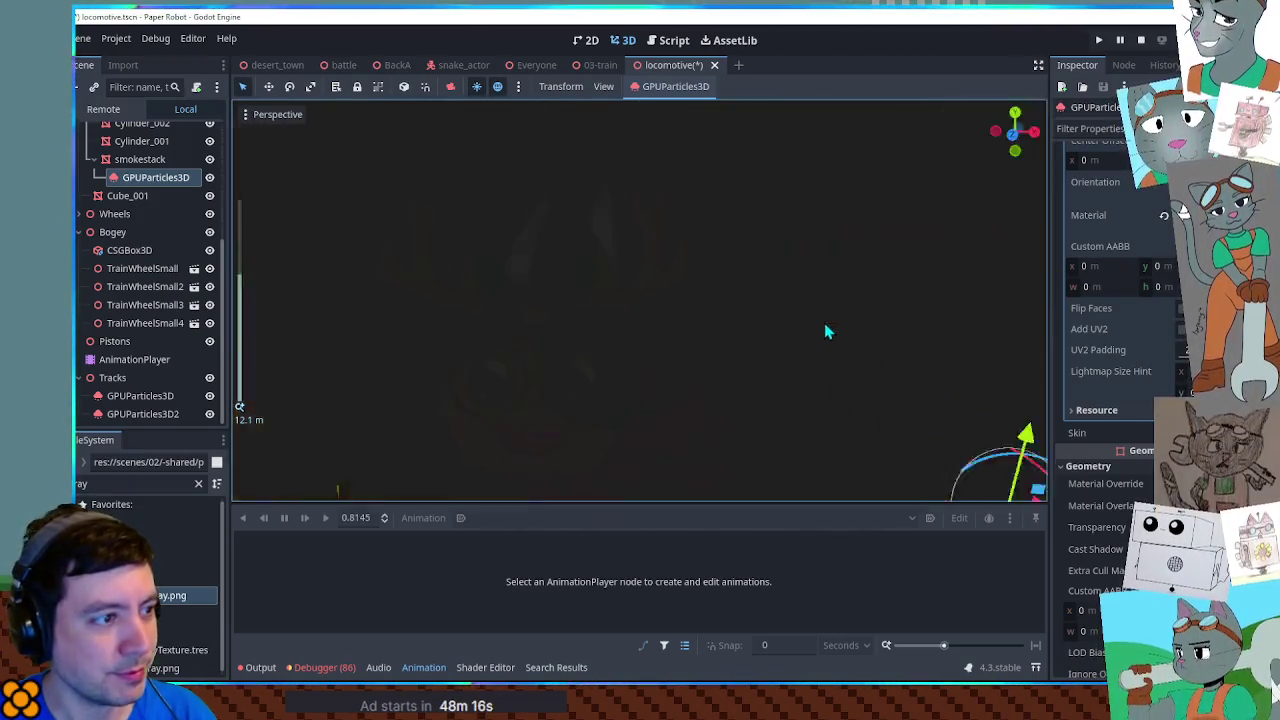
{"action": "scroll", "coordinate": [826, 327], "scroll_direction": "down", "scroll_amount": 5}
{"action": "scroll", "coordinate": [700, 250], "scroll_direction": "up", "scroll_amount": 3}
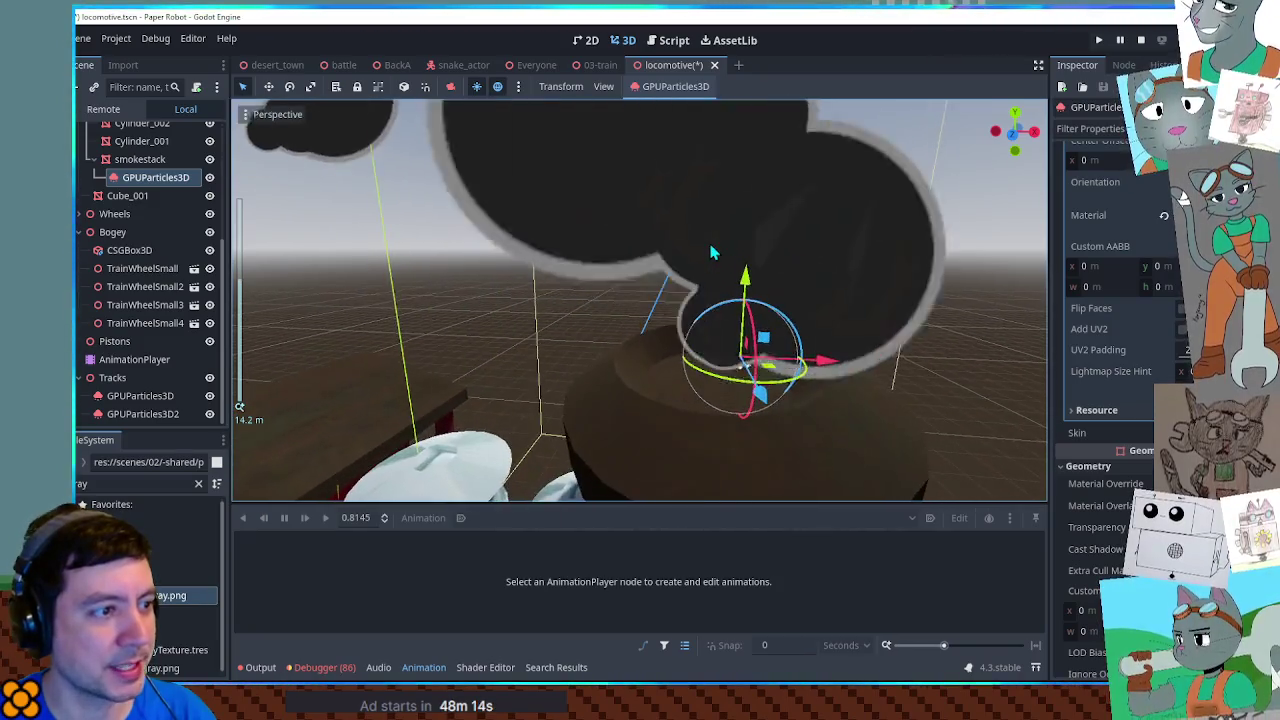
{"action": "scroll", "coordinate": [1178, 303], "scroll_direction": "up", "scroll_amount": 3}
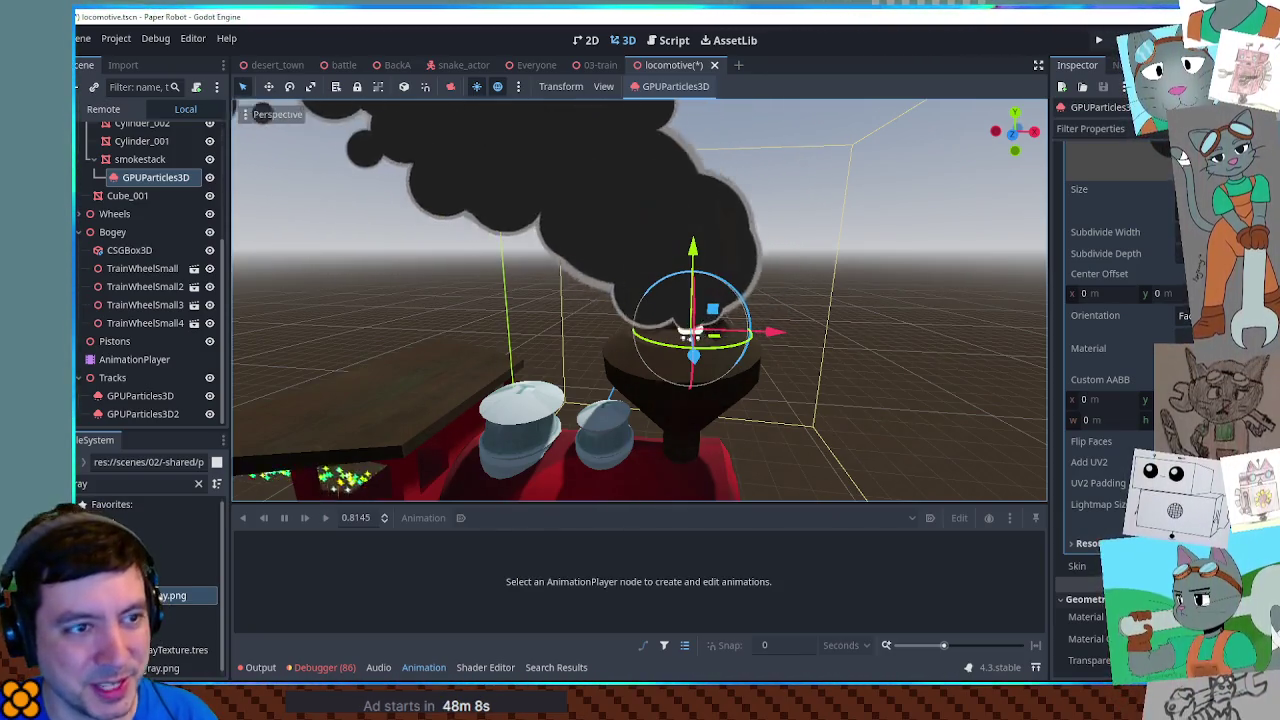
{"action": "scroll", "coordinate": [1183, 150], "scroll_direction": "down", "scroll_amount": 1}
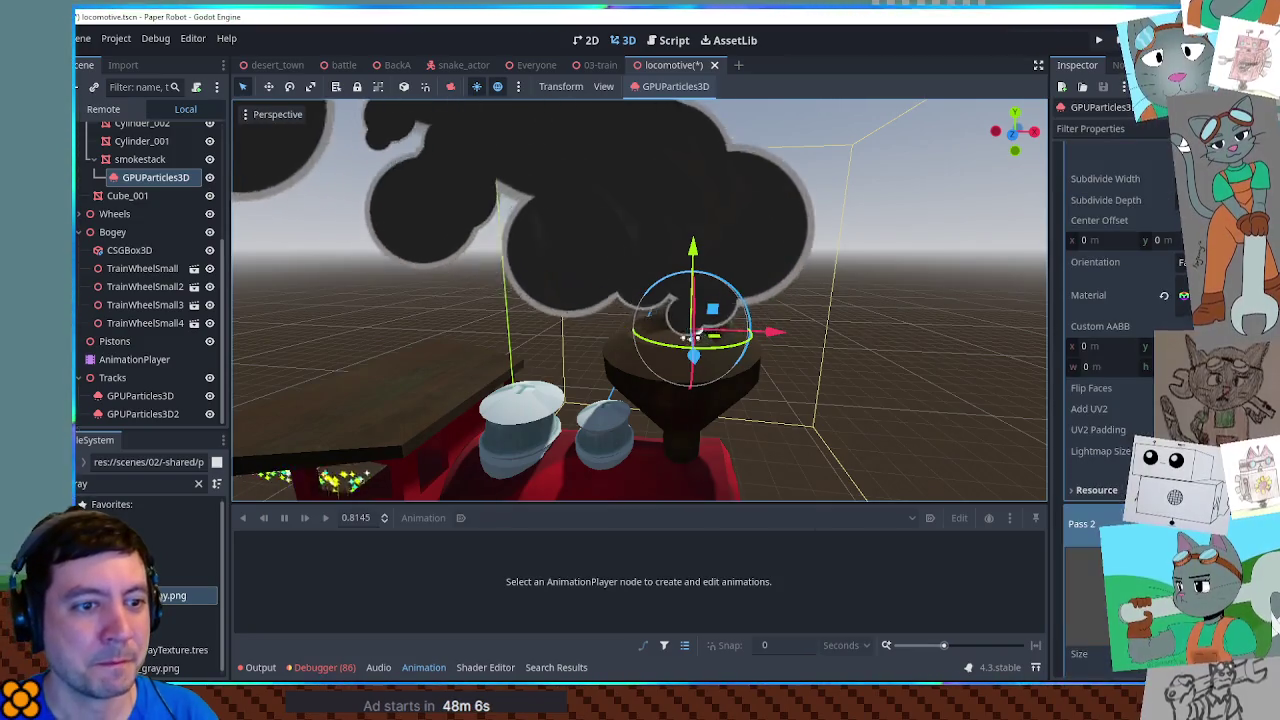
{"action": "left_click", "coordinate": [1183, 292]}
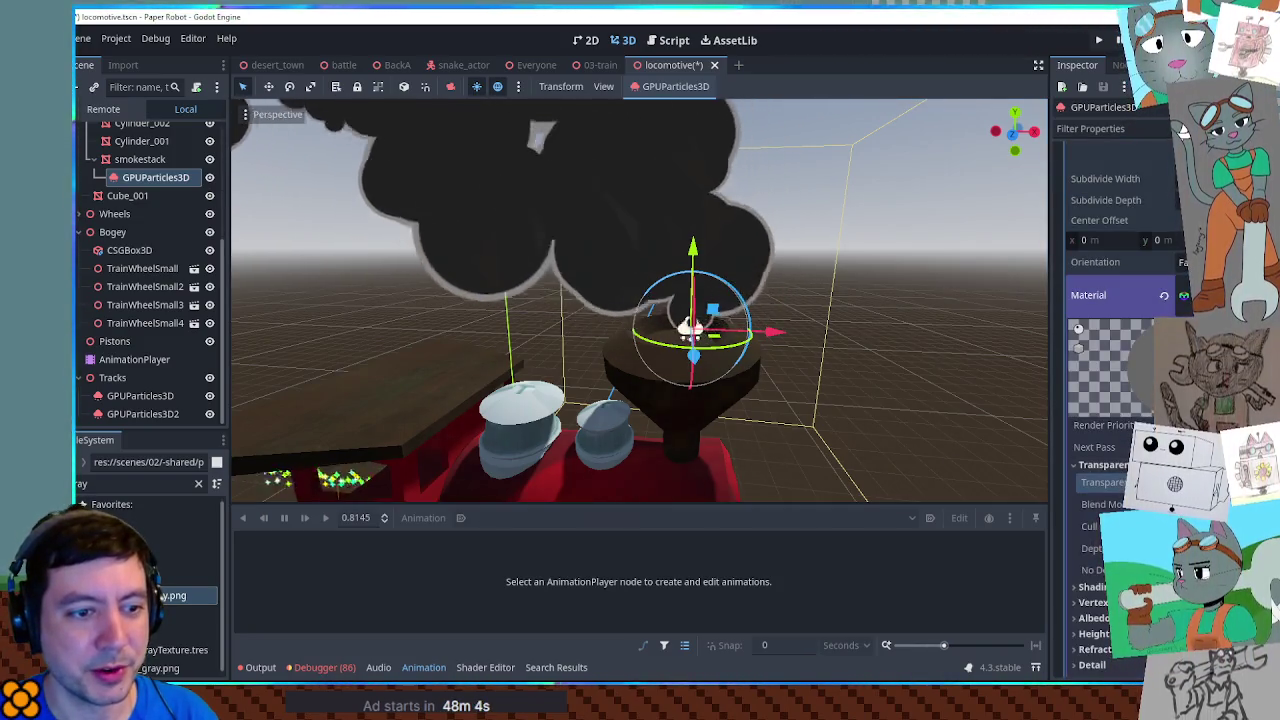
{"action": "left_click", "coordinate": [1150, 482]}
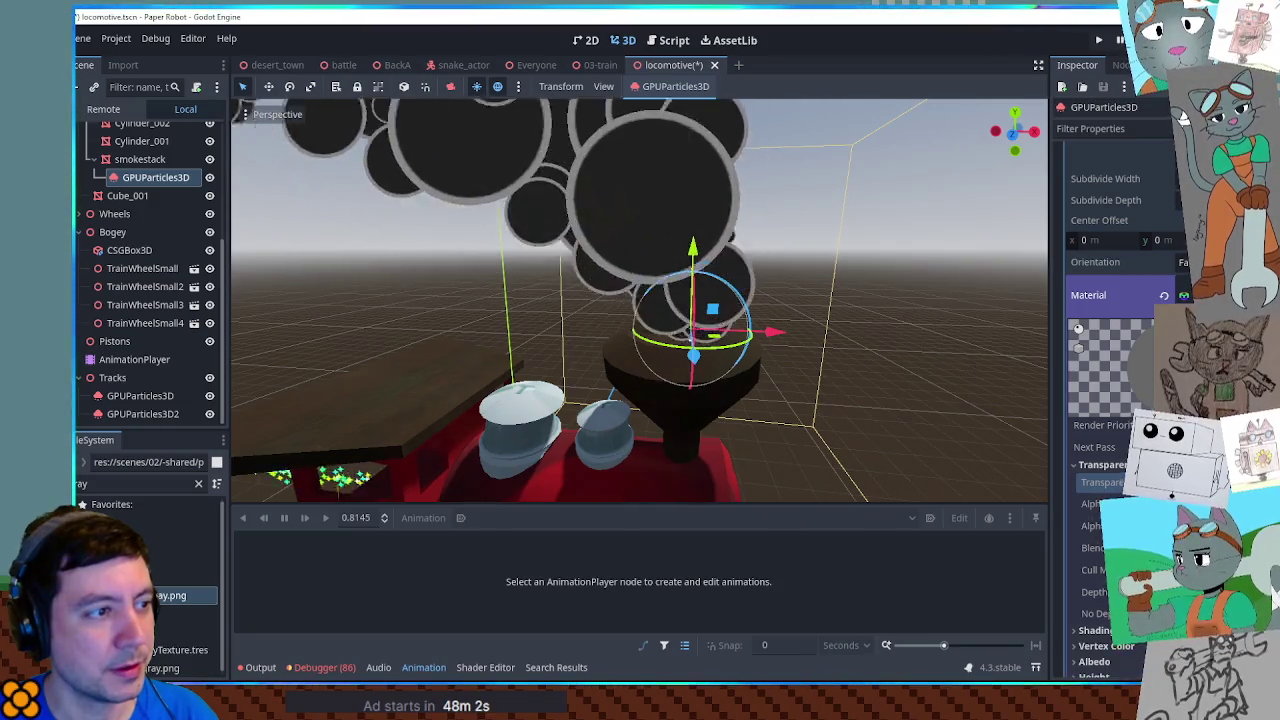
Step: Save the locomotive scene and view the smoke in 03-train
{"action": "scroll", "coordinate": [1100, 350], "scroll_direction": "down", "scroll_amount": 10}
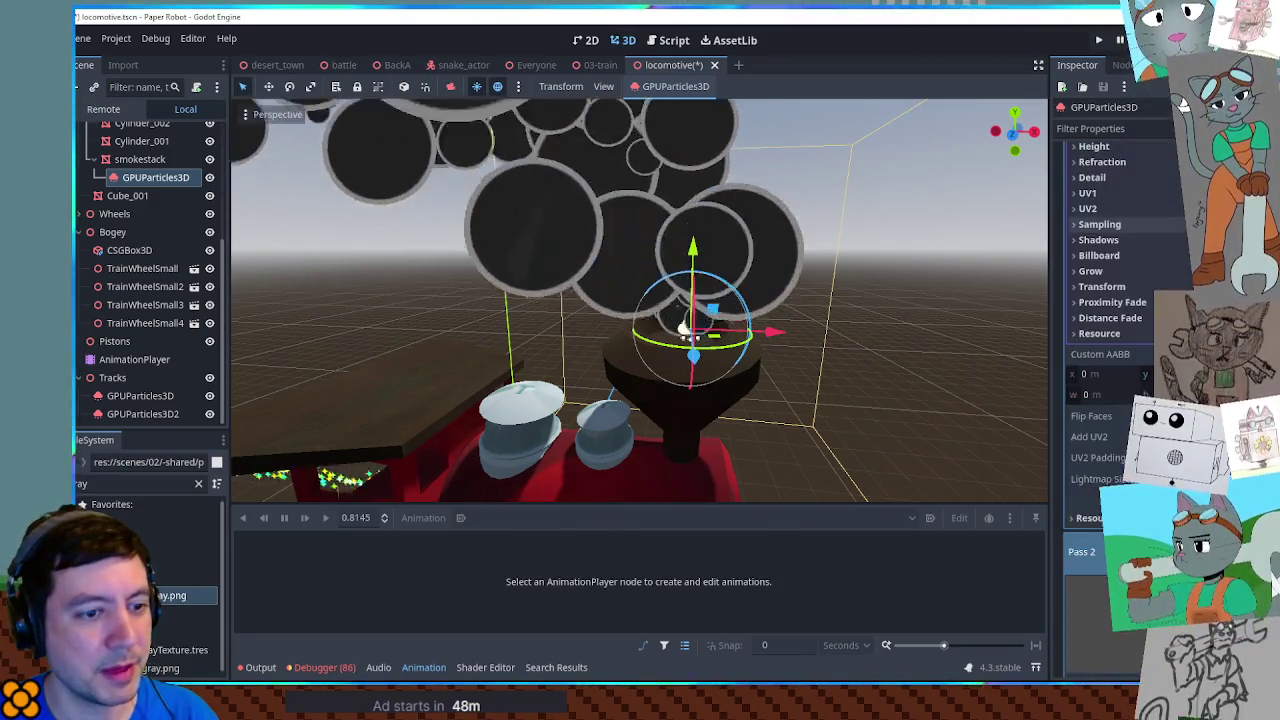
{"action": "scroll", "coordinate": [1100, 350], "scroll_direction": "down", "scroll_amount": 8}
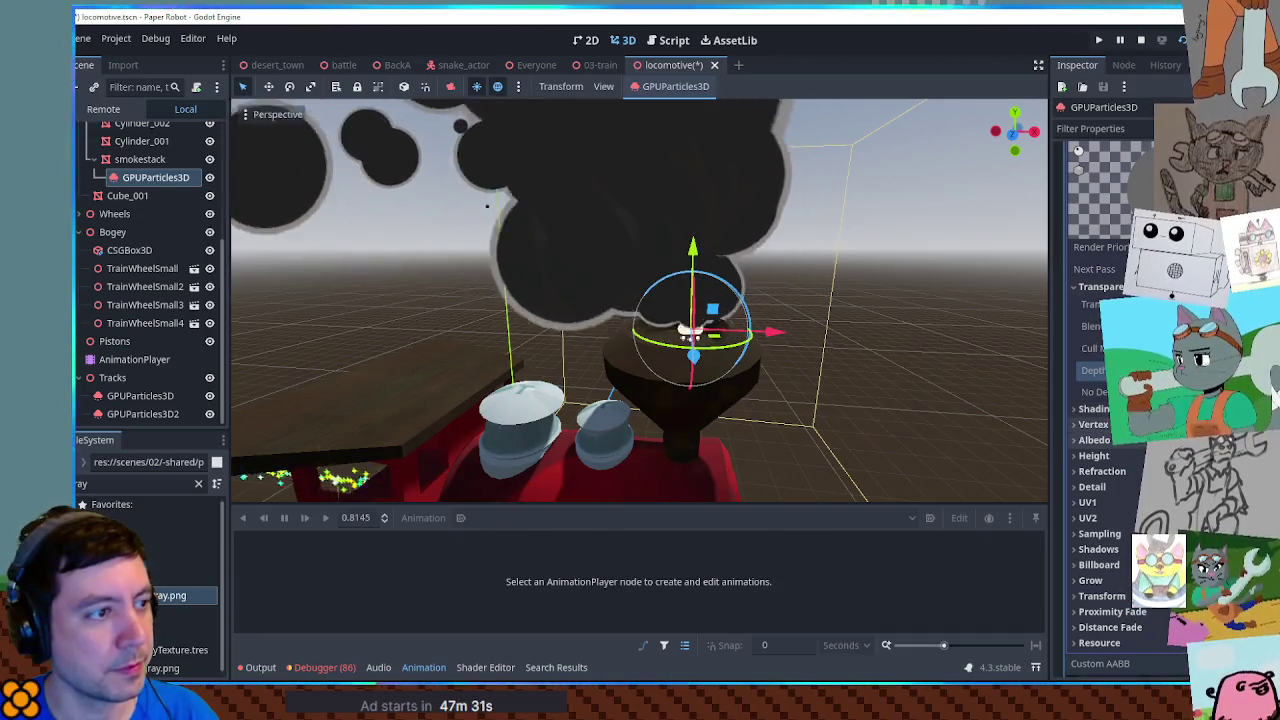
{"action": "mouse_move", "coordinate": [1095, 370]}
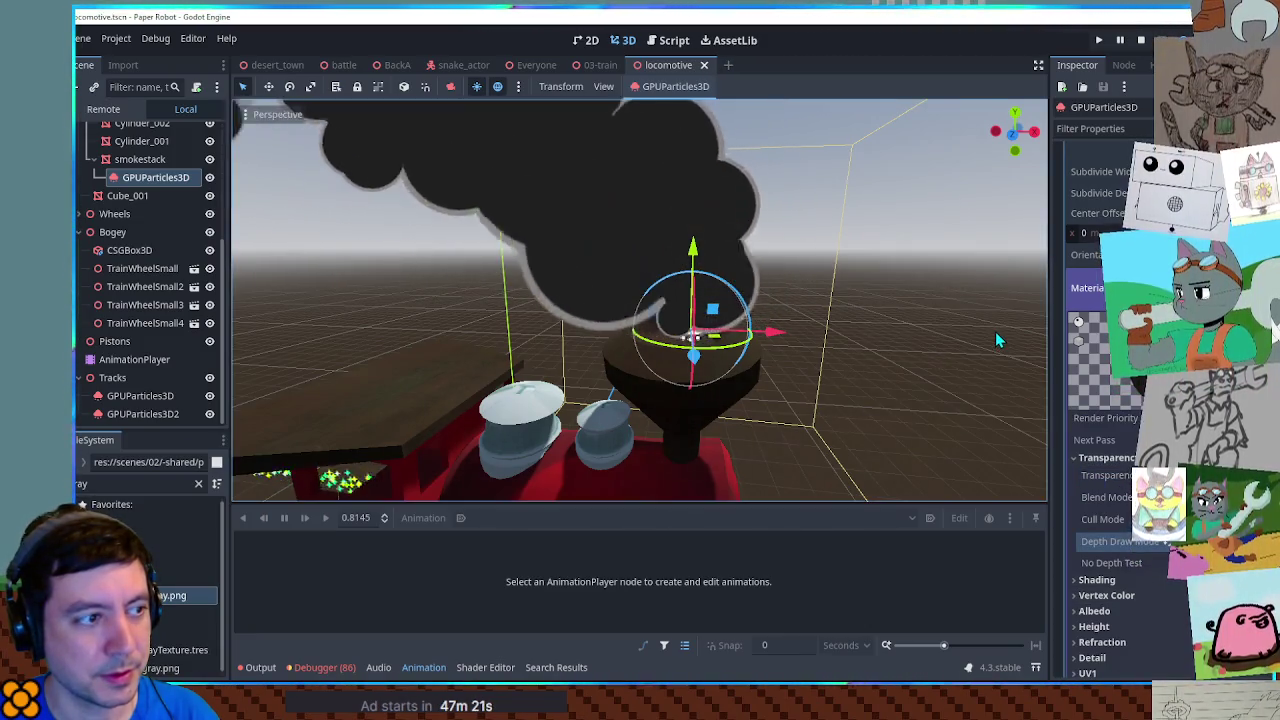
{"action": "key", "text": "ctrl+s"}
{"action": "left_click", "coordinate": [594, 66]}
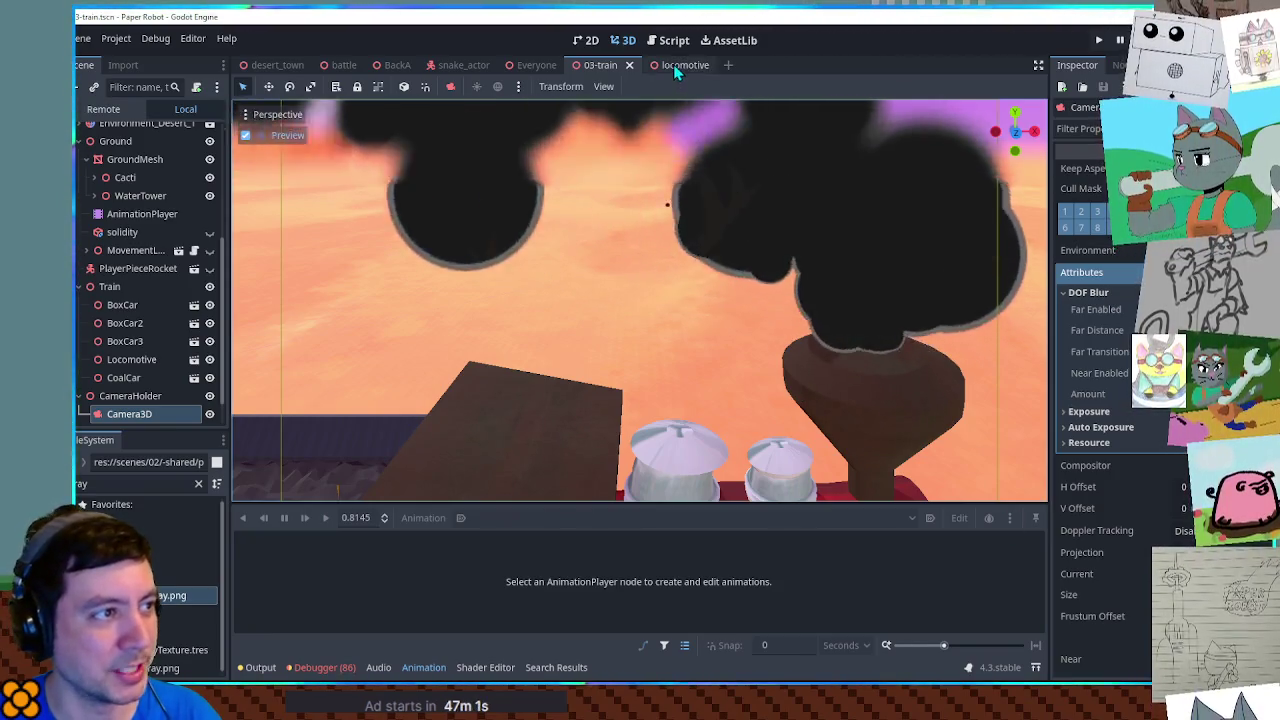
Step: Reselect the locomotive's smokestack GPUParticles3D and bring up its first draw pass
{"action": "left_click", "coordinate": [673, 64]}
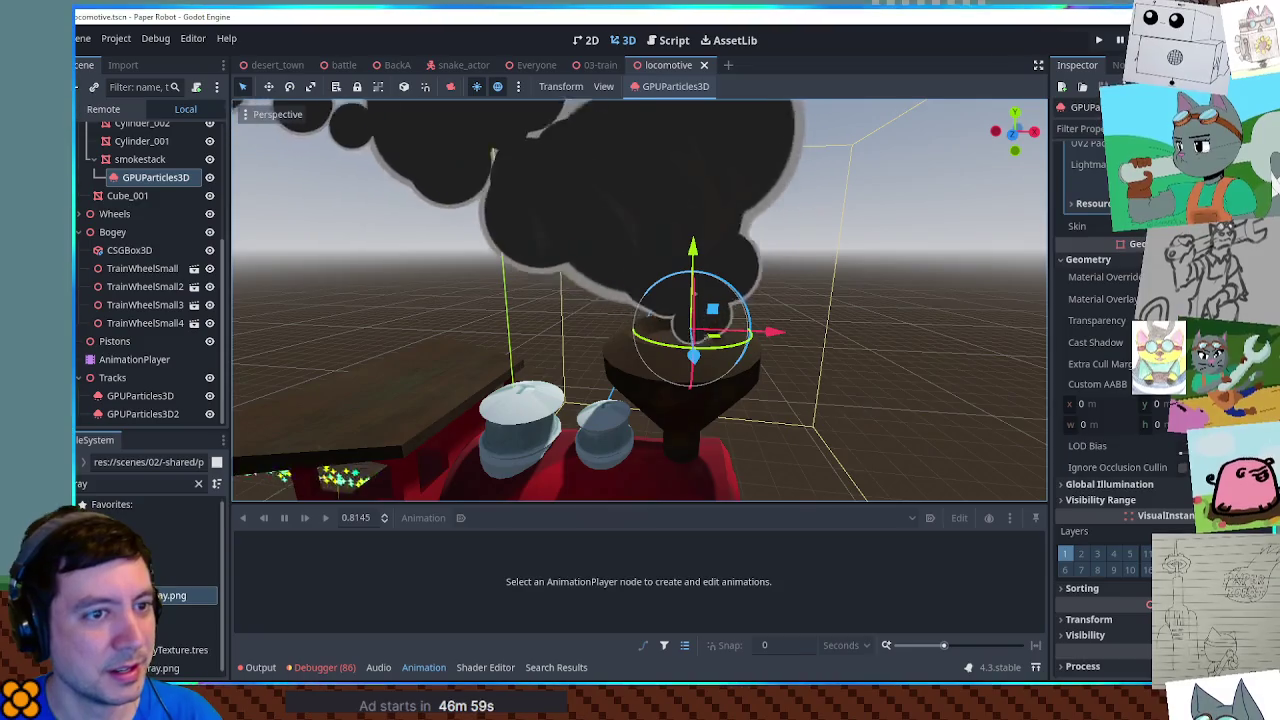
{"action": "scroll", "coordinate": [1110, 400], "scroll_direction": "up", "scroll_amount": 5}
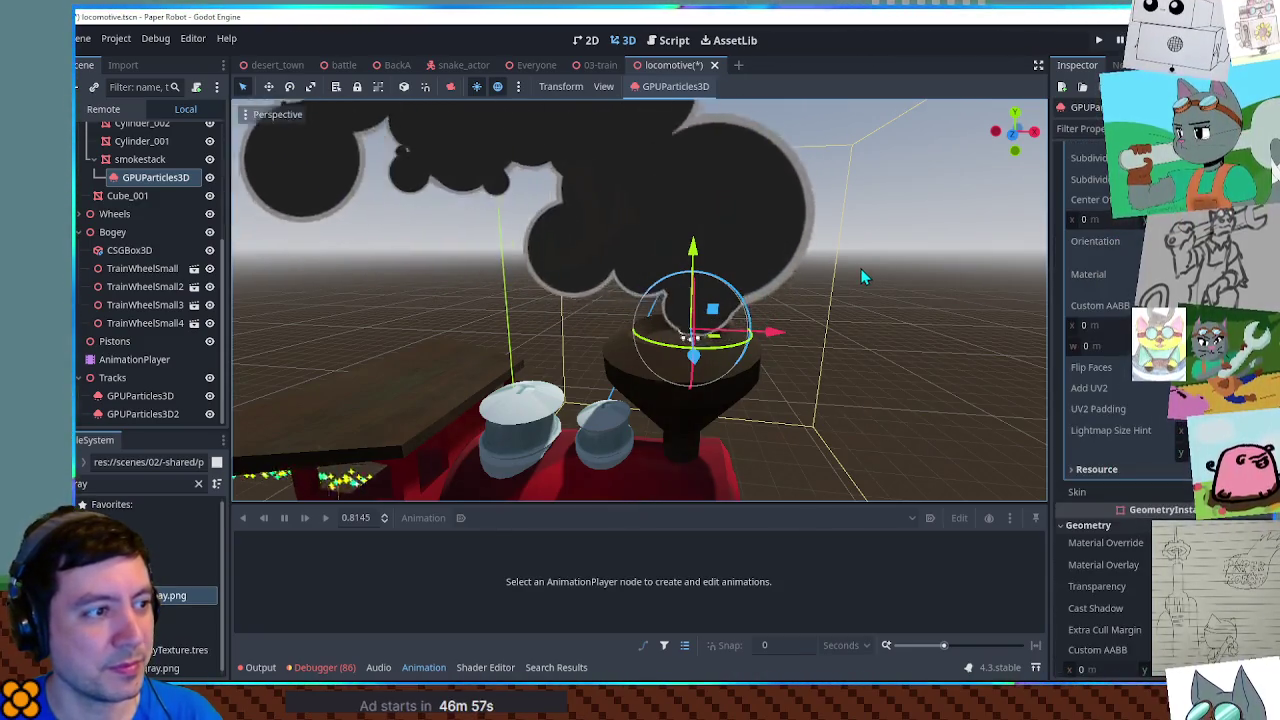
{"action": "left_click", "coordinate": [860, 268]}
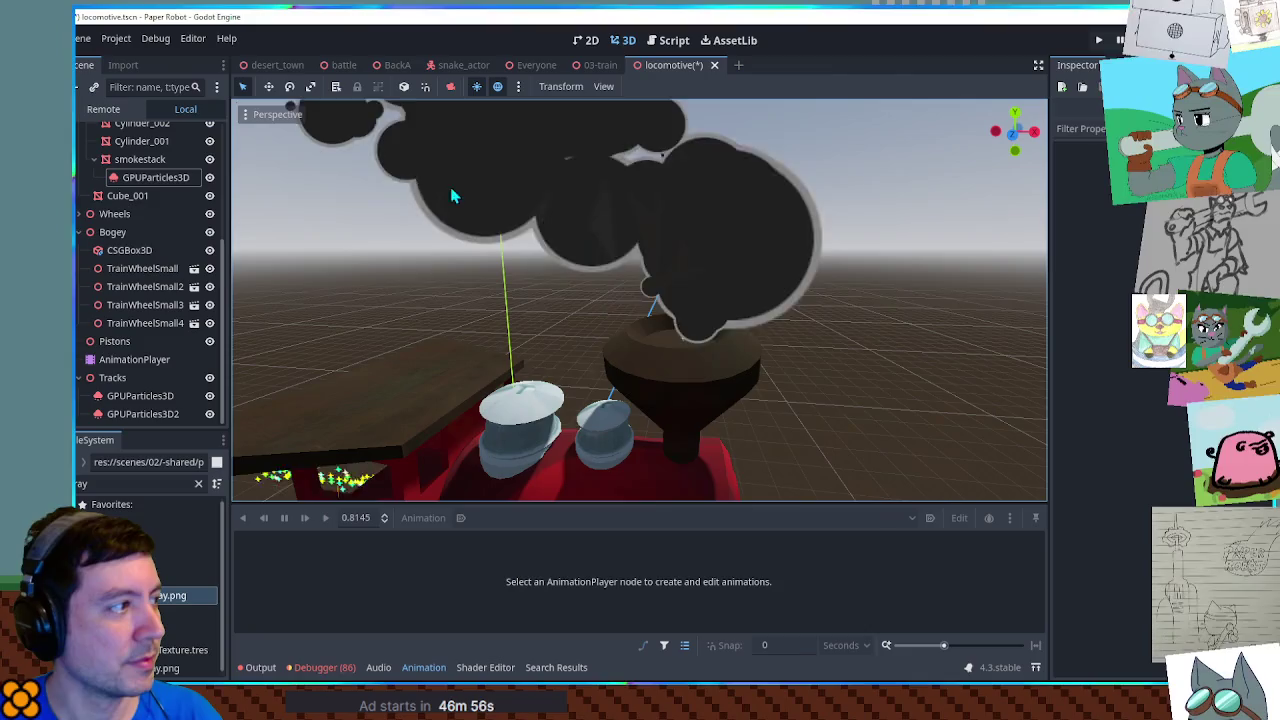
{"action": "left_click", "coordinate": [155, 177]}
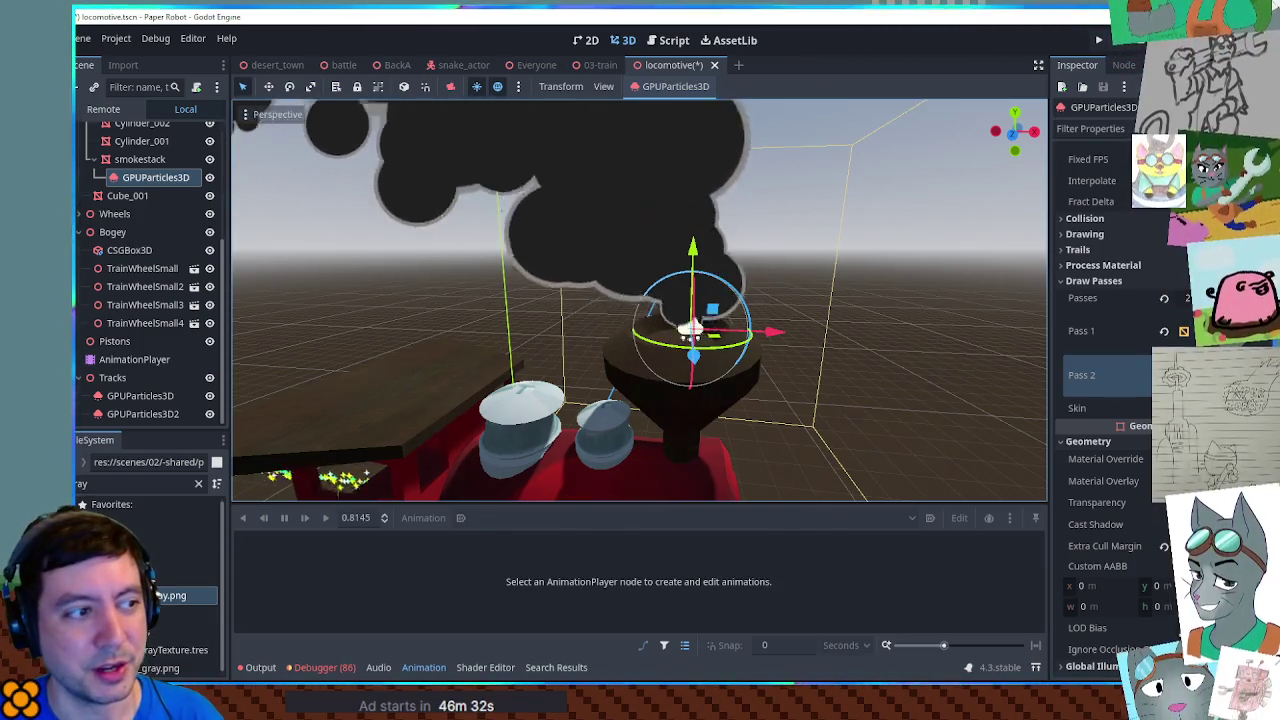
{"action": "left_click", "coordinate": [1120, 331]}
Step: Expand the emitter's Draw Passes and the first pass's mesh settings
{"action": "left_click", "coordinate": [1184, 331]}
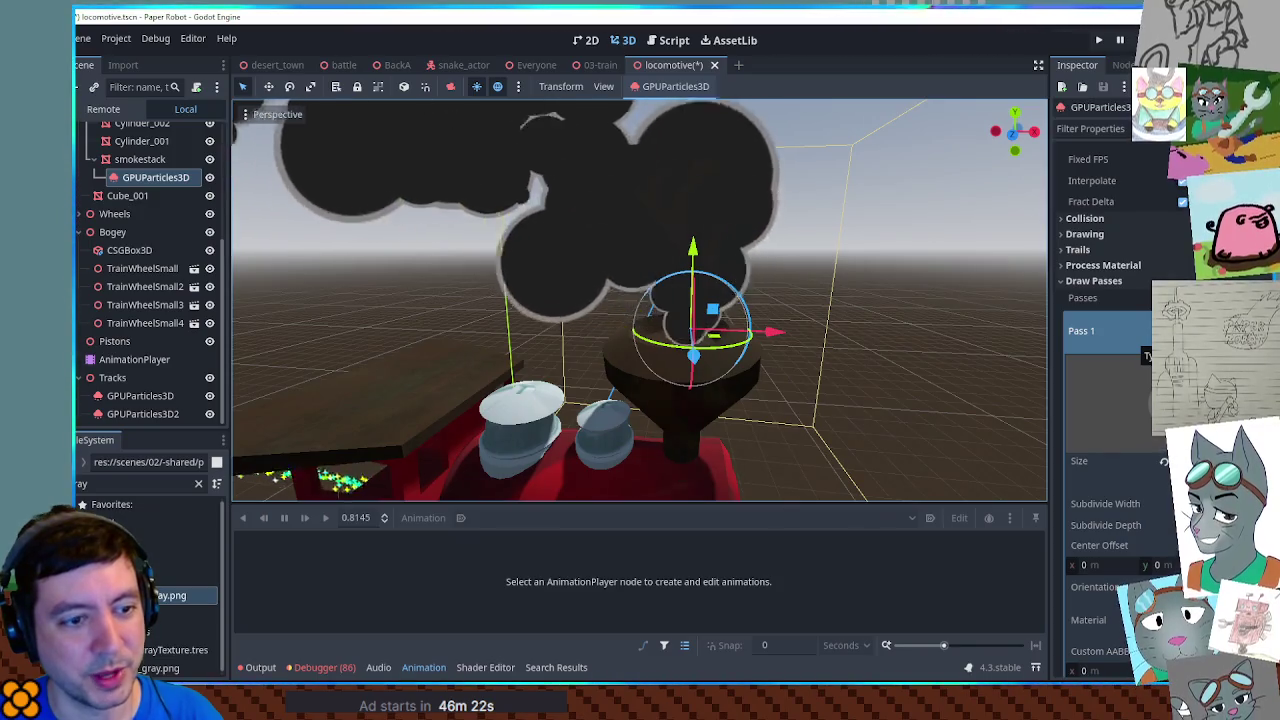
{"action": "scroll", "coordinate": [1131, 333], "scroll_direction": "down", "scroll_amount": 4}
{"action": "scroll", "coordinate": [1131, 333], "scroll_direction": "up", "scroll_amount": 5}
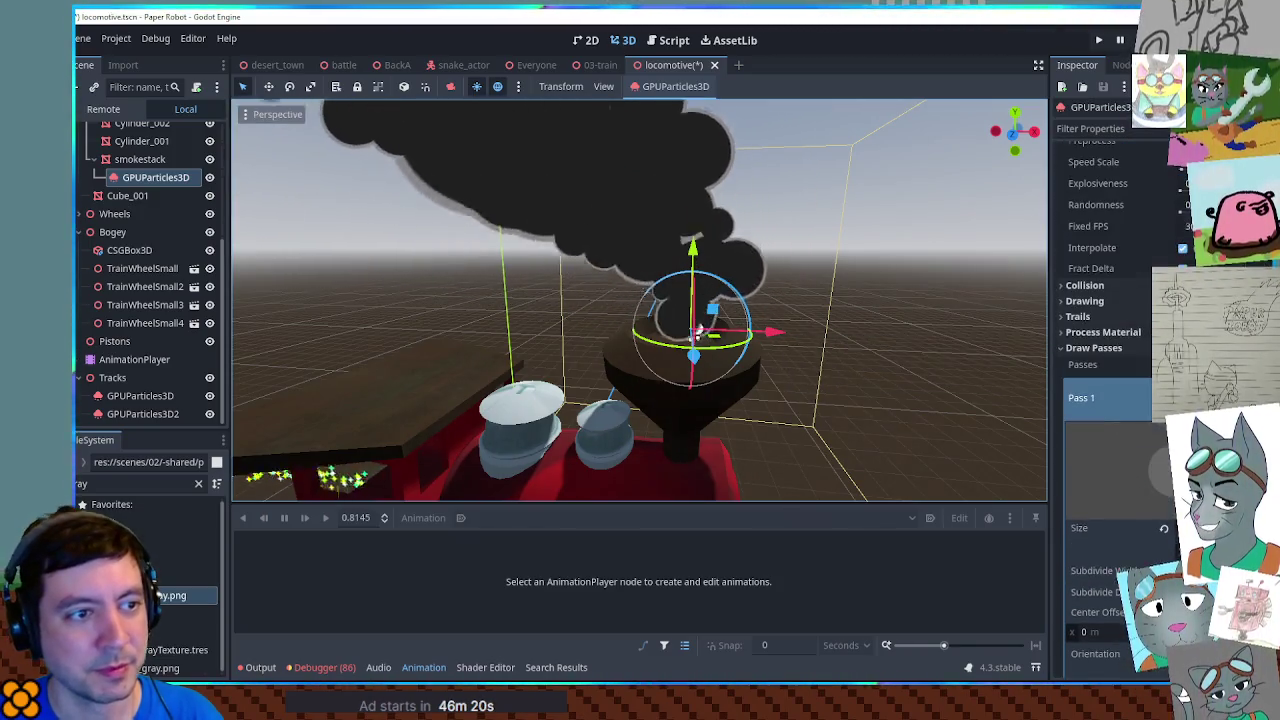
{"action": "left_click", "coordinate": [1094, 348]}
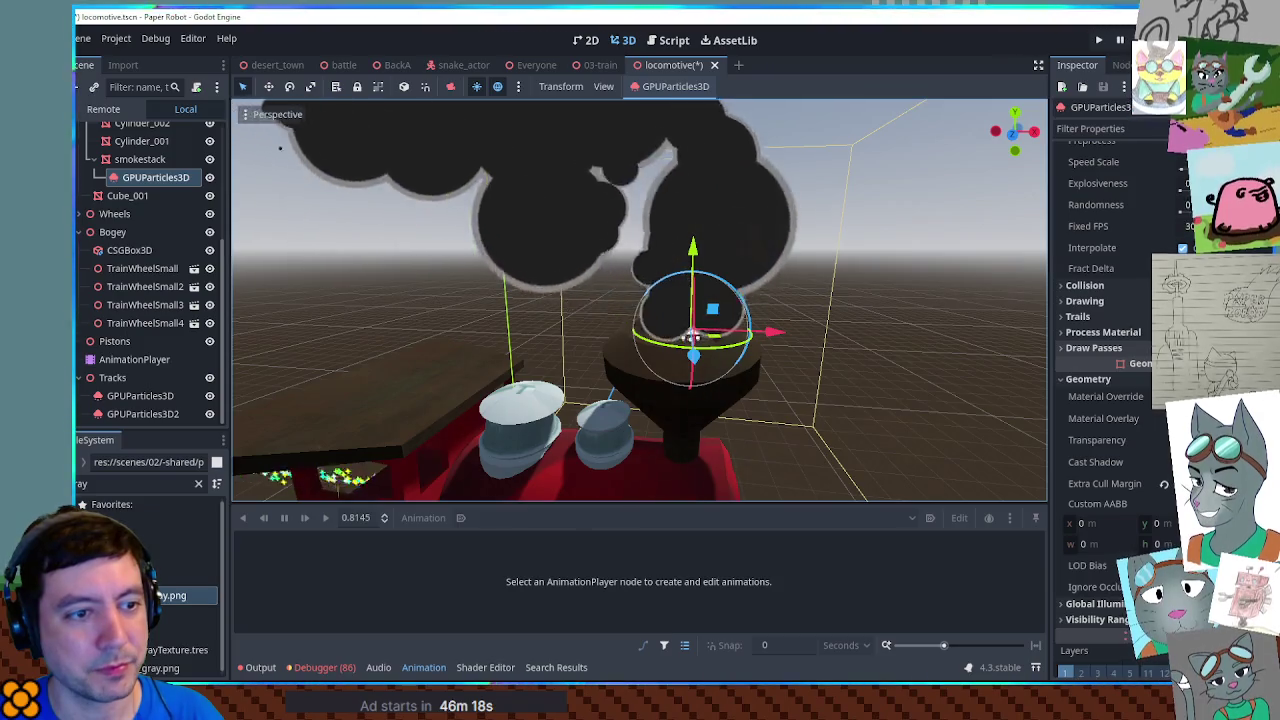
{"action": "left_click", "coordinate": [1094, 348]}
{"action": "left_click", "coordinate": [1081, 394]}
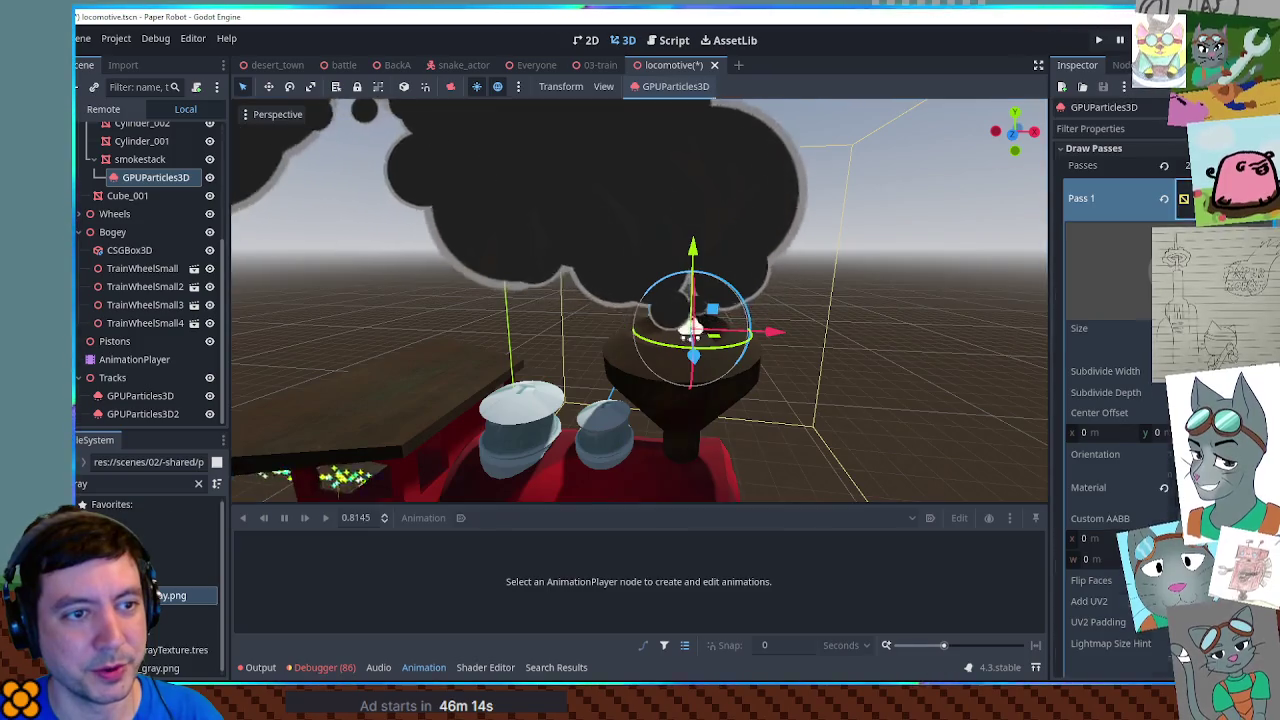
{"action": "left_click", "coordinate": [1253, 205]}
{"action": "left_click", "coordinate": [1253, 205]}
{"action": "left_click", "coordinate": [1253, 205]}
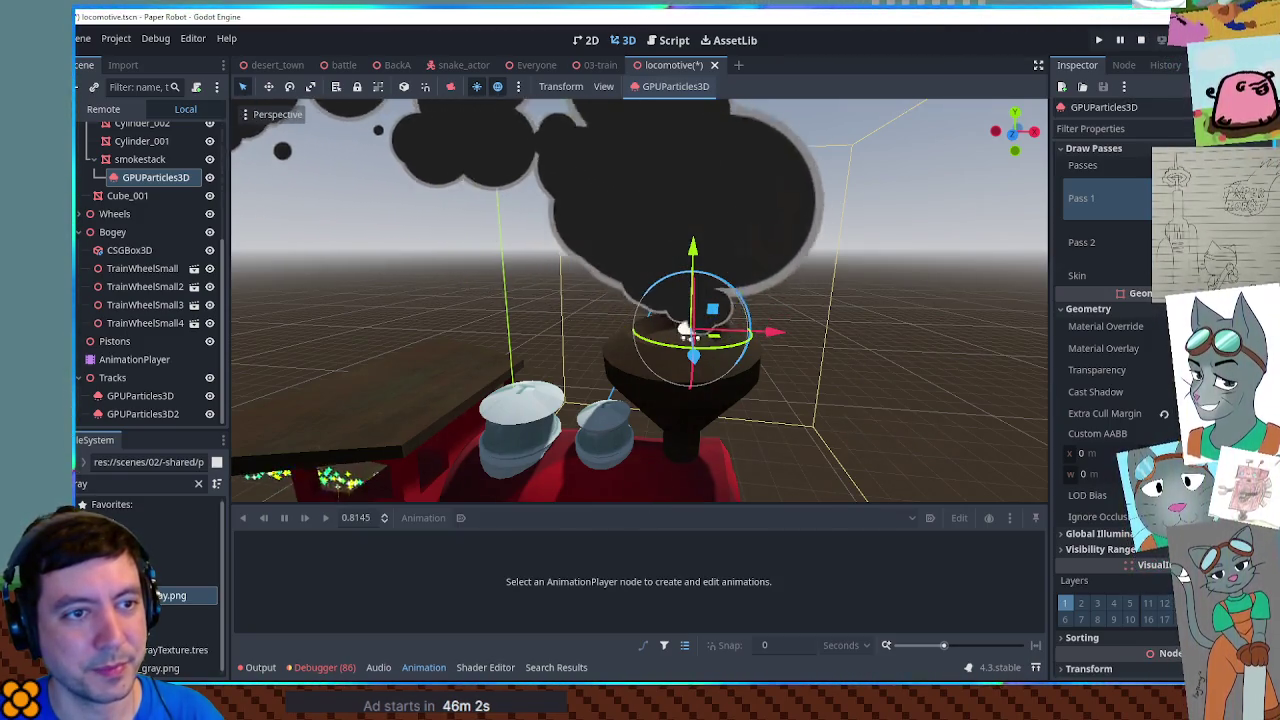
Step: Reduce Draw Passes to 1, removing the second pass, and review the mesh material
{"action": "key", "text": "Return"}
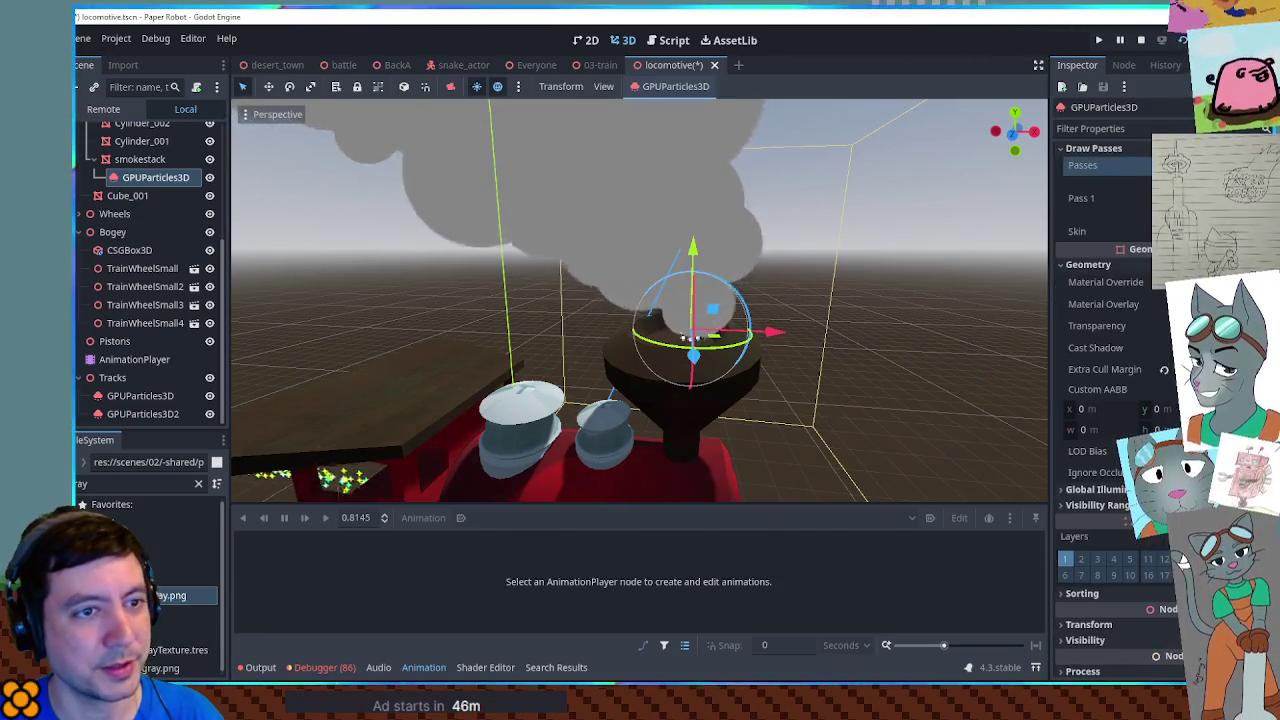
{"action": "left_click", "coordinate": [1160, 197]}
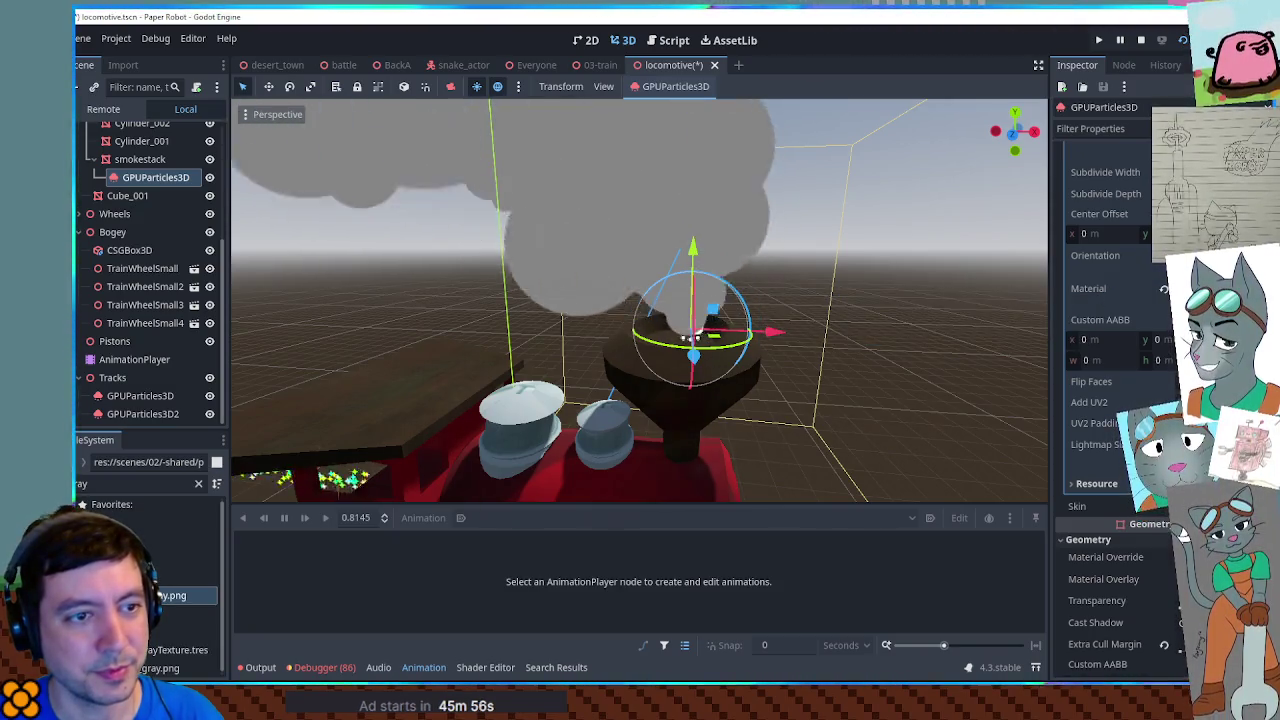
{"action": "left_click", "coordinate": [1140, 288]}
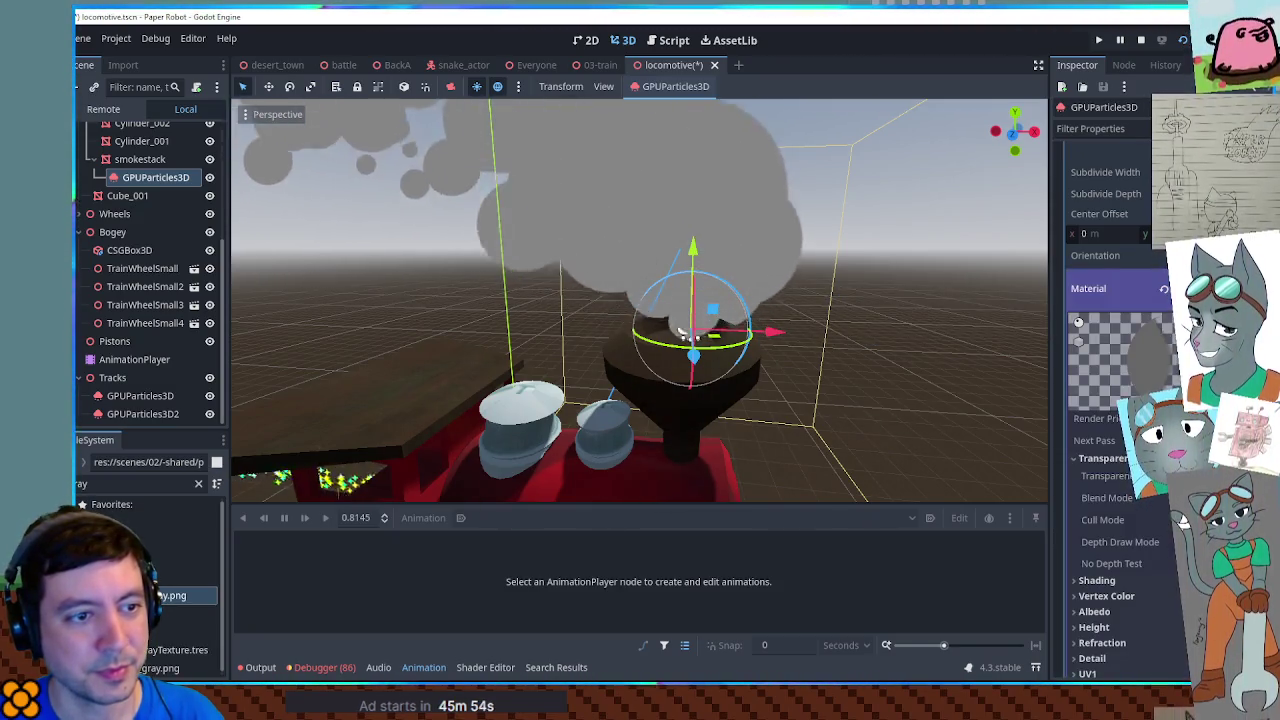
{"action": "left_click", "coordinate": [1140, 288]}
{"action": "scroll", "coordinate": [1110, 400], "scroll_direction": "up", "scroll_amount": 4}
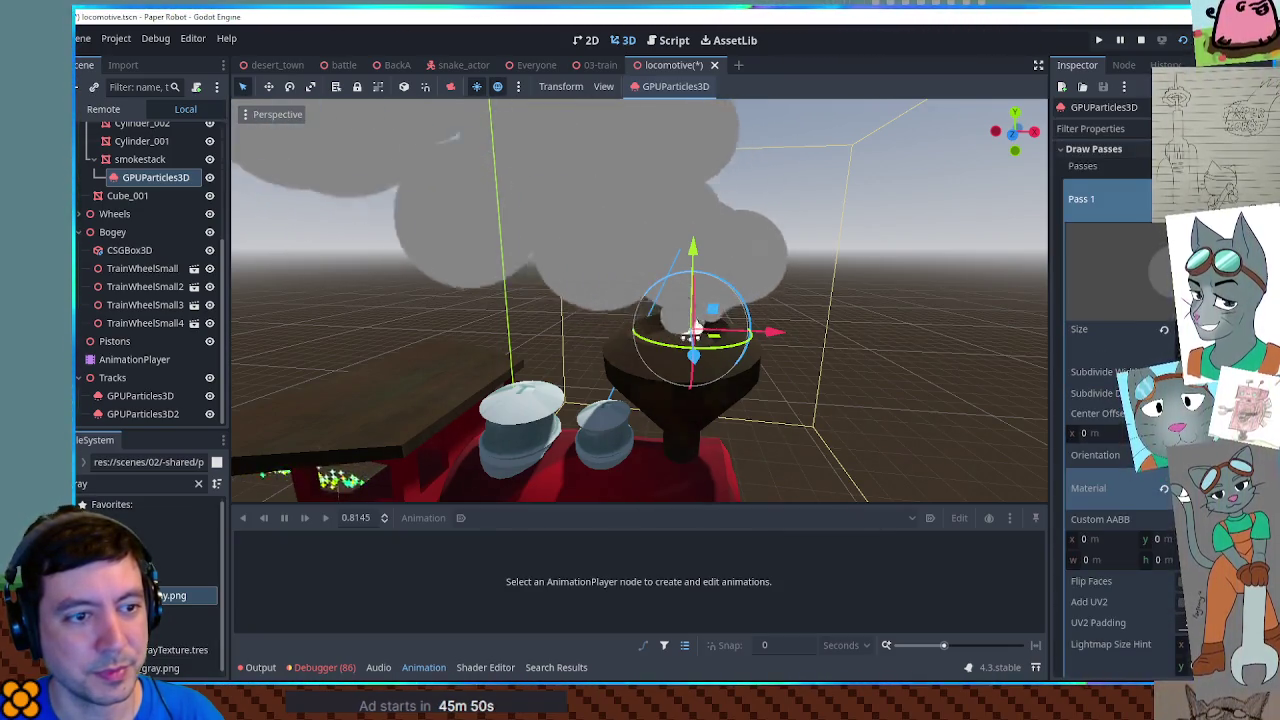
{"action": "scroll", "coordinate": [1183, 494], "scroll_direction": "down", "scroll_amount": 4}
{"action": "scroll", "coordinate": [1183, 482], "scroll_direction": "up", "scroll_amount": 6}
{"action": "left_click", "coordinate": [1150, 284]}
{"action": "left_click", "coordinate": [1150, 284]}
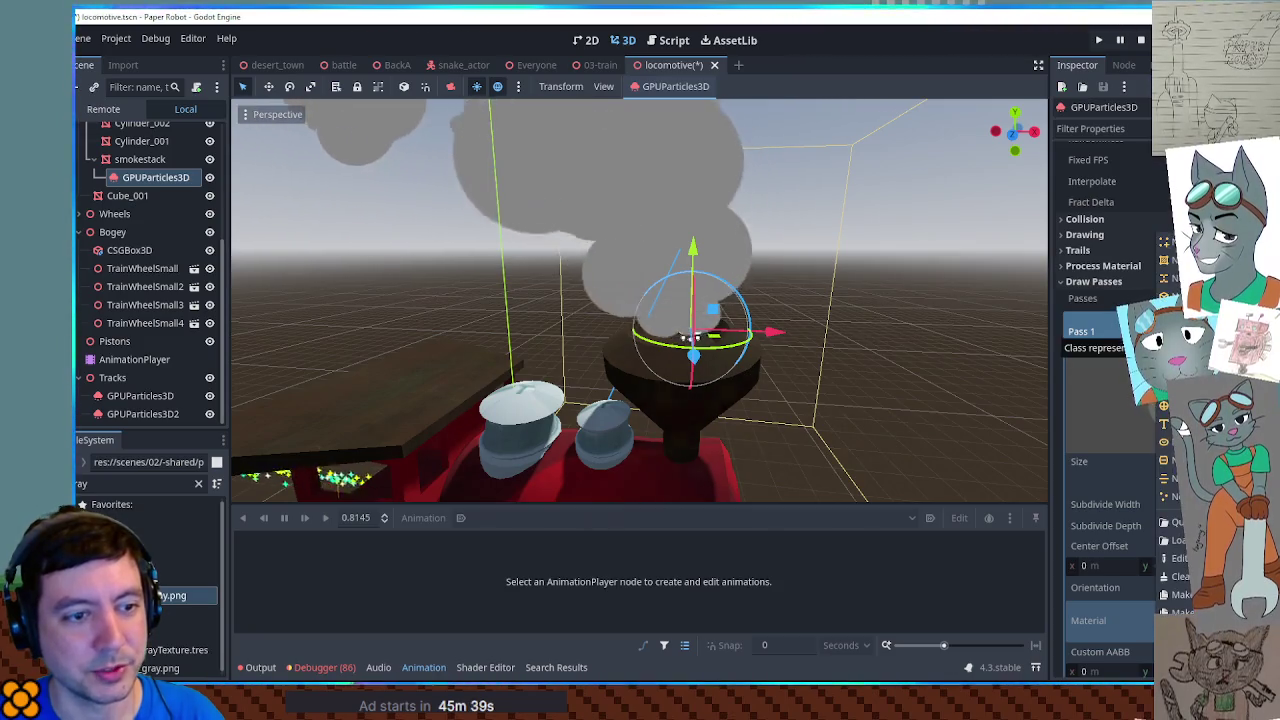
Step: Undo back to the SphereMesh and give Pass 1 a new unshaded material
{"action": "key", "text": "ctrl+z"}
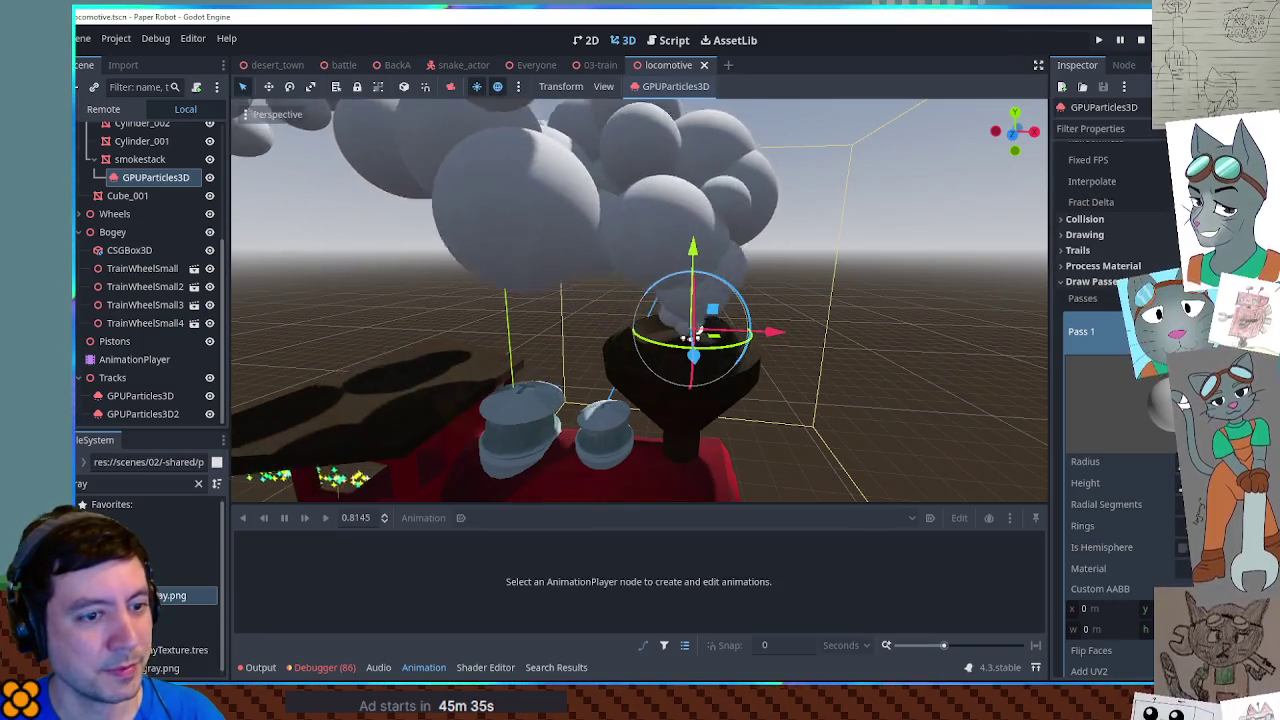
{"action": "scroll", "coordinate": [1183, 400], "scroll_direction": "down", "scroll_amount": 4}
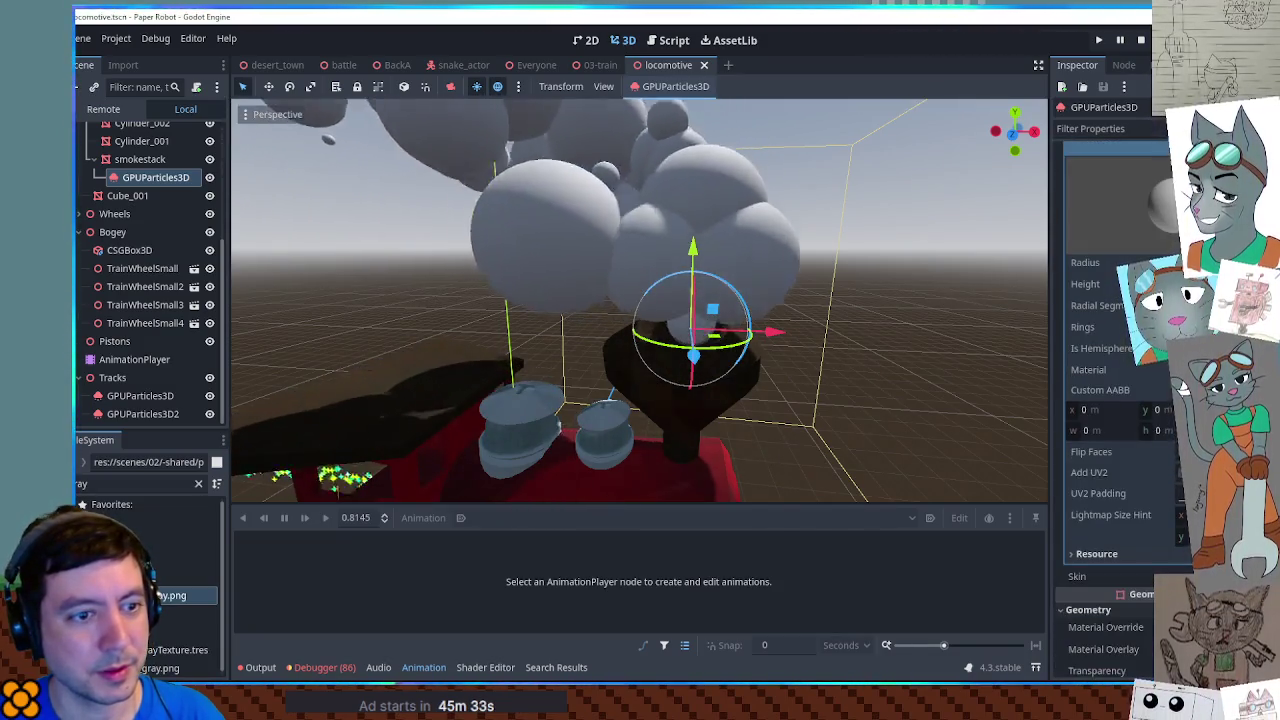
{"action": "left_click", "coordinate": [1183, 378]}
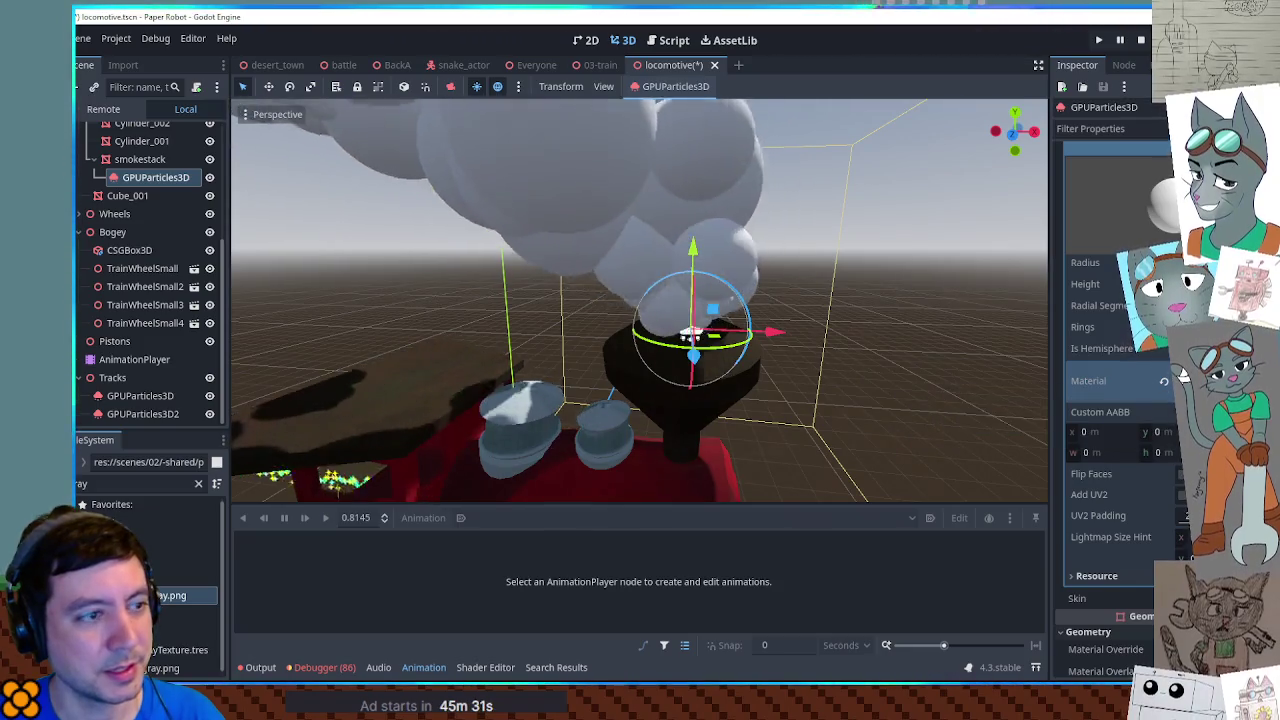
{"action": "left_click", "coordinate": [1183, 378]}
{"action": "scroll", "coordinate": [1183, 365], "scroll_direction": "down", "scroll_amount": 4}
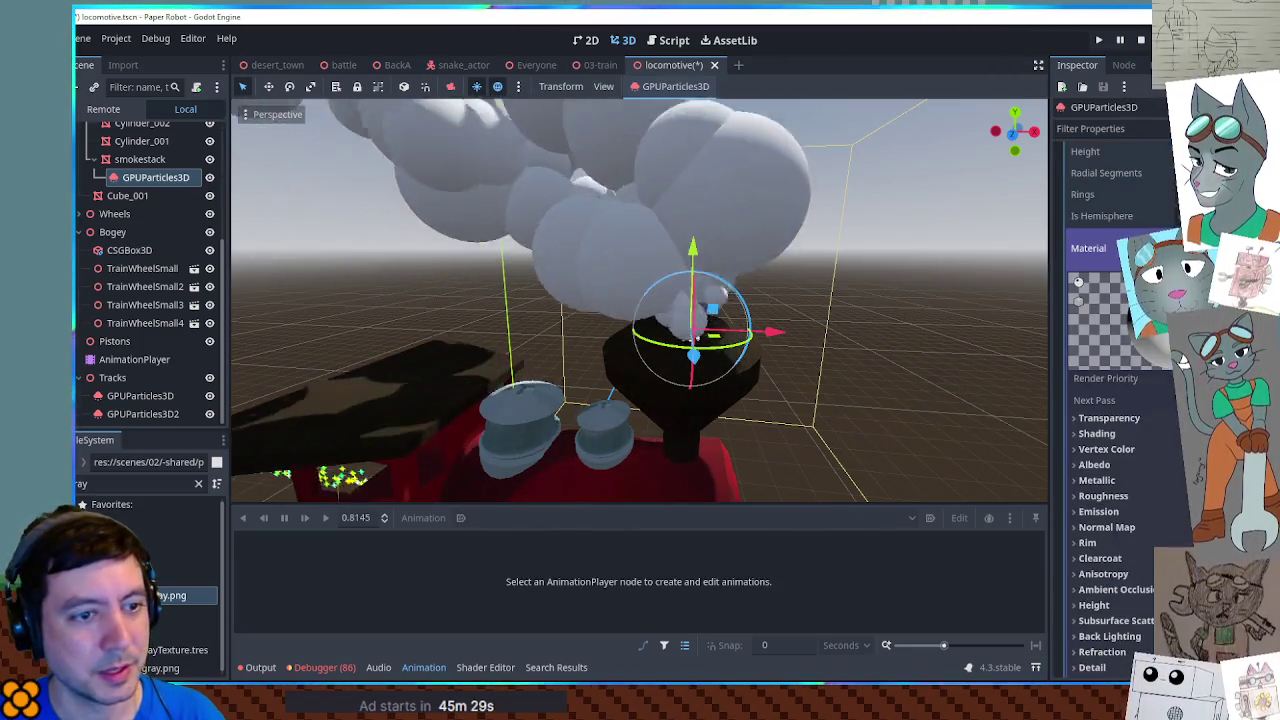
{"action": "left_click", "coordinate": [1180, 366]}
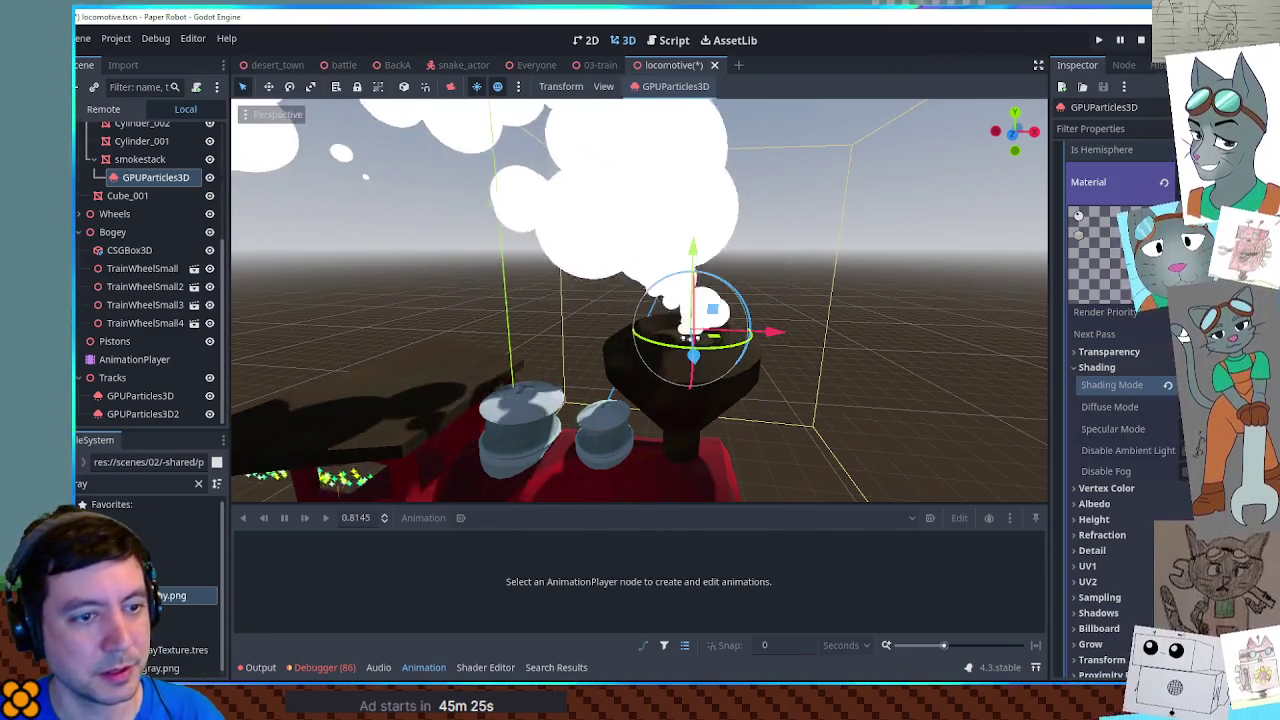
{"action": "scroll", "coordinate": [1110, 400], "scroll_direction": "down", "scroll_amount": 5}
{"action": "left_click", "coordinate": [1094, 304]}
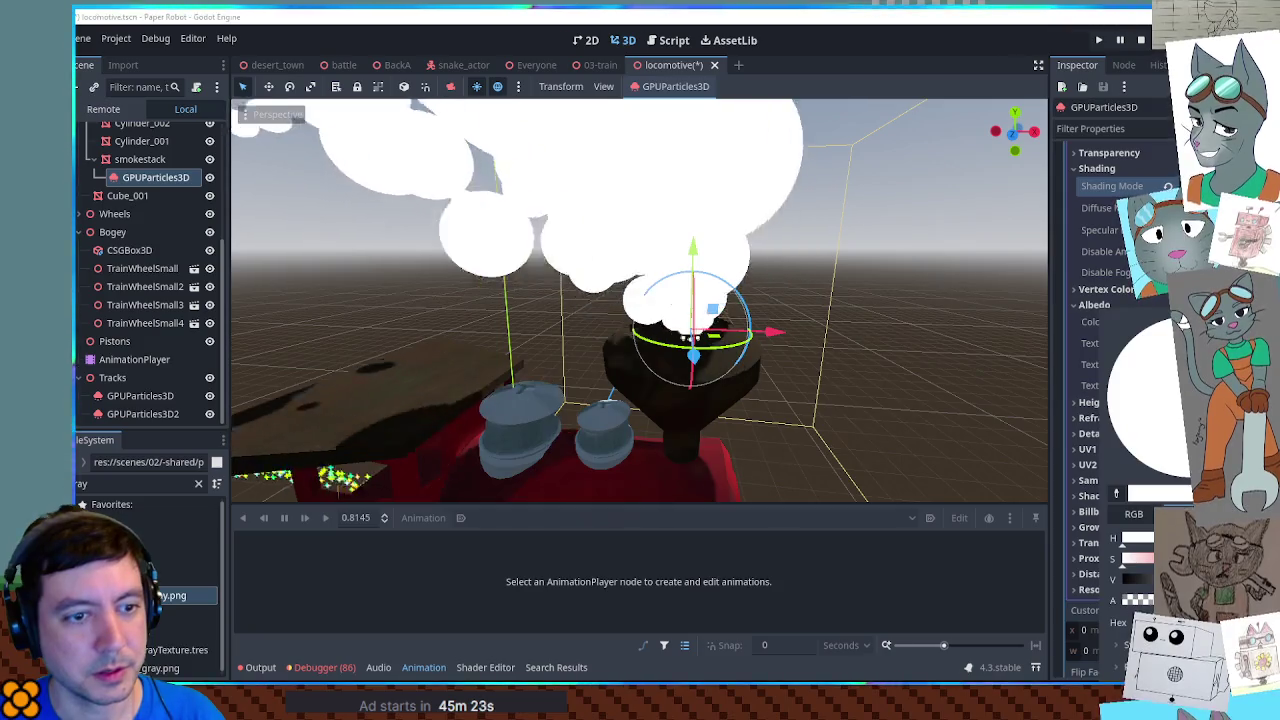
{"action": "left_click_drag", "start_coordinate": [1150, 578], "coordinate": [1135, 578]}
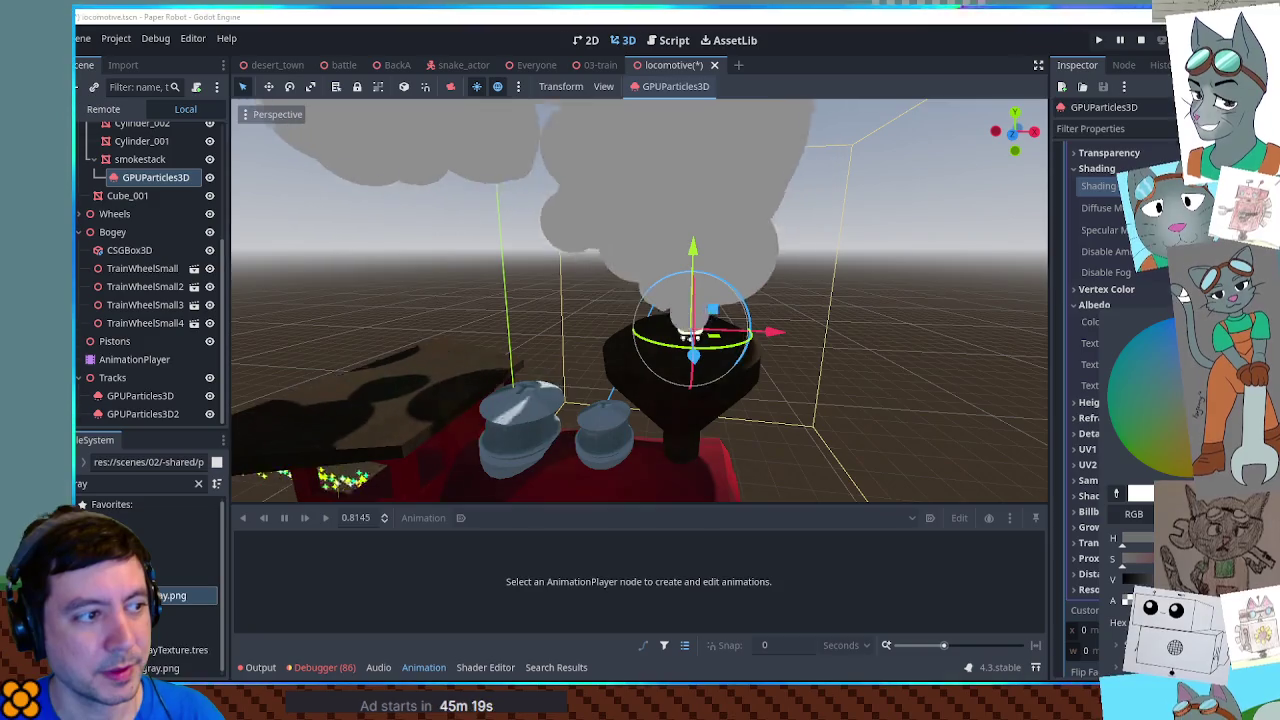
{"action": "left_click", "coordinate": [811, 340]}
{"action": "scroll", "coordinate": [811, 340], "scroll_direction": "down", "scroll_amount": 6}
{"action": "scroll", "coordinate": [785, 337], "scroll_direction": "up", "scroll_amount": 6}
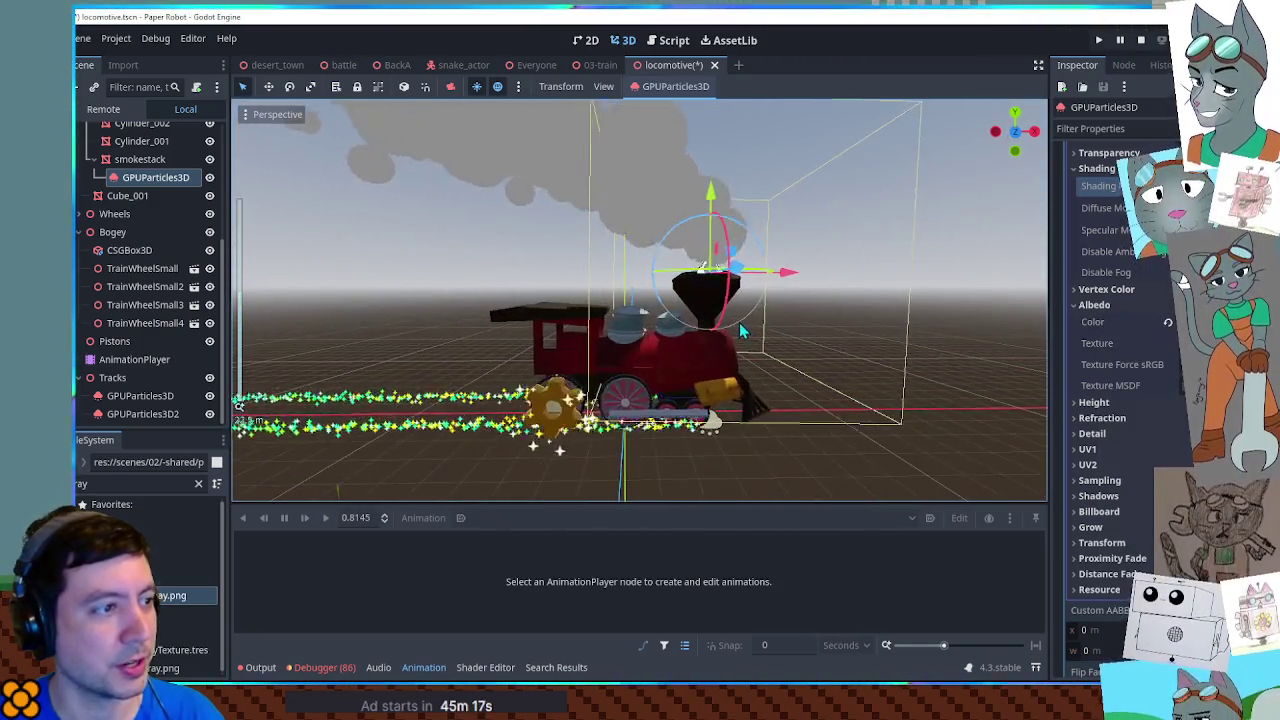
{"action": "scroll", "coordinate": [758, 360], "scroll_direction": "down", "scroll_amount": 3}
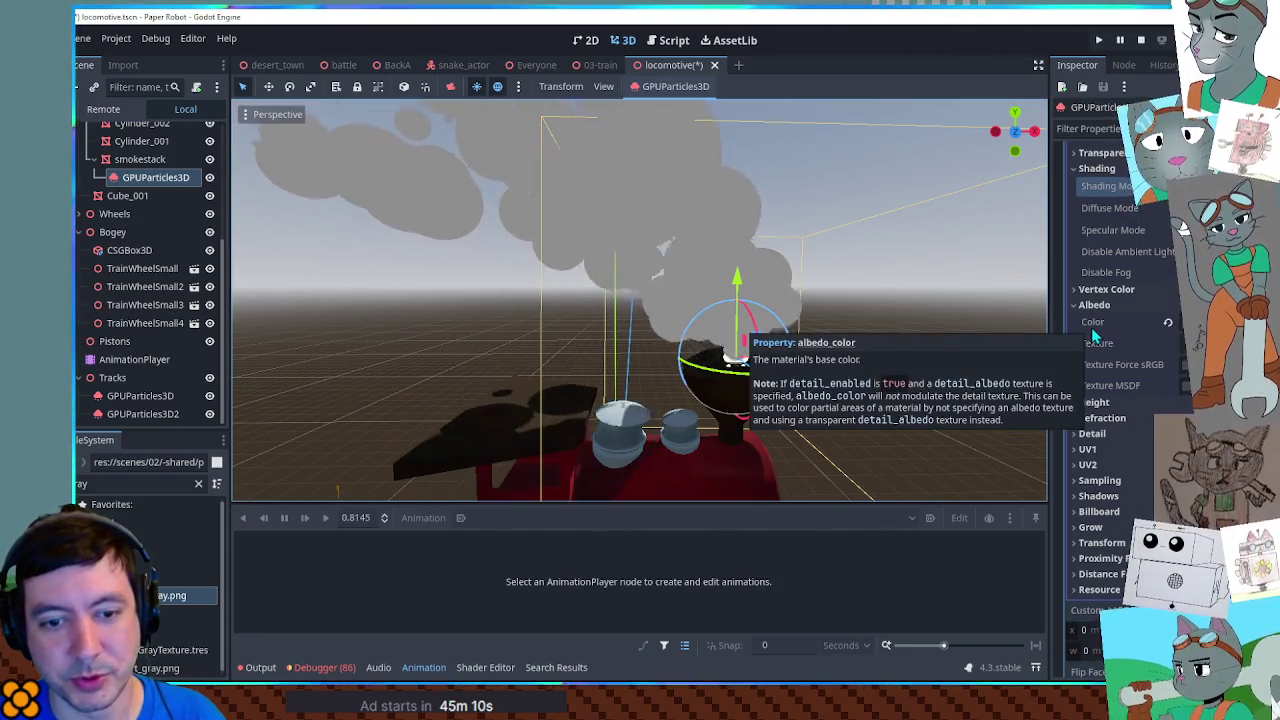
{"action": "left_click_drag", "start_coordinate": [945, 280], "coordinate": [870, 292]}
{"action": "mouse_move", "coordinate": [735, 310]}
{"action": "left_mouse_down"}
{"action": "mouse_move", "coordinate": [797, 317]}
{"action": "mouse_move", "coordinate": [395, 356]}
{"action": "mouse_move", "coordinate": [387, 336]}
{"action": "mouse_move", "coordinate": [737, 349]}
{"action": "mouse_move", "coordinate": [738, 338]}
{"action": "mouse_move", "coordinate": [718, 345]}
{"action": "mouse_move", "coordinate": [818, 296]}
{"action": "left_mouse_up"}
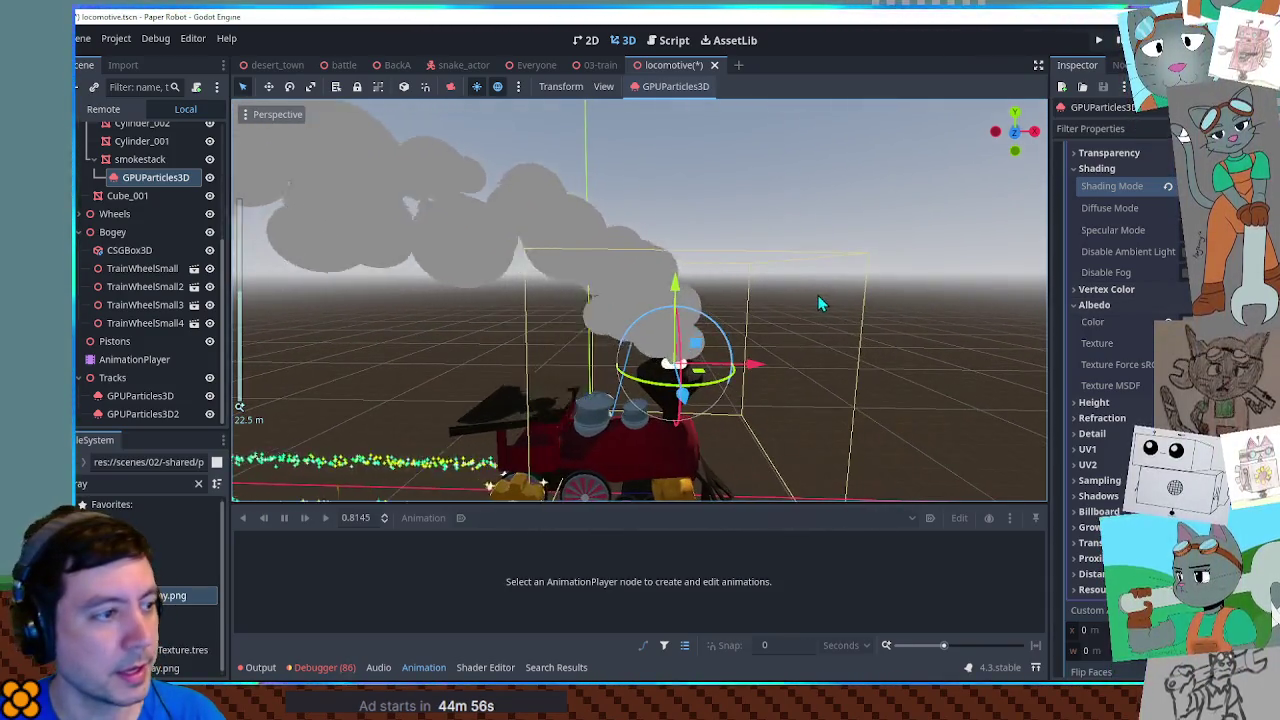
{"action": "scroll", "coordinate": [818, 297], "scroll_direction": "up", "scroll_amount": 2}
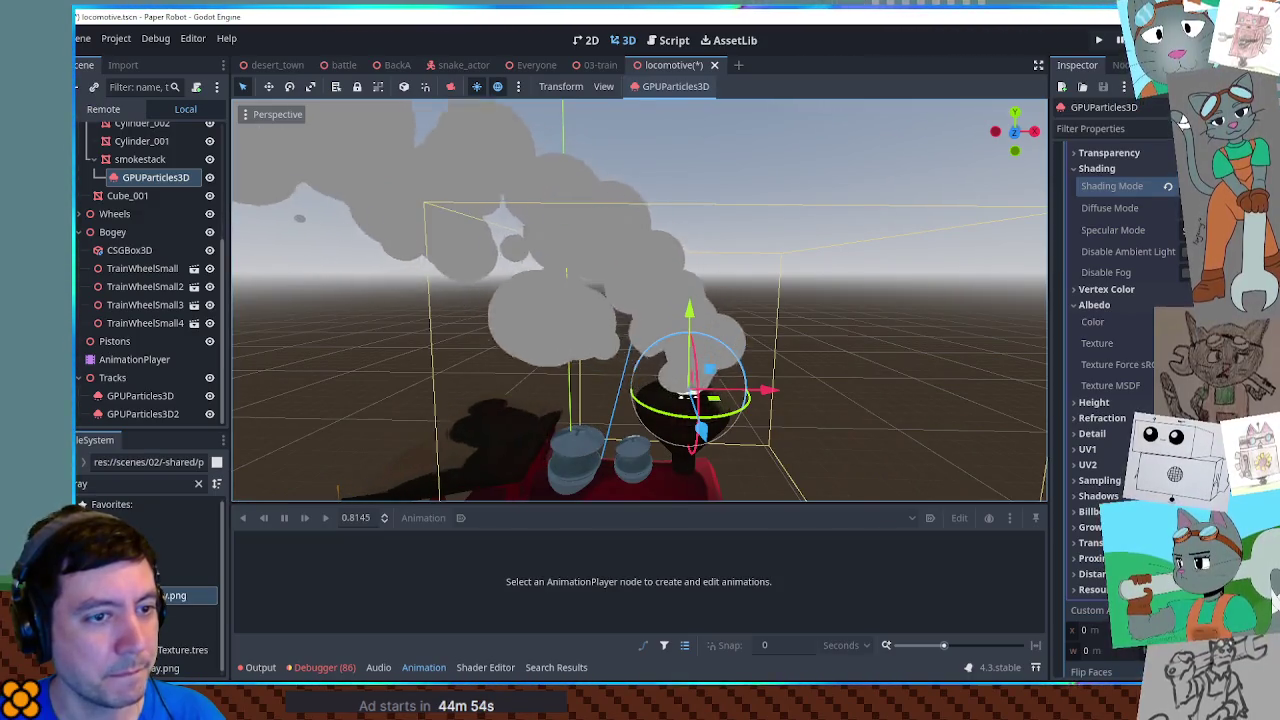
{"action": "scroll", "coordinate": [1110, 300], "scroll_direction": "up", "scroll_amount": 4}
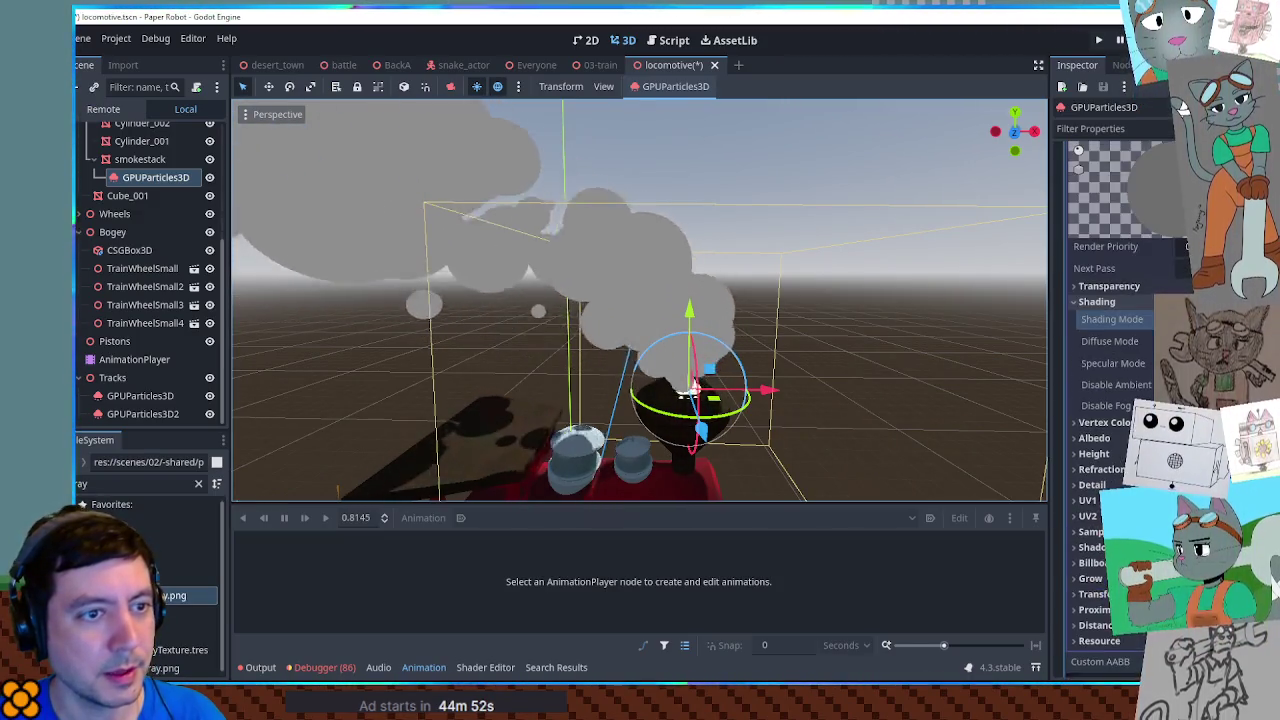
{"action": "scroll", "coordinate": [1110, 400], "scroll_direction": "up", "scroll_amount": 2}
{"action": "scroll", "coordinate": [1110, 400], "scroll_direction": "down", "scroll_amount": 8}
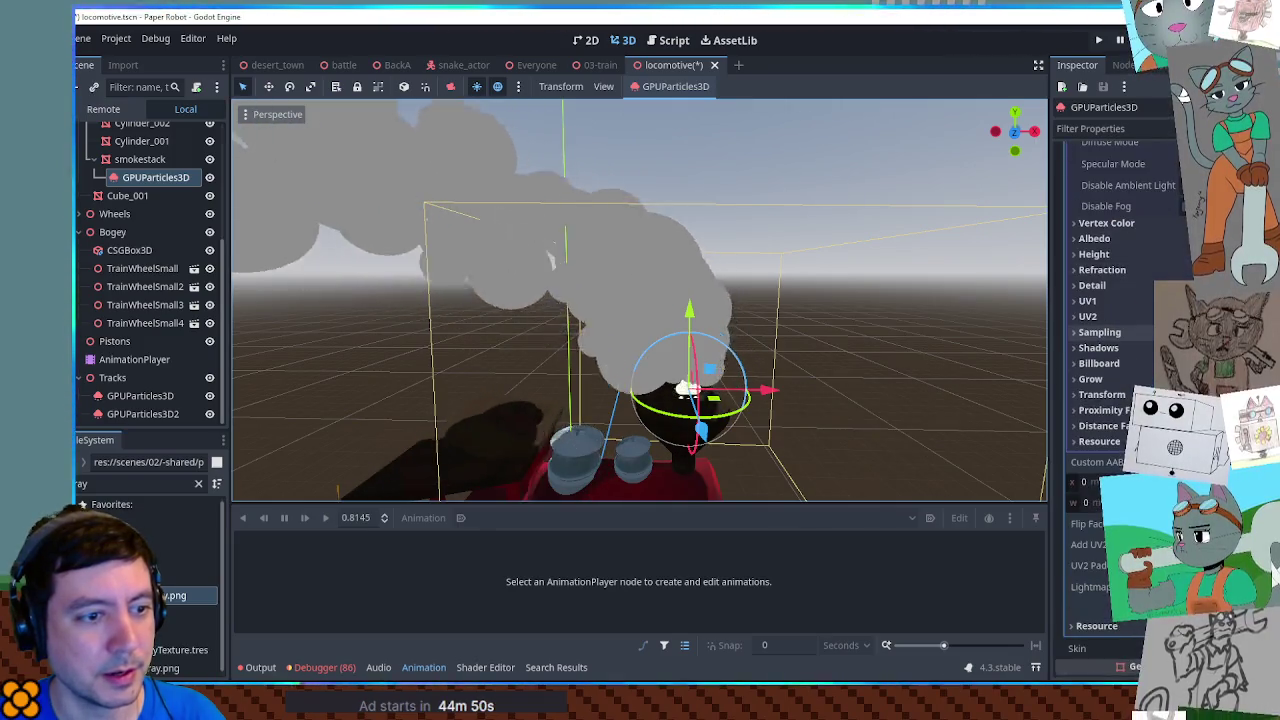
{"action": "scroll", "coordinate": [1110, 300], "scroll_direction": "up", "scroll_amount": 2}
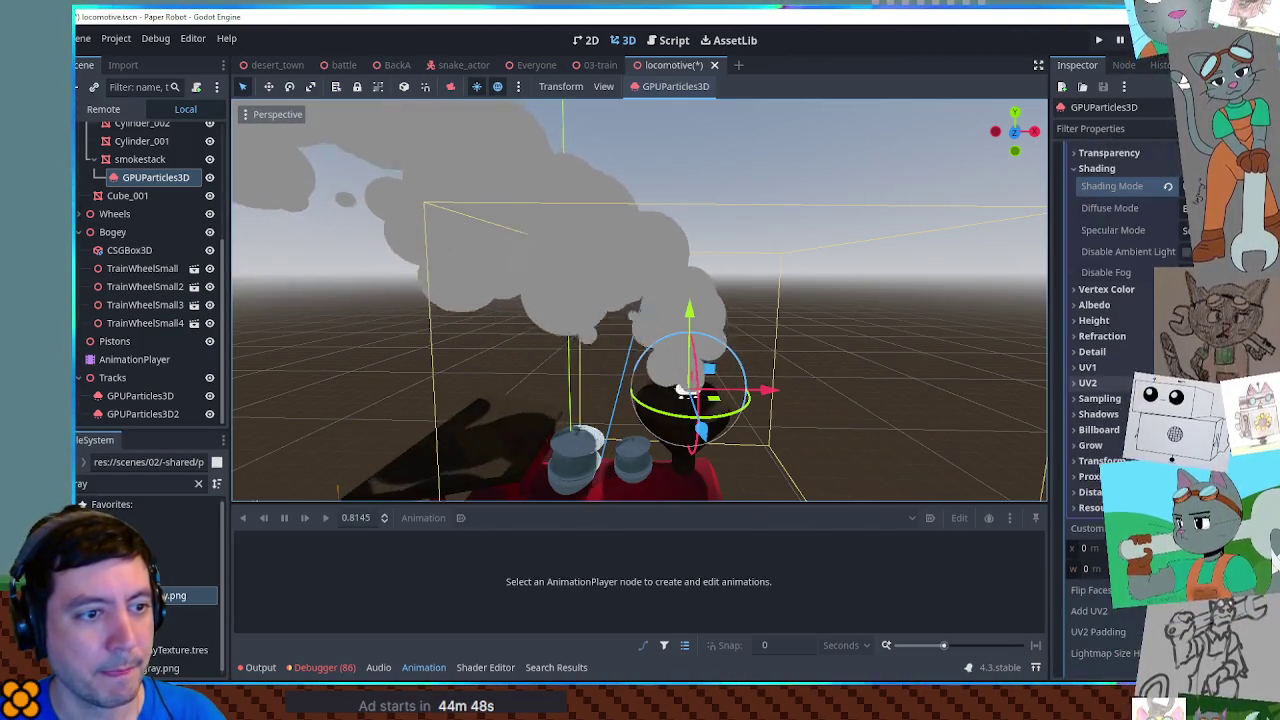
{"action": "scroll", "coordinate": [1110, 300], "scroll_direction": "down", "scroll_amount": 2}
{"action": "scroll", "coordinate": [1110, 400], "scroll_direction": "up", "scroll_amount": 8}
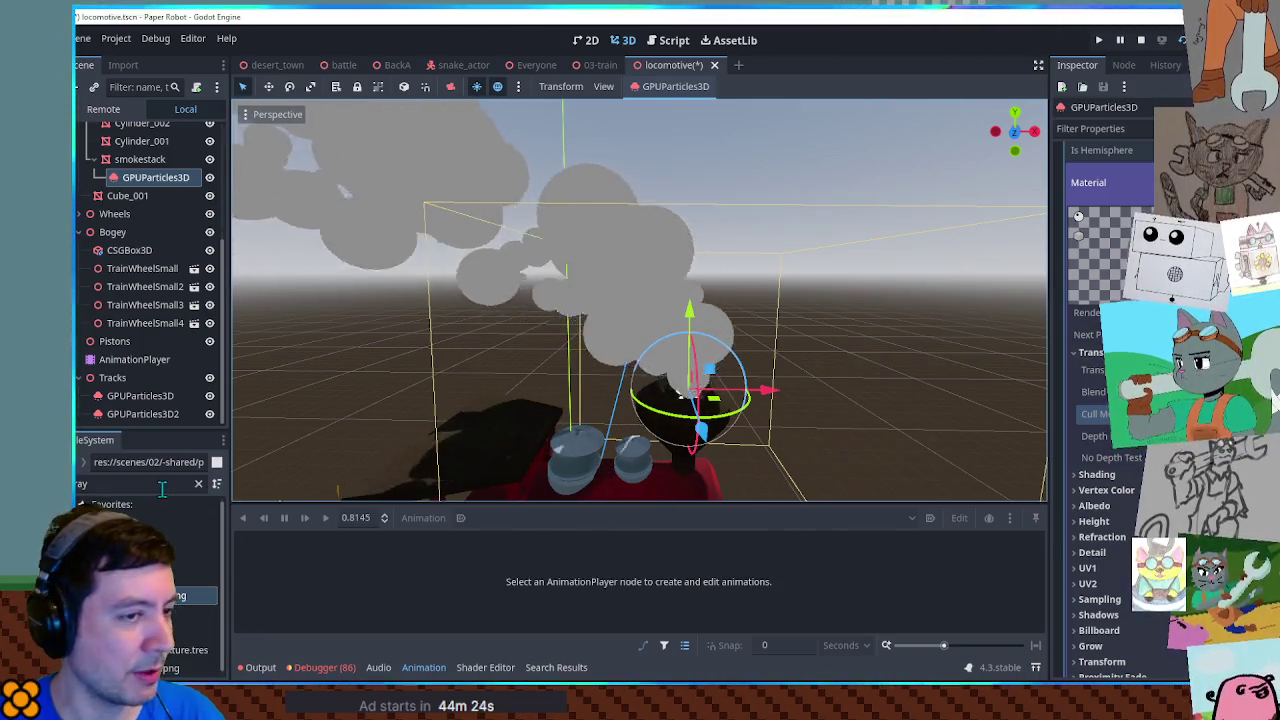
Step: Filter the FileSystem for 'outline' and select the outline shader
{"action": "type", "text": "outline"}
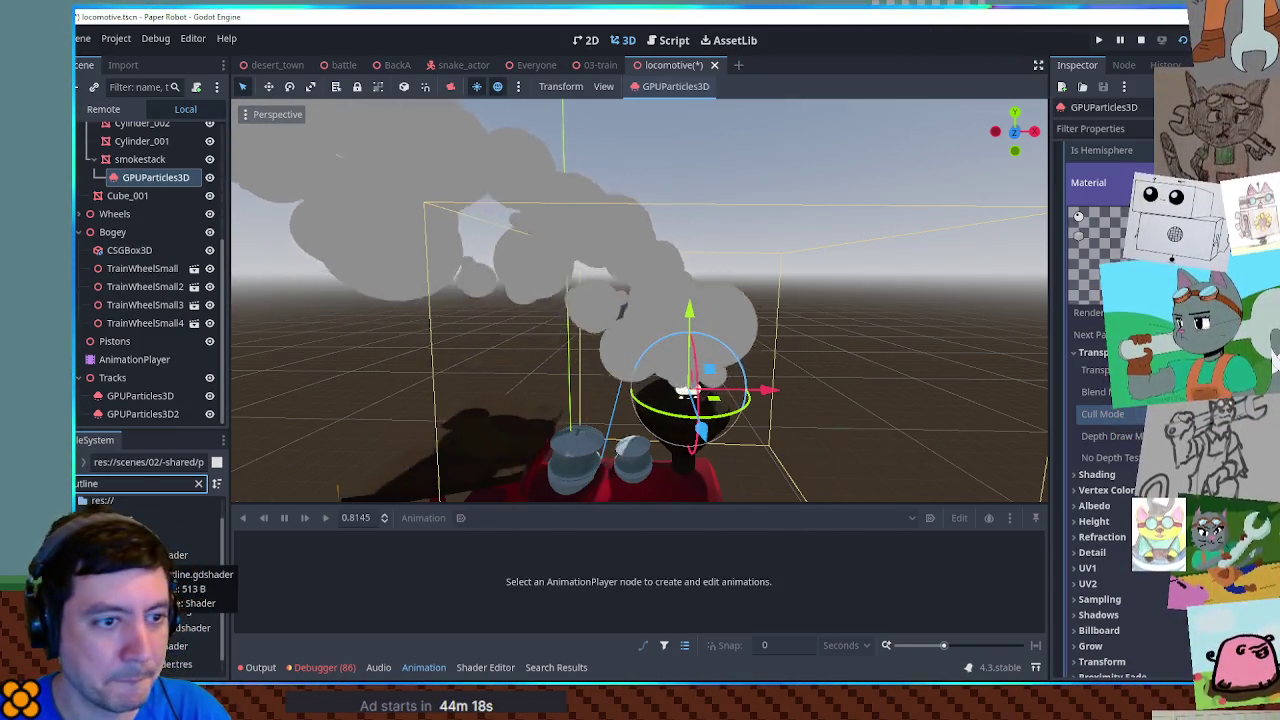
{"action": "left_click", "coordinate": [175, 554]}
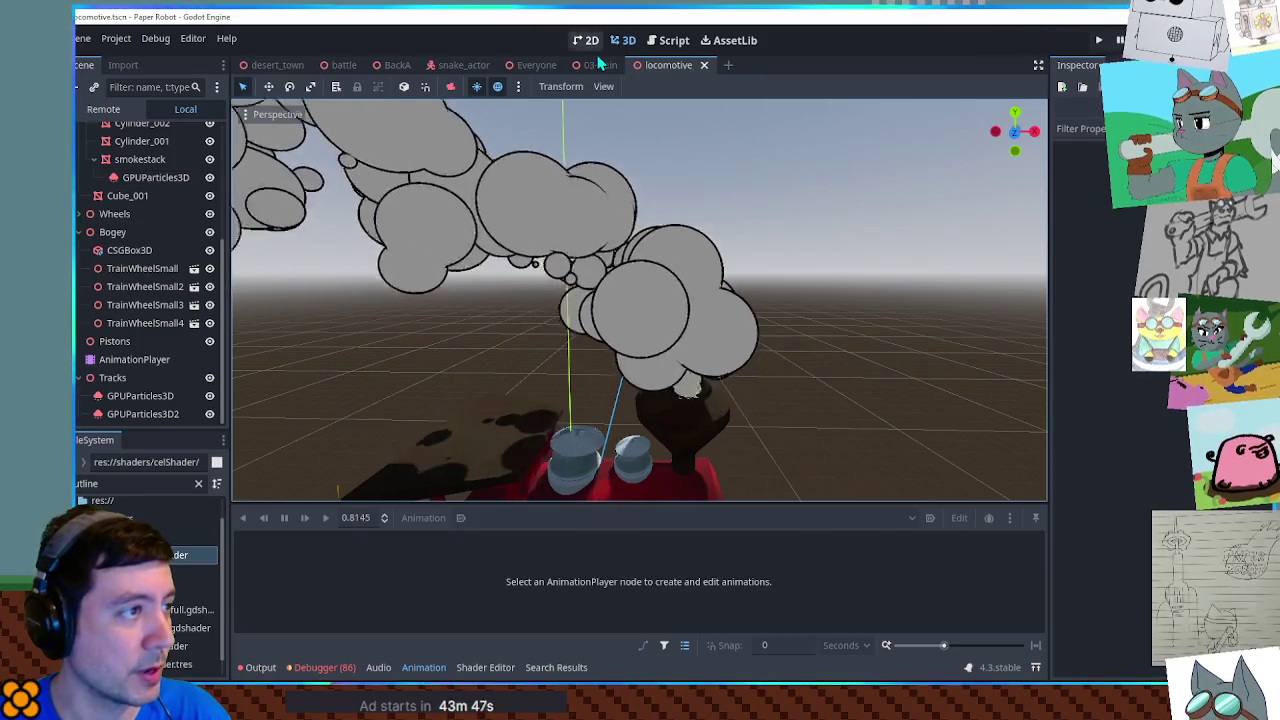
Step: Compare the smoke in 03-train, then save the locomotive scene
{"action": "left_click", "coordinate": [597, 64]}
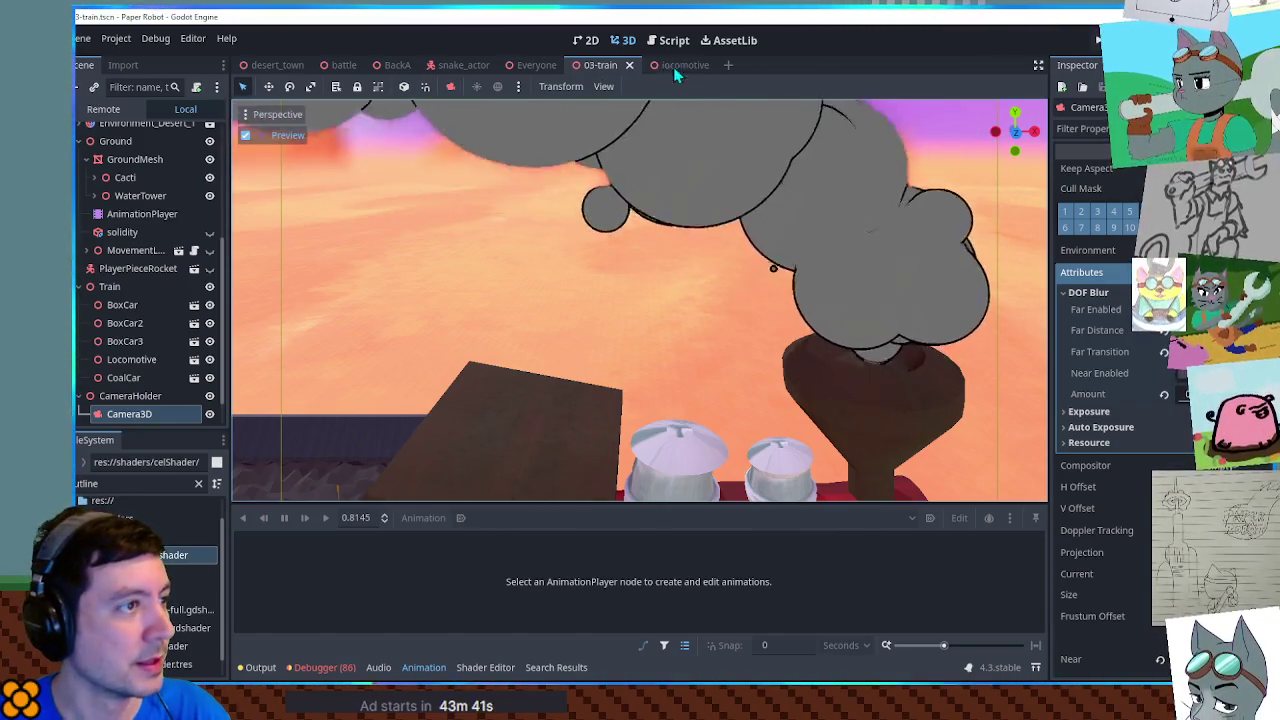
{"action": "left_click", "coordinate": [665, 64]}
{"action": "scroll", "coordinate": [1175, 390], "scroll_direction": "up", "scroll_amount": 5}
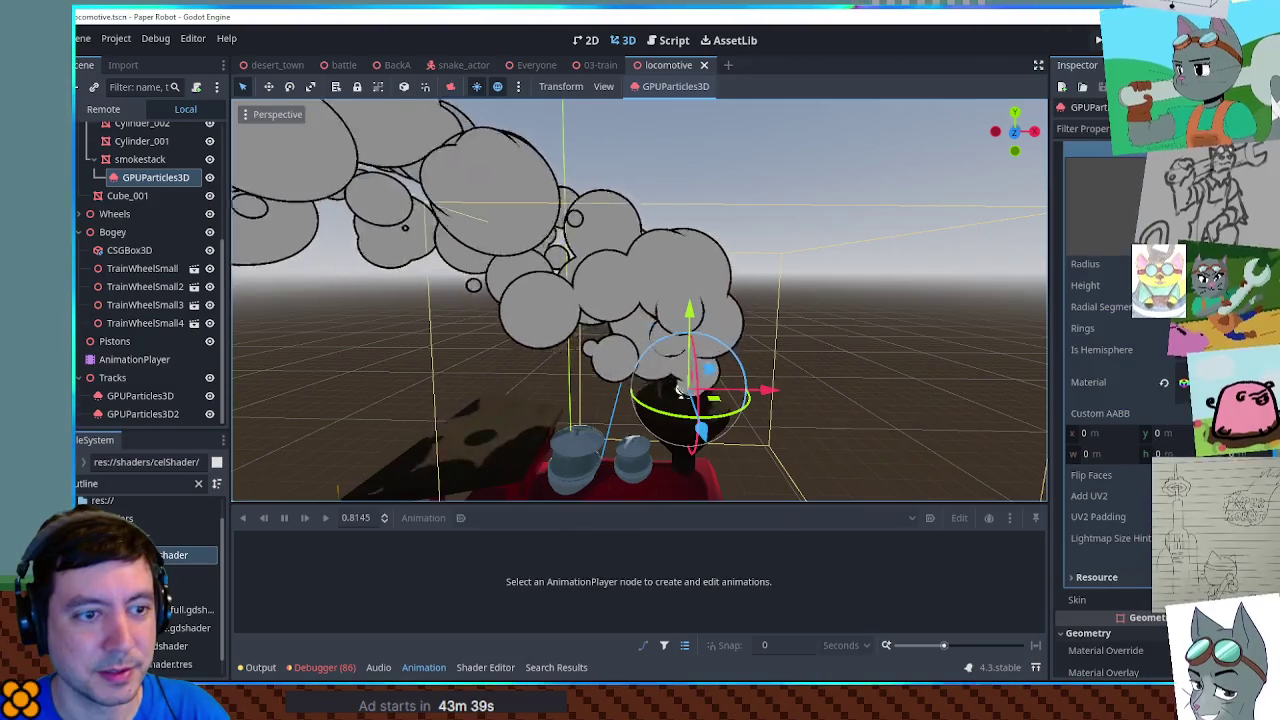
{"action": "scroll", "coordinate": [1175, 390], "scroll_direction": "up", "scroll_amount": 2}
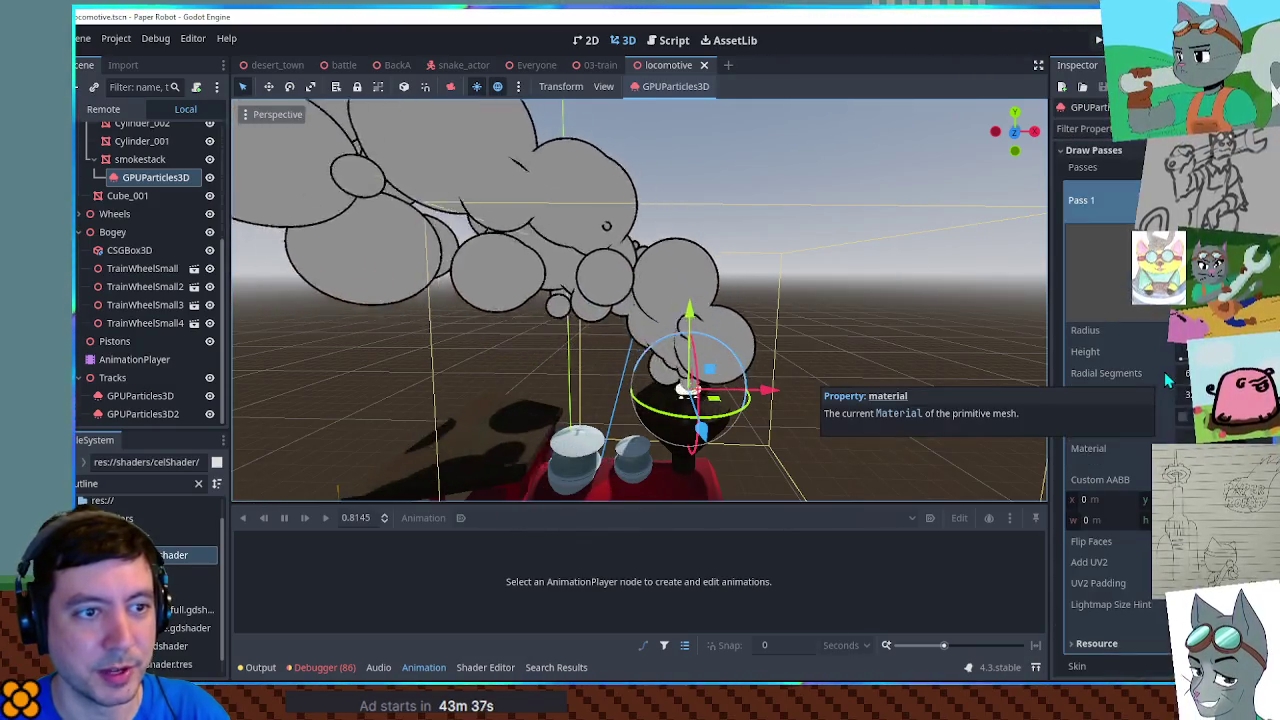
{"action": "key", "text": "ctrl+s"}
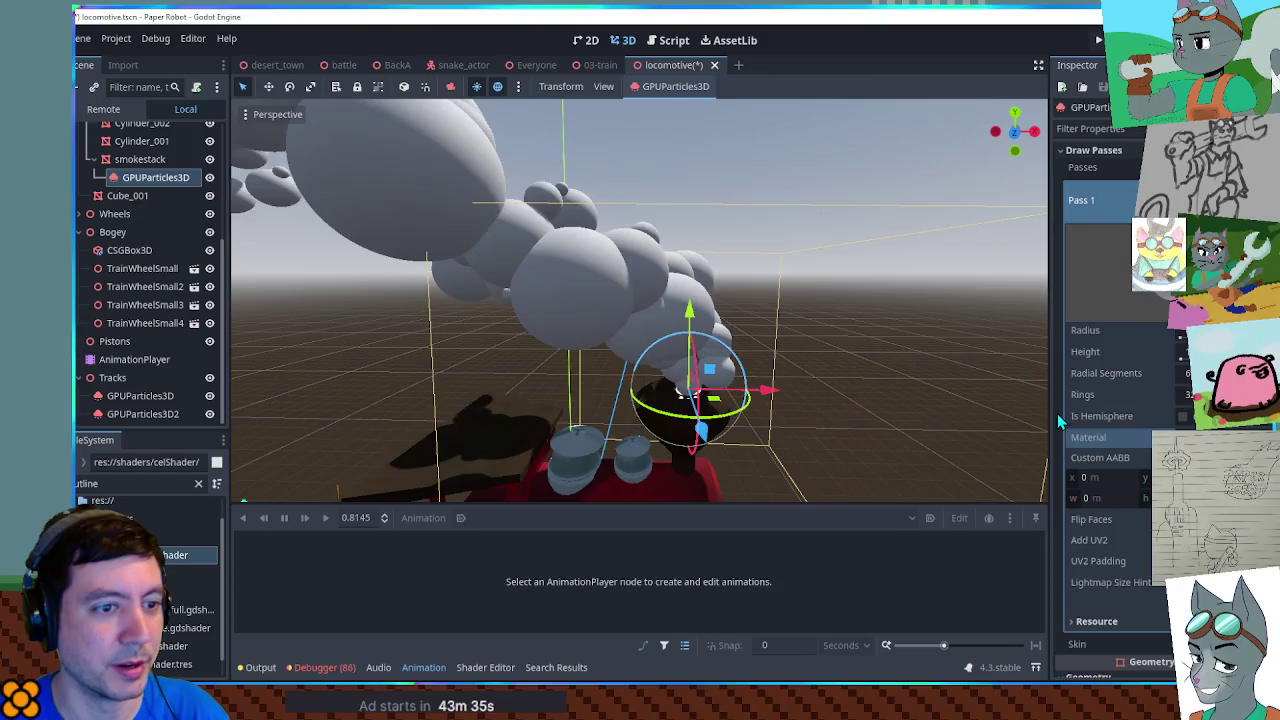
Step: Expand the smoke mesh's material and recheck the smoke in 03-train
{"action": "left_click", "coordinate": [1100, 448]}
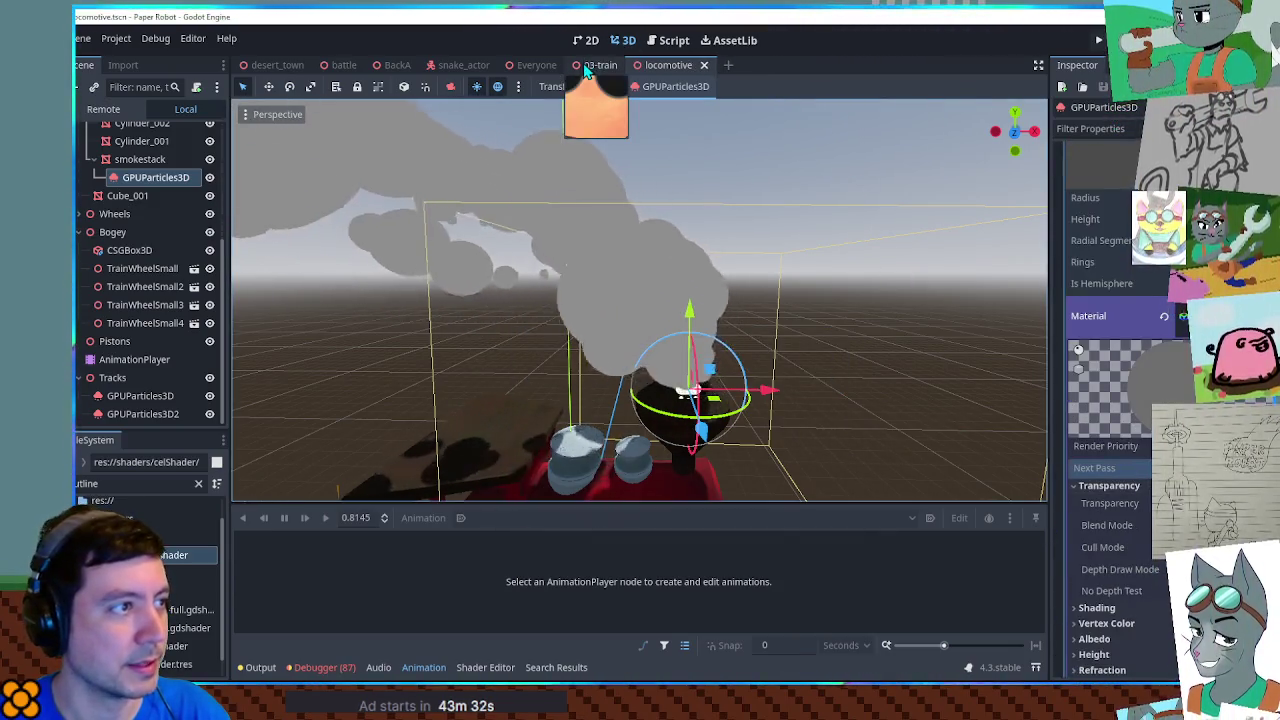
{"action": "left_click", "coordinate": [590, 65]}
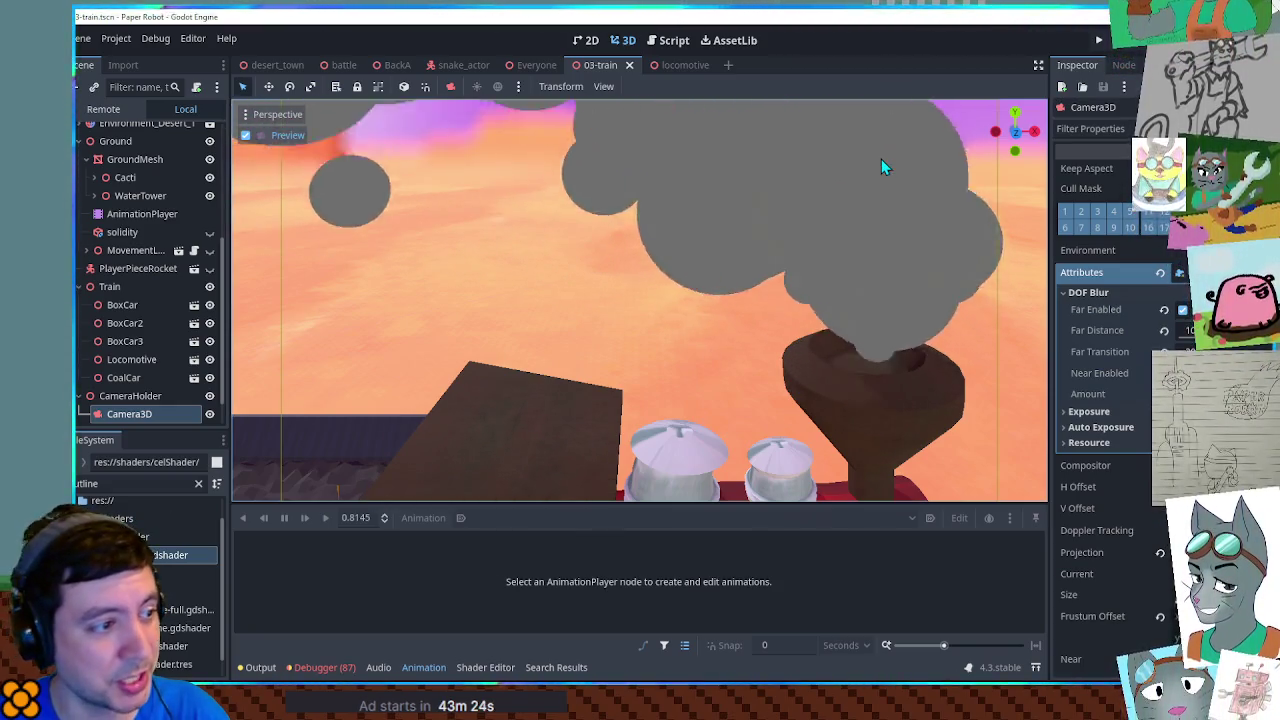
{"action": "left_click", "coordinate": [684, 66]}
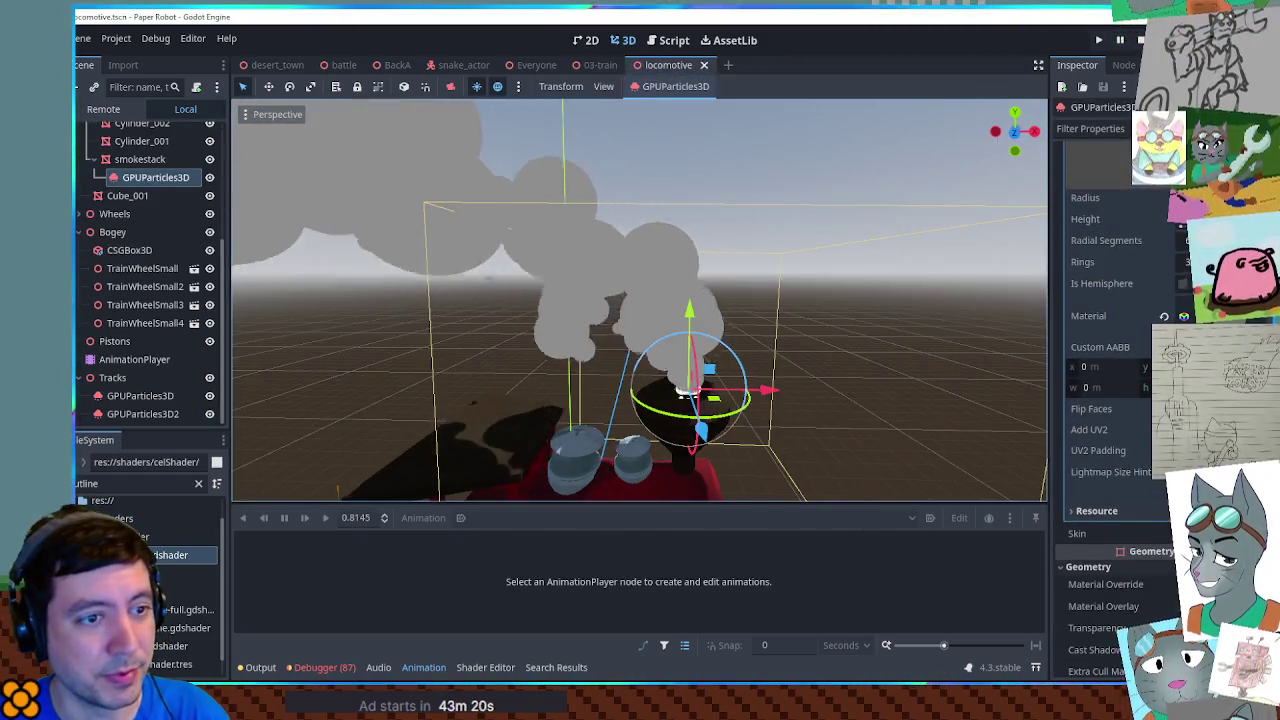
Step: Set Draw Passes to 2 with a SphereMesh in Pass 2, adjusting its height
{"action": "scroll", "coordinate": [1177, 277], "scroll_direction": "up", "scroll_amount": 3}
{"action": "left_click", "coordinate": [1115, 201]}
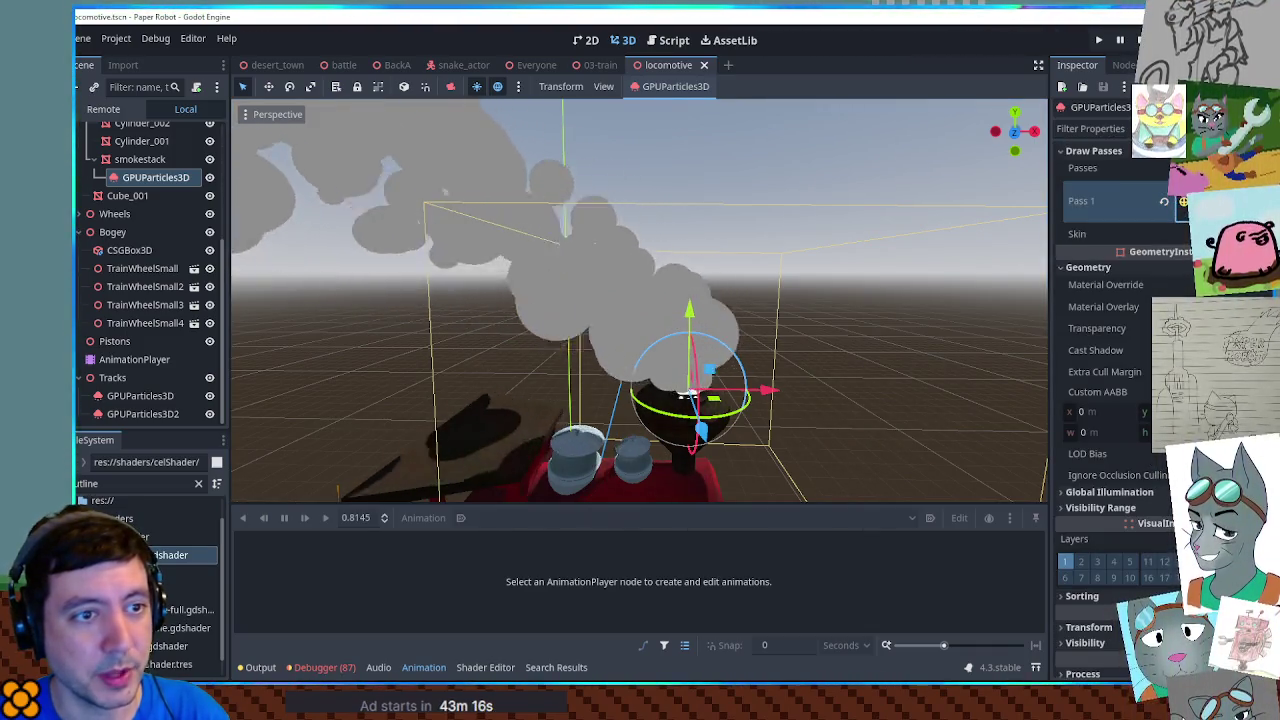
{"action": "left_click", "coordinate": [1172, 168]}
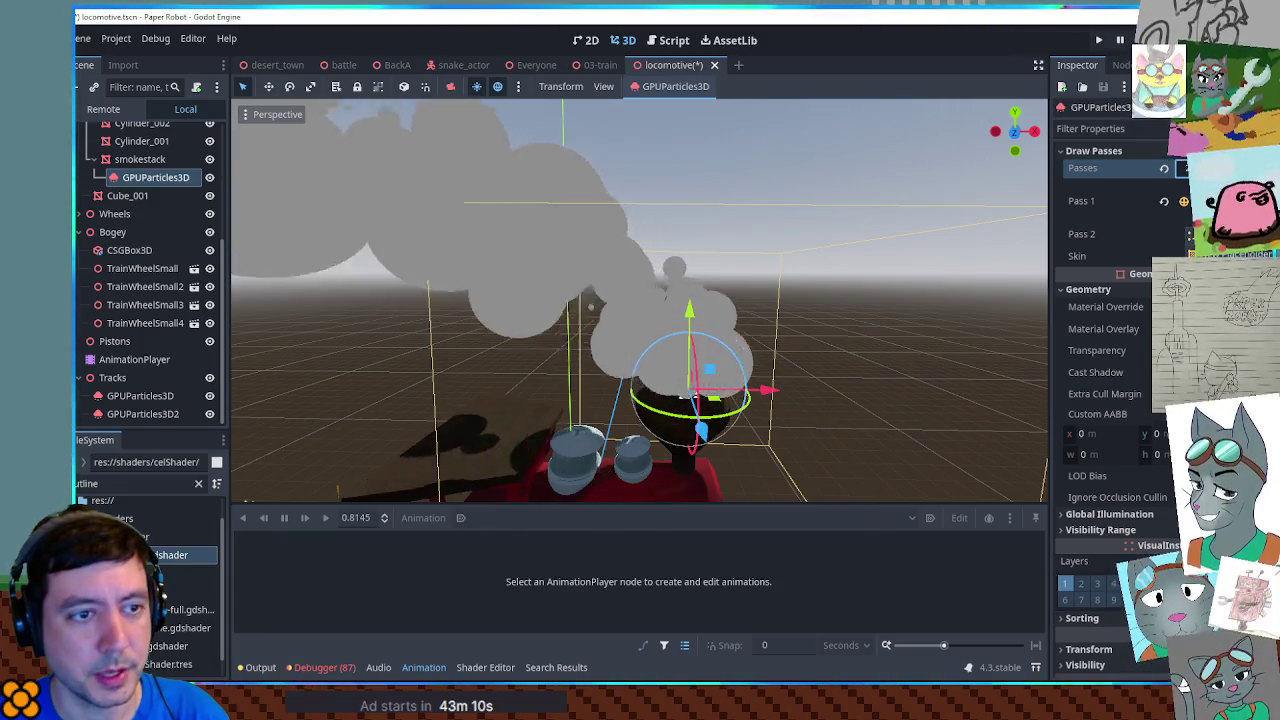
{"action": "left_click", "coordinate": [1180, 233]}
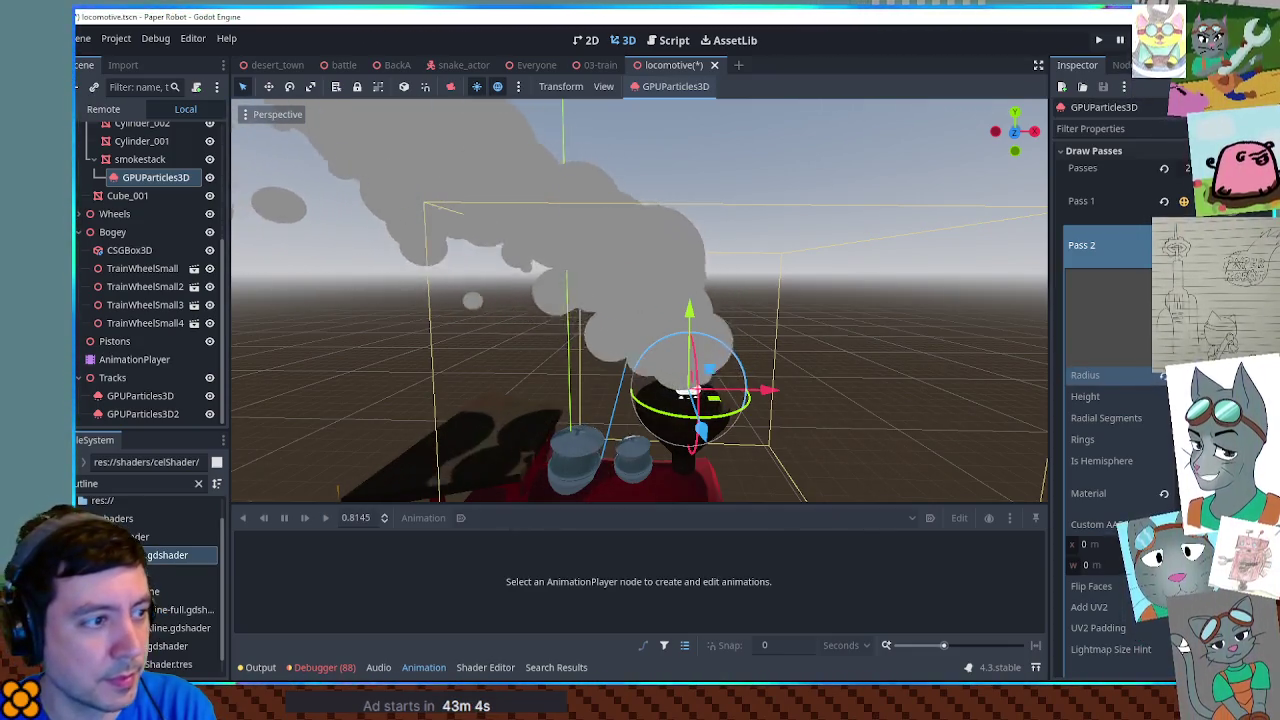
{"action": "left_click", "coordinate": [1120, 396]}
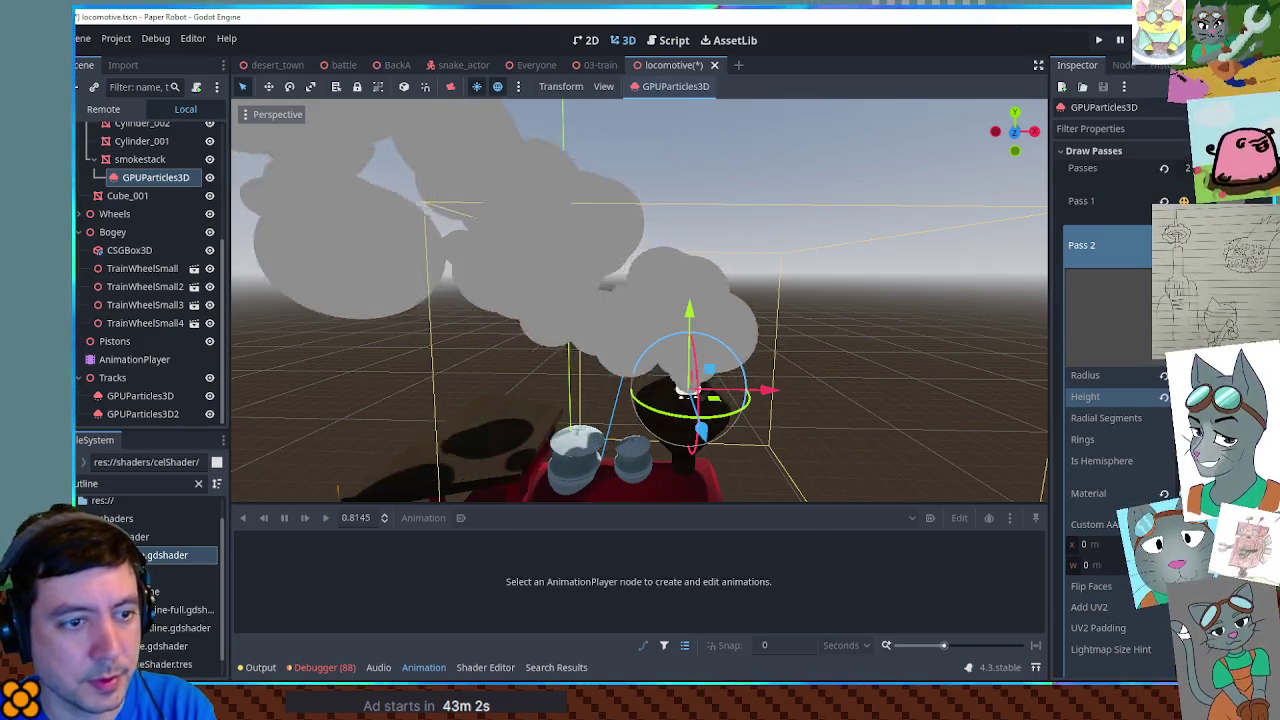
{"action": "left_click", "coordinate": [1140, 493]}
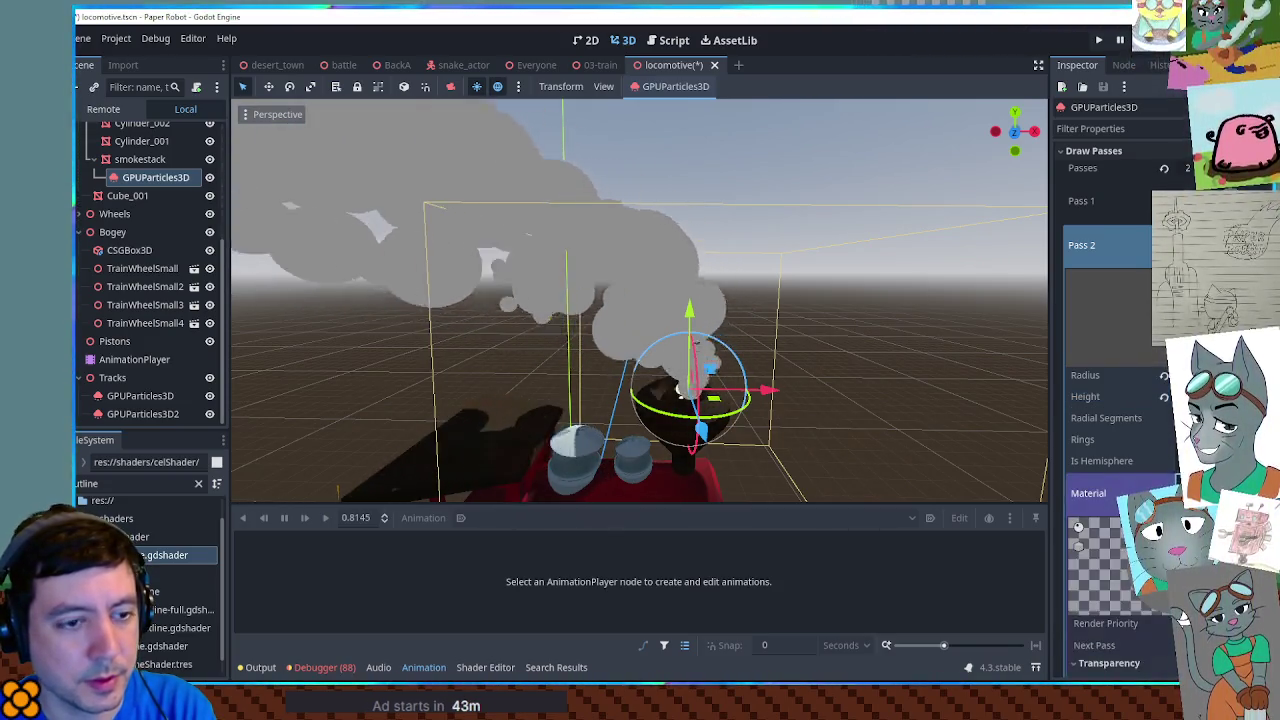
Step: Try a dark grey albedo on the second-pass material, then undo it
{"action": "scroll", "coordinate": [1141, 478], "scroll_direction": "down", "scroll_amount": 3}
{"action": "left_click", "coordinate": [1143, 485]}
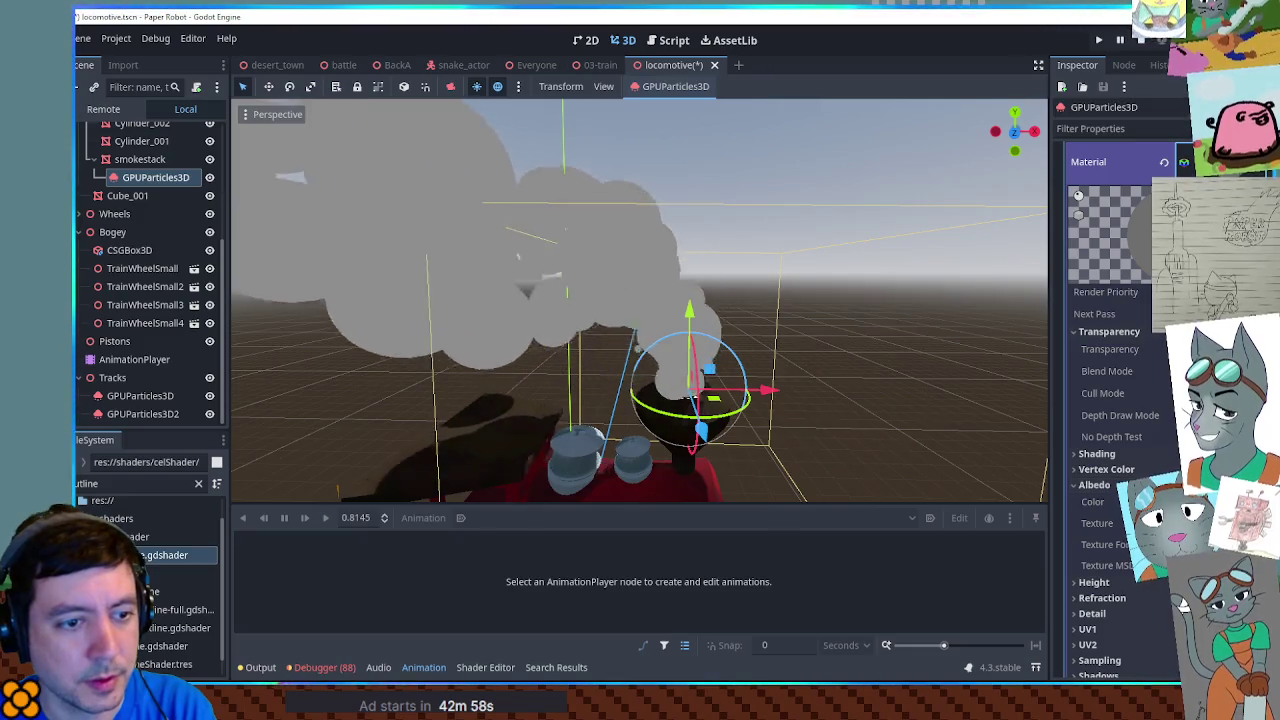
{"action": "left_click", "coordinate": [1140, 502]}
{"action": "left_click_drag", "start_coordinate": [1190, 200], "coordinate": [1190, 260]}
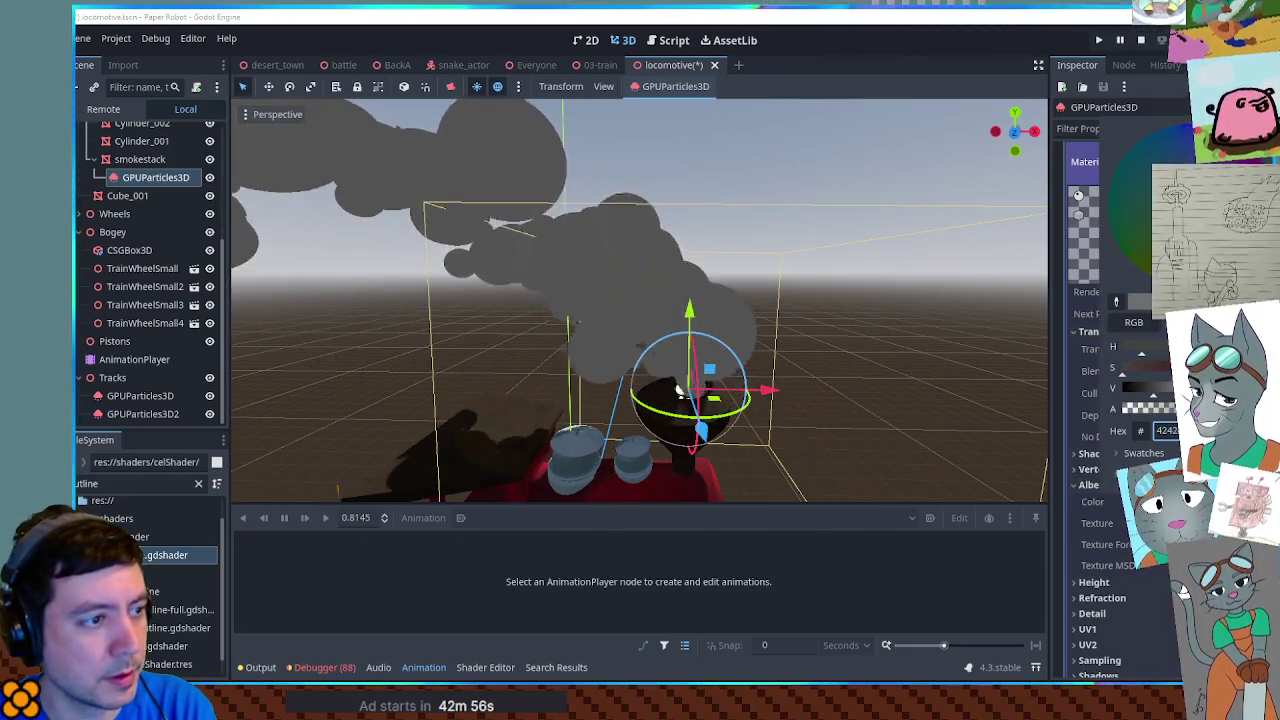
{"action": "left_click", "coordinate": [1183, 592]}
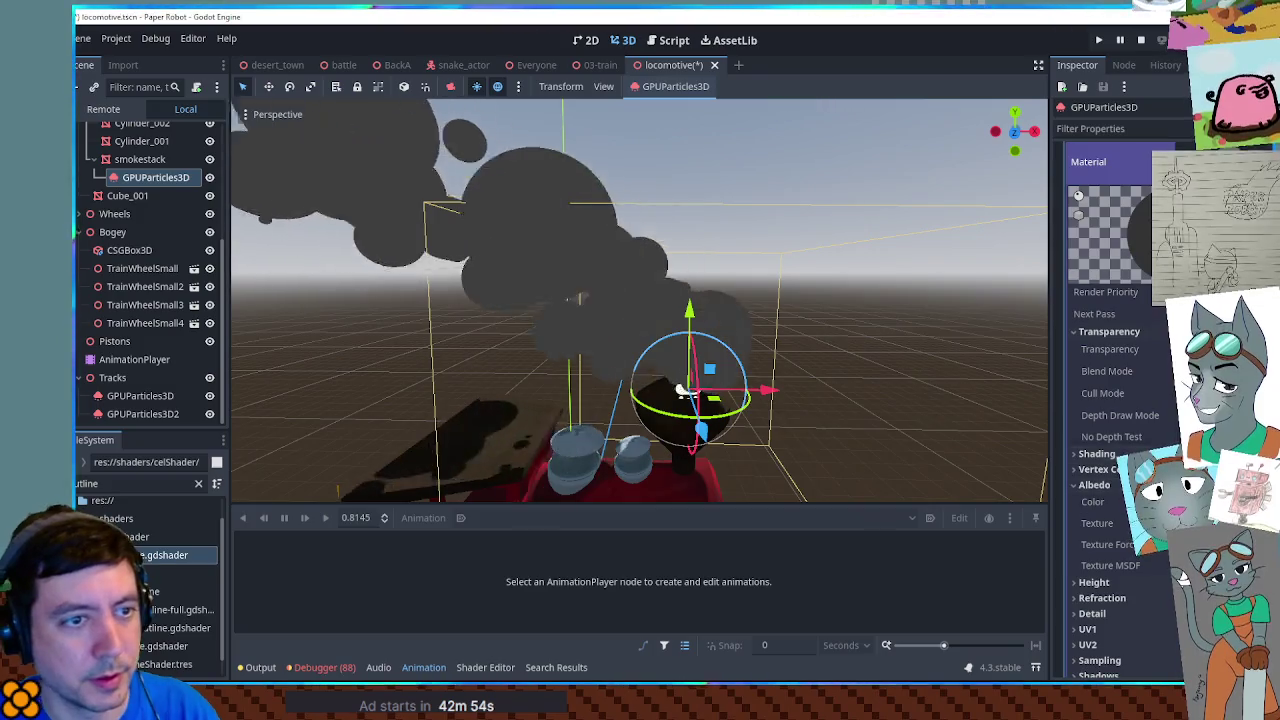
{"action": "key", "text": "ctrl+z"}
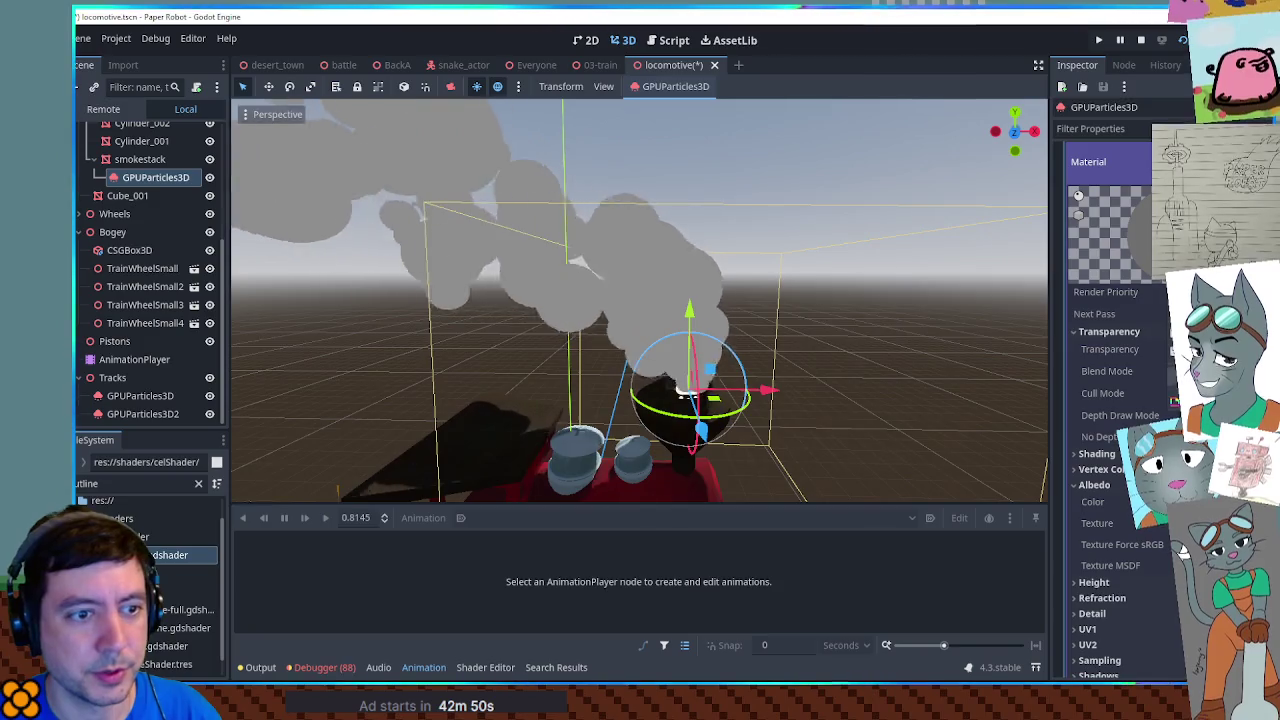
Step: Reopen the albedo colour picker without changes and orbit around the smoking locomotive
{"action": "scroll", "coordinate": [1110, 400], "scroll_direction": "down", "scroll_amount": 5}
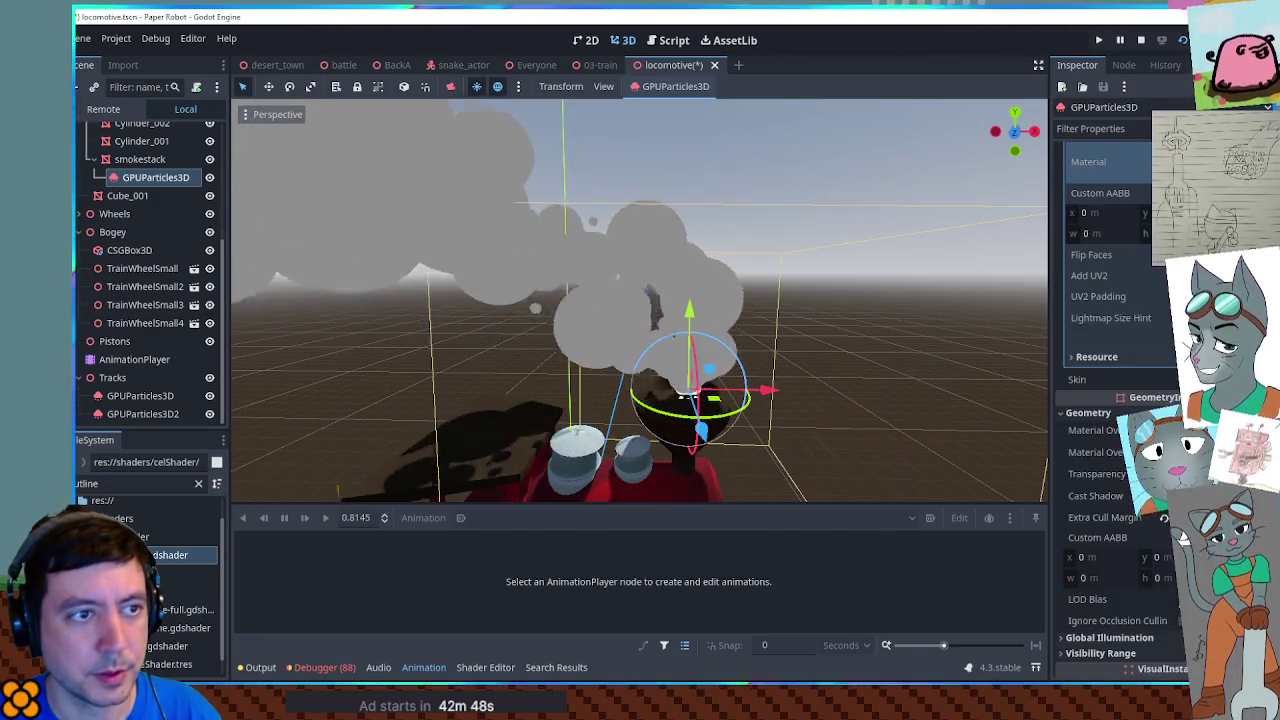
{"action": "scroll", "coordinate": [1133, 373], "scroll_direction": "up", "scroll_amount": 5}
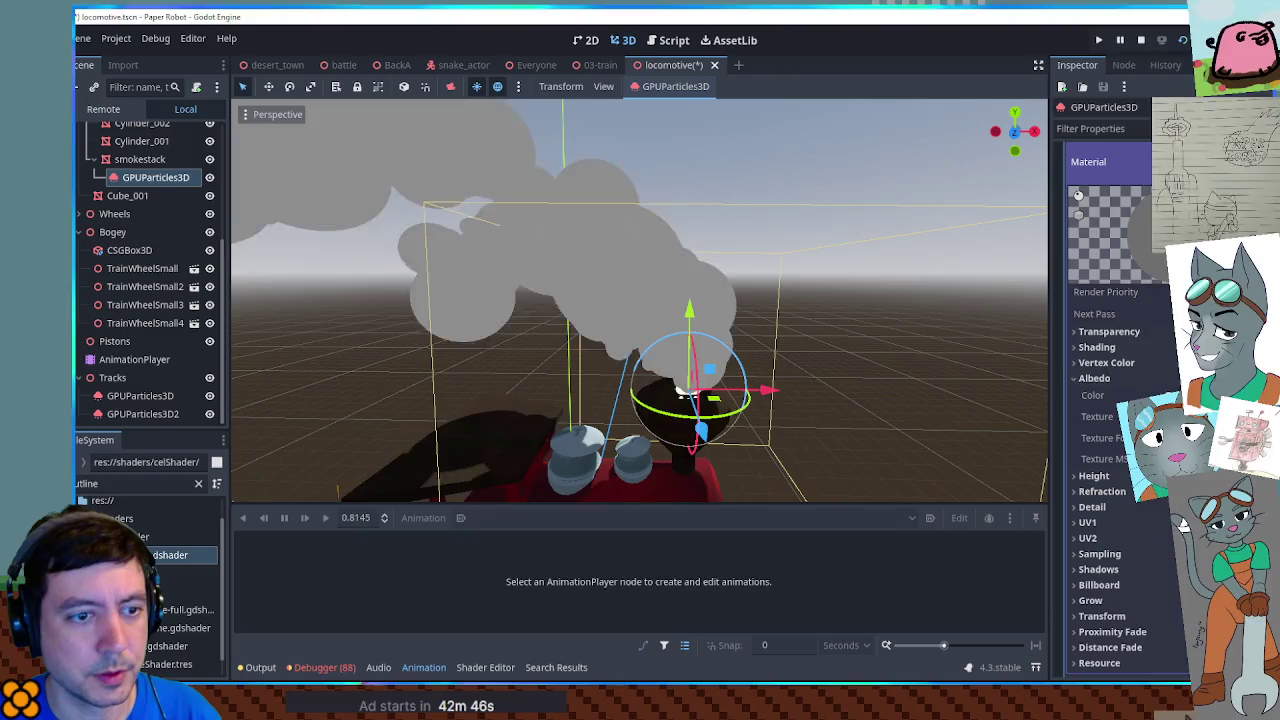
{"action": "left_click", "coordinate": [1160, 395]}
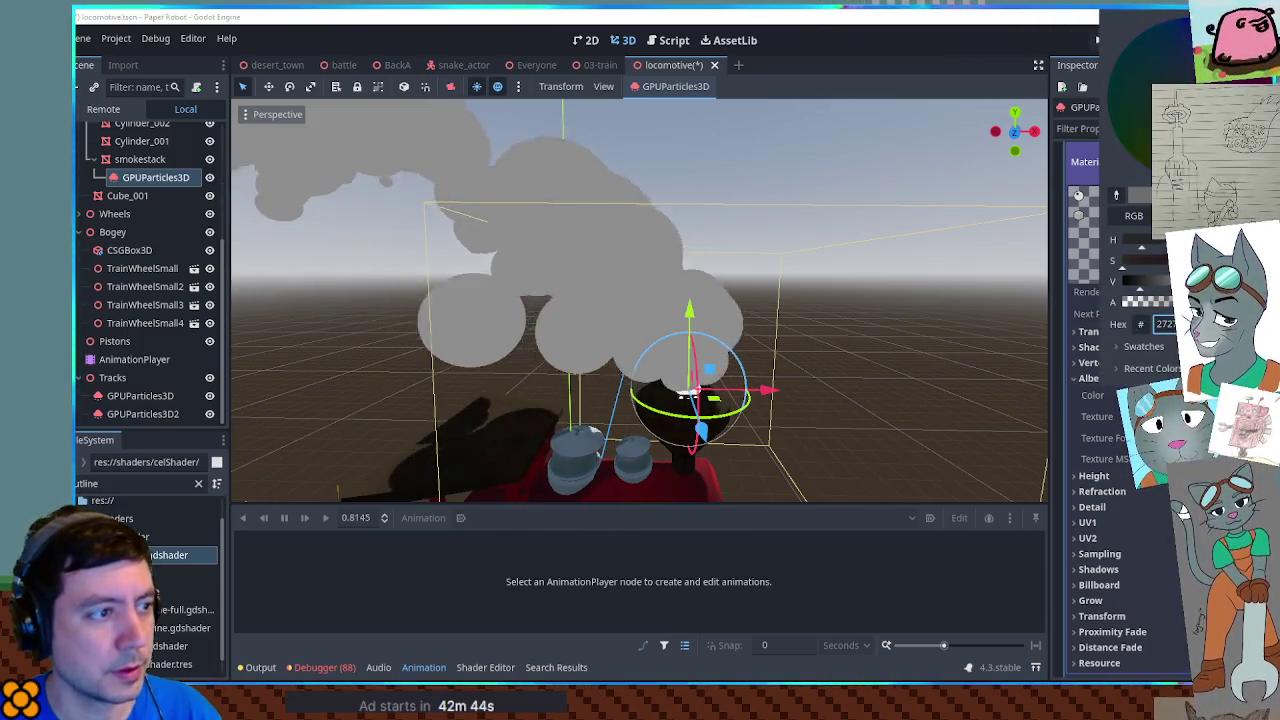
{"action": "left_click", "coordinate": [1085, 372]}
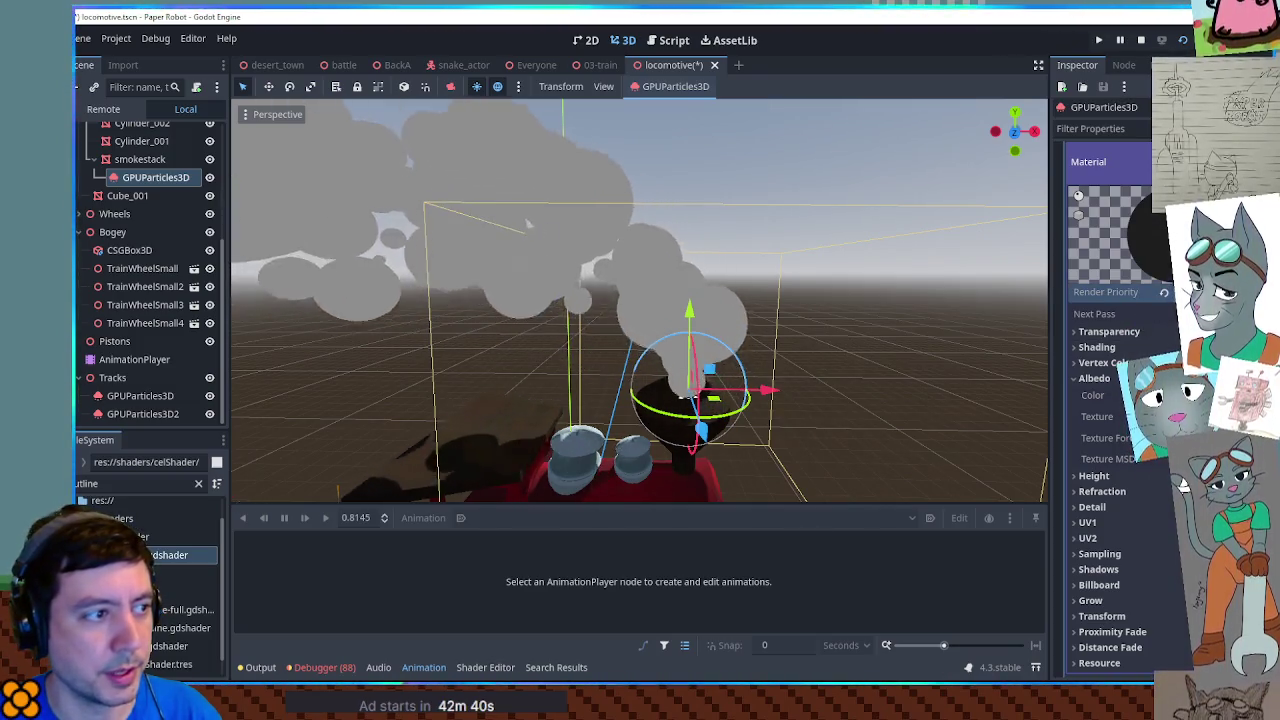
{"action": "mouse_move", "coordinate": [920, 271]}
{"action": "left_mouse_down"}
{"action": "mouse_move", "coordinate": [700, 300]}
{"action": "mouse_move", "coordinate": [960, 300]}
{"action": "left_mouse_up"}
{"action": "scroll", "coordinate": [1110, 400], "scroll_direction": "up", "scroll_amount": 5}
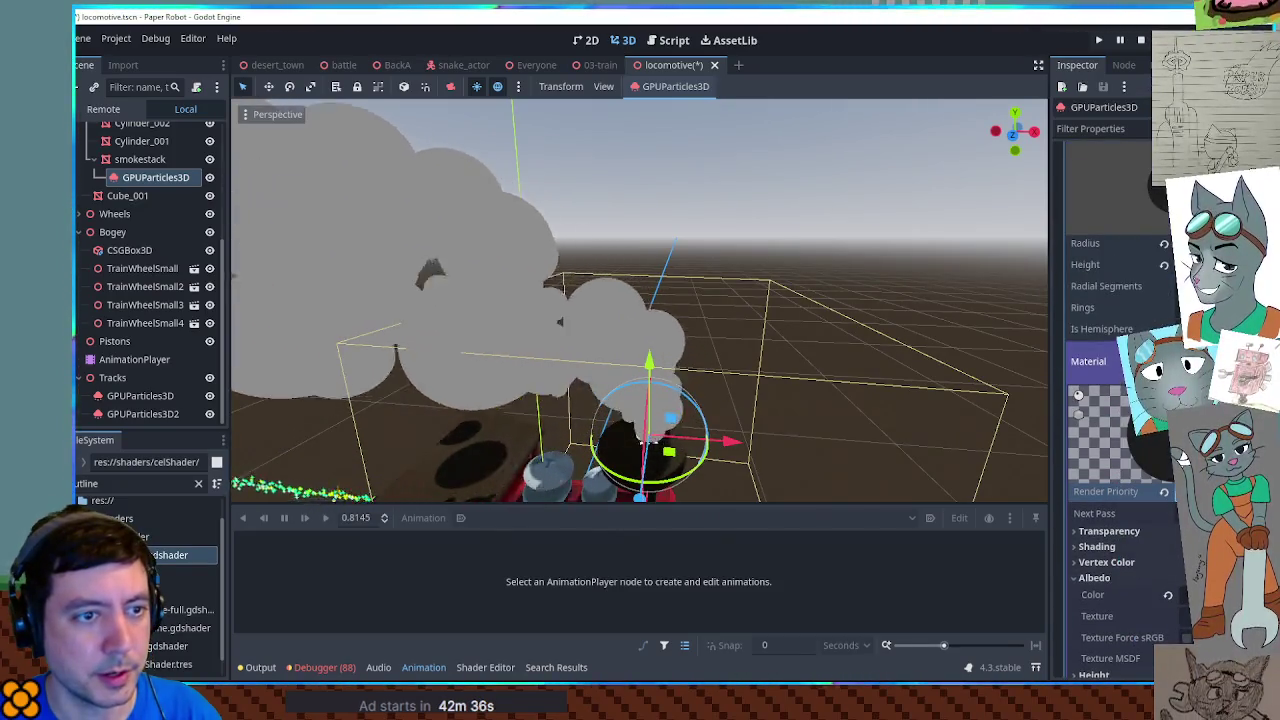
Step: Orbit around the smokestack emitter and scroll through its Draw Passes settings
{"action": "left_click_drag", "start_coordinate": [1200, 243], "coordinate": [1230, 243]}
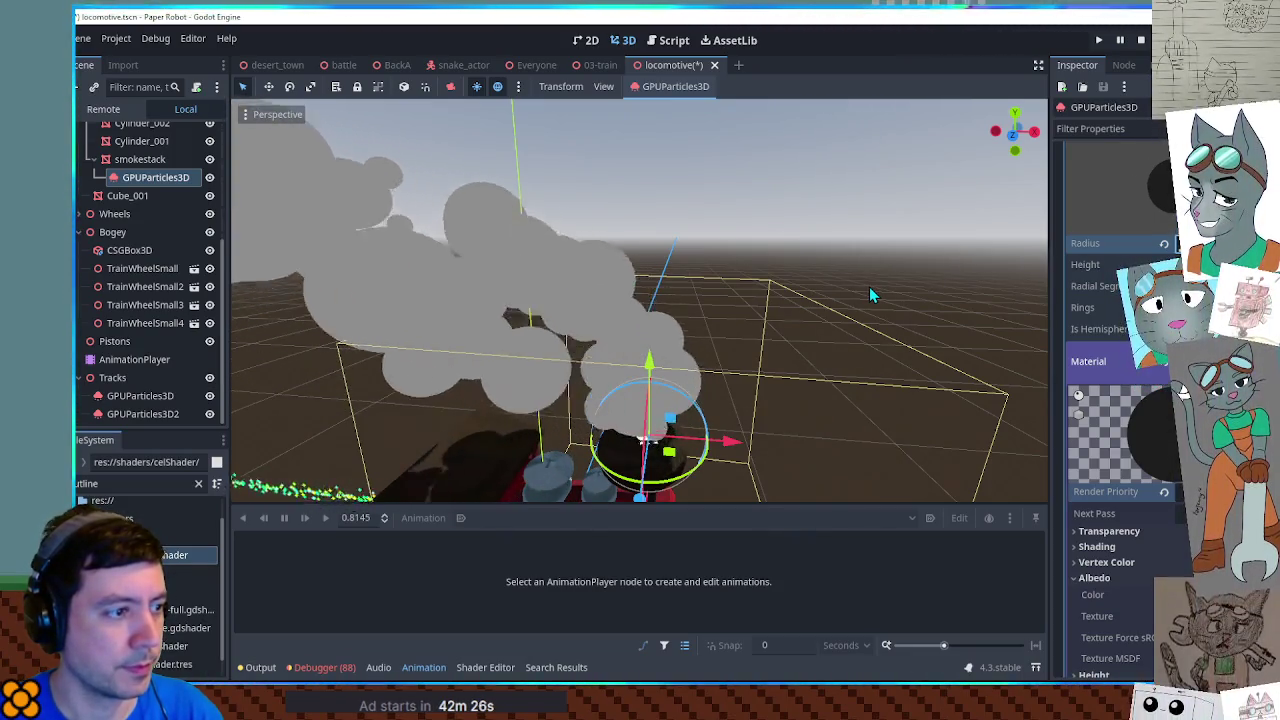
{"action": "scroll", "coordinate": [1110, 400], "scroll_direction": "up", "scroll_amount": 4}
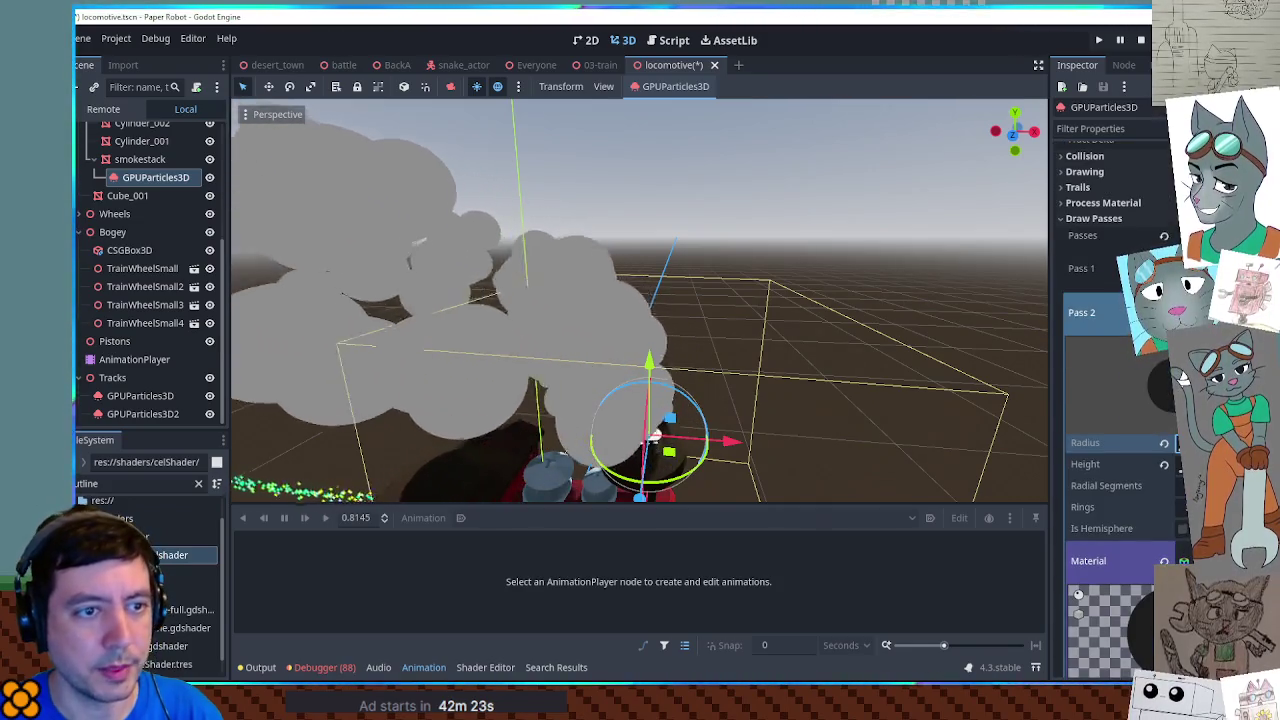
{"action": "scroll", "coordinate": [1110, 400], "scroll_direction": "down", "scroll_amount": 7}
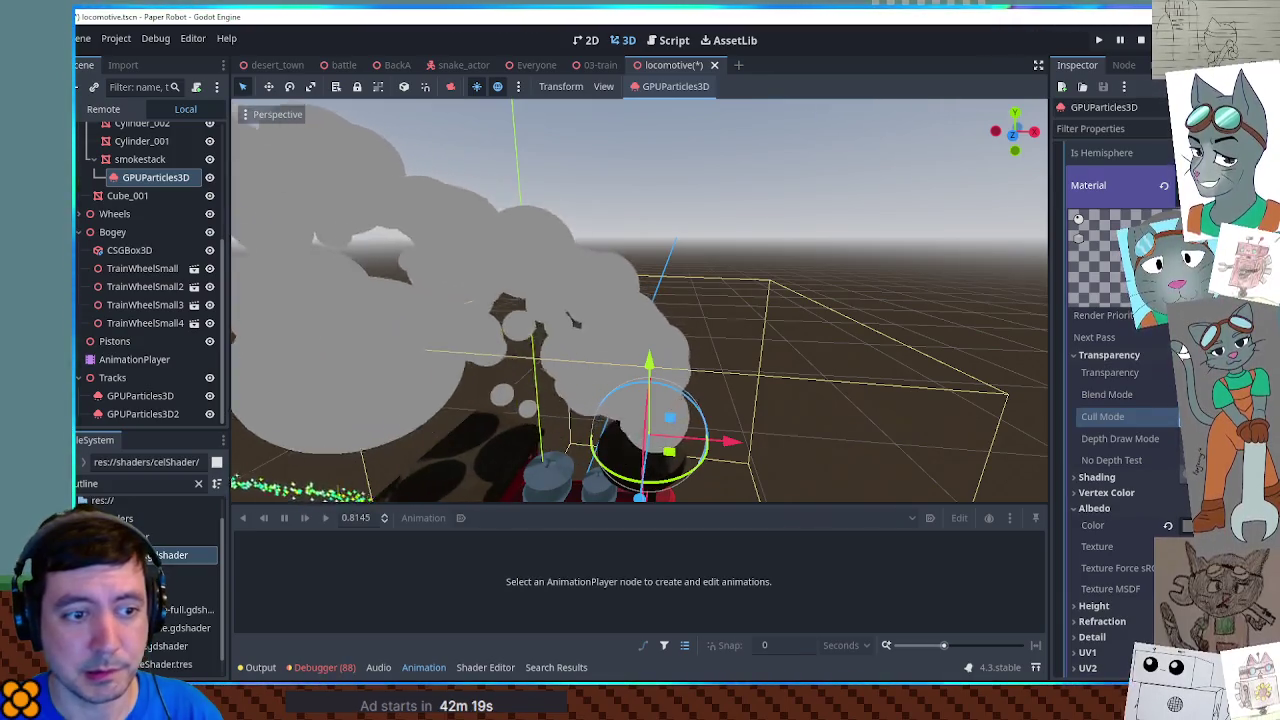
{"action": "mouse_move", "coordinate": [904, 345]}
{"action": "left_mouse_down"}
{"action": "mouse_move", "coordinate": [904, 307]}
{"action": "mouse_move", "coordinate": [885, 350]}
{"action": "mouse_move", "coordinate": [872, 333]}
{"action": "mouse_move", "coordinate": [865, 343]}
{"action": "left_mouse_up"}
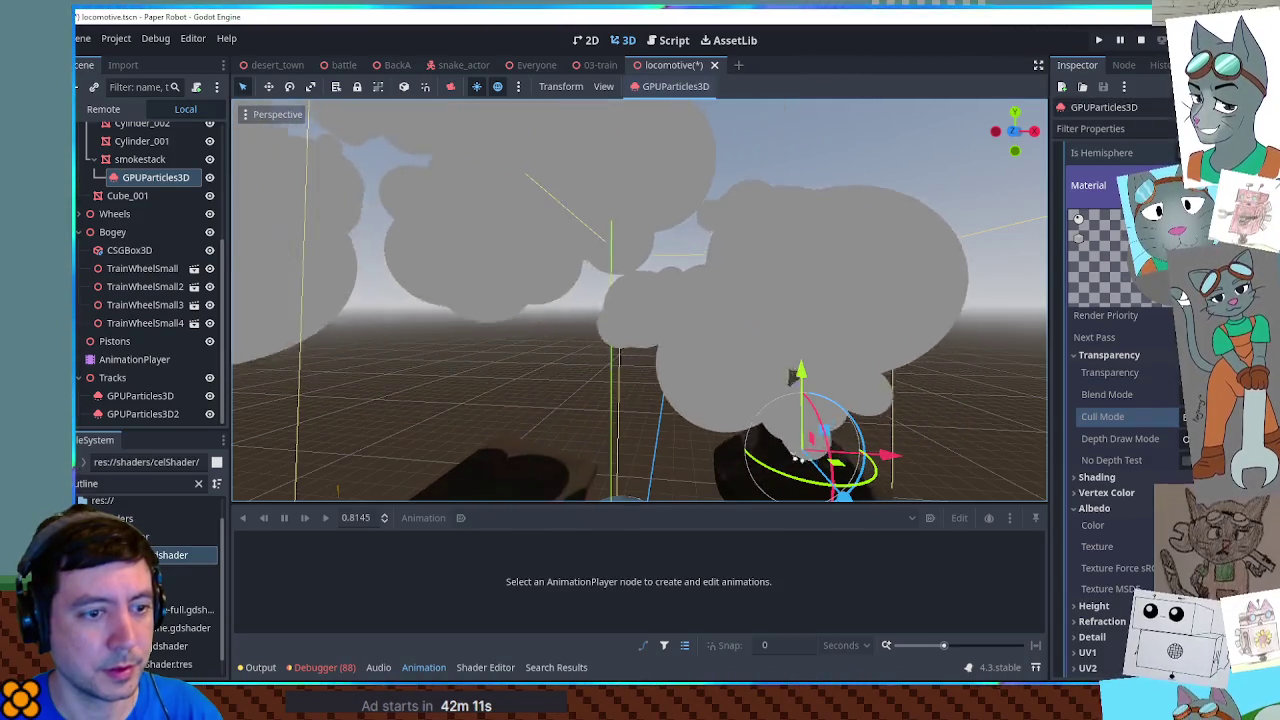
{"action": "scroll", "coordinate": [1183, 300], "scroll_direction": "down", "scroll_amount": 5}
{"action": "scroll", "coordinate": [1183, 290], "scroll_direction": "down", "scroll_amount": 5}
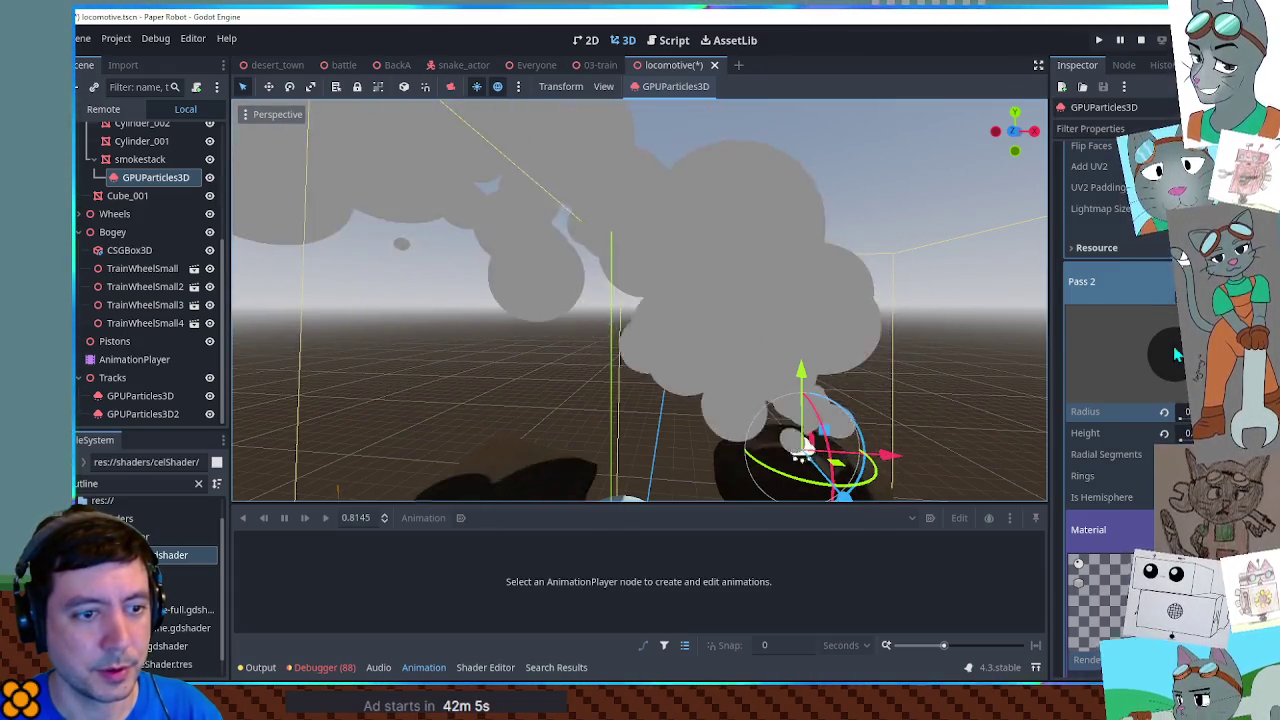
{"action": "scroll", "coordinate": [1176, 354], "scroll_direction": "down", "scroll_amount": 4}
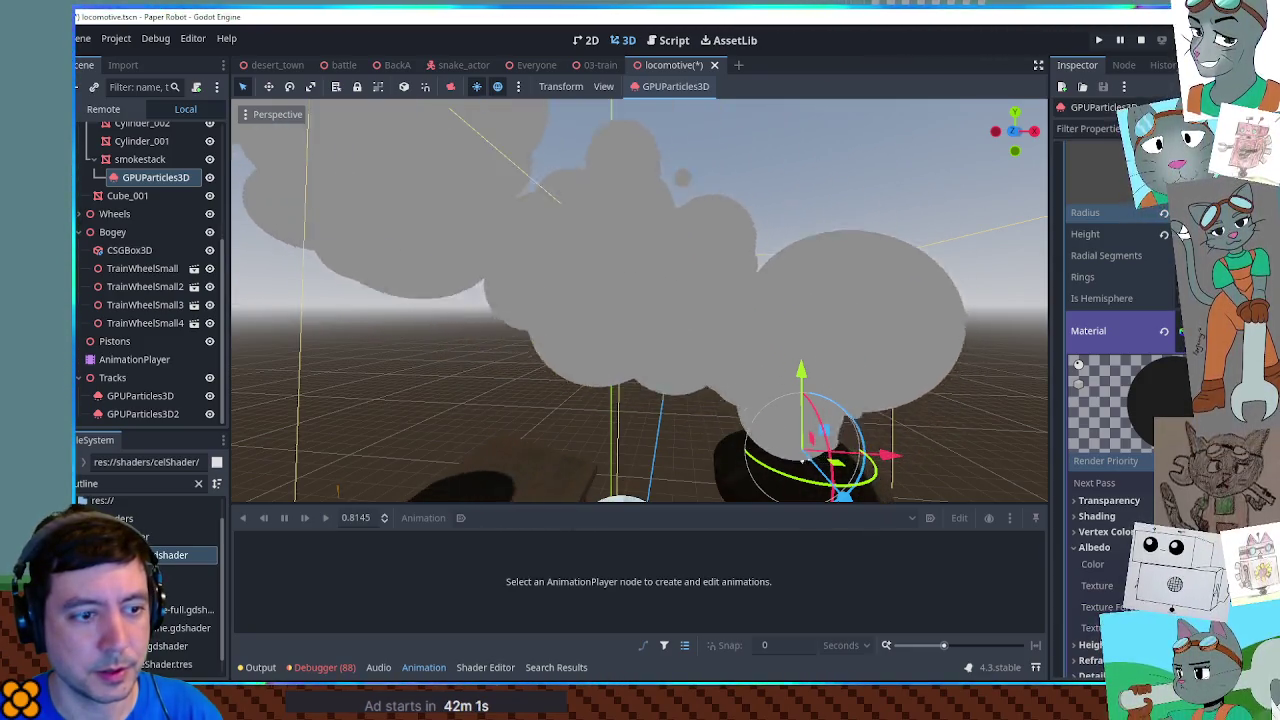
{"action": "scroll", "coordinate": [1150, 270], "scroll_direction": "down", "scroll_amount": 4}
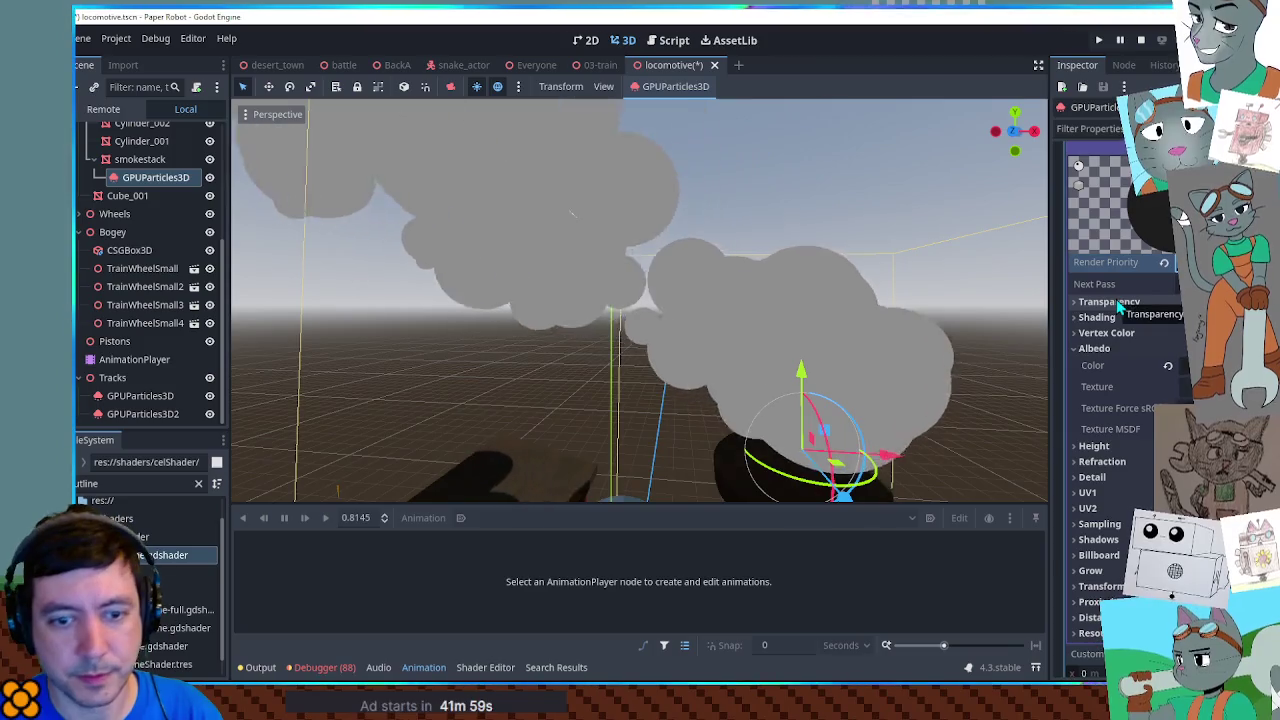
{"action": "scroll", "coordinate": [1140, 335], "scroll_direction": "up", "scroll_amount": 5}
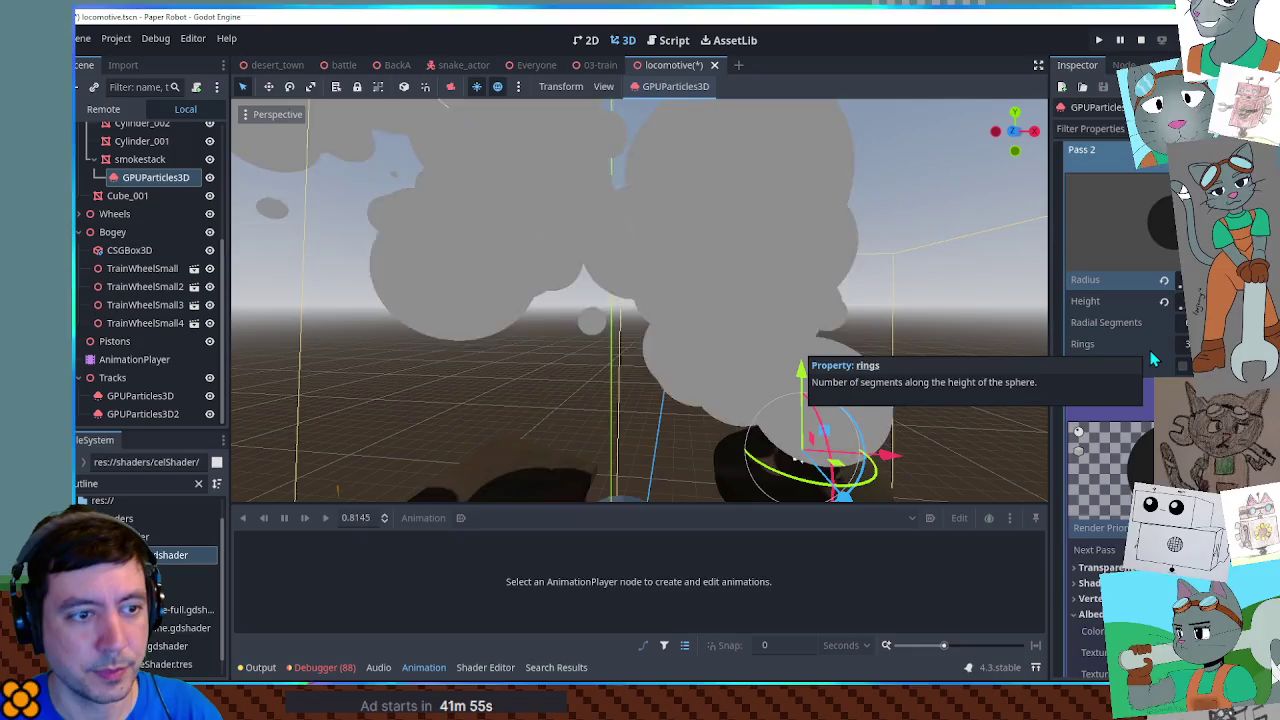
{"action": "scroll", "coordinate": [1151, 352], "scroll_direction": "up", "scroll_amount": 6}
{"action": "scroll", "coordinate": [1078, 218], "scroll_direction": "down", "scroll_amount": 8}
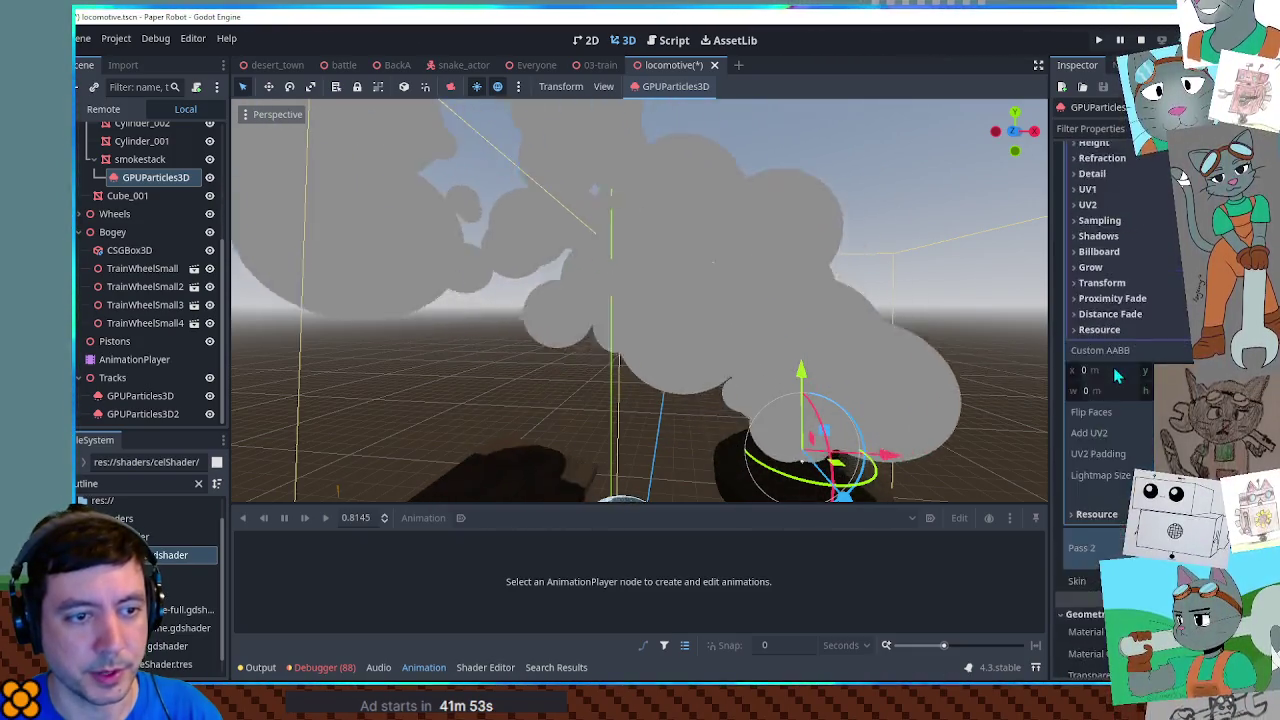
Step: Review Pass 1's sphere material, then collapse Pass 1 and inspect Pass 2's sphere mesh
{"action": "left_click", "coordinate": [1088, 186]}
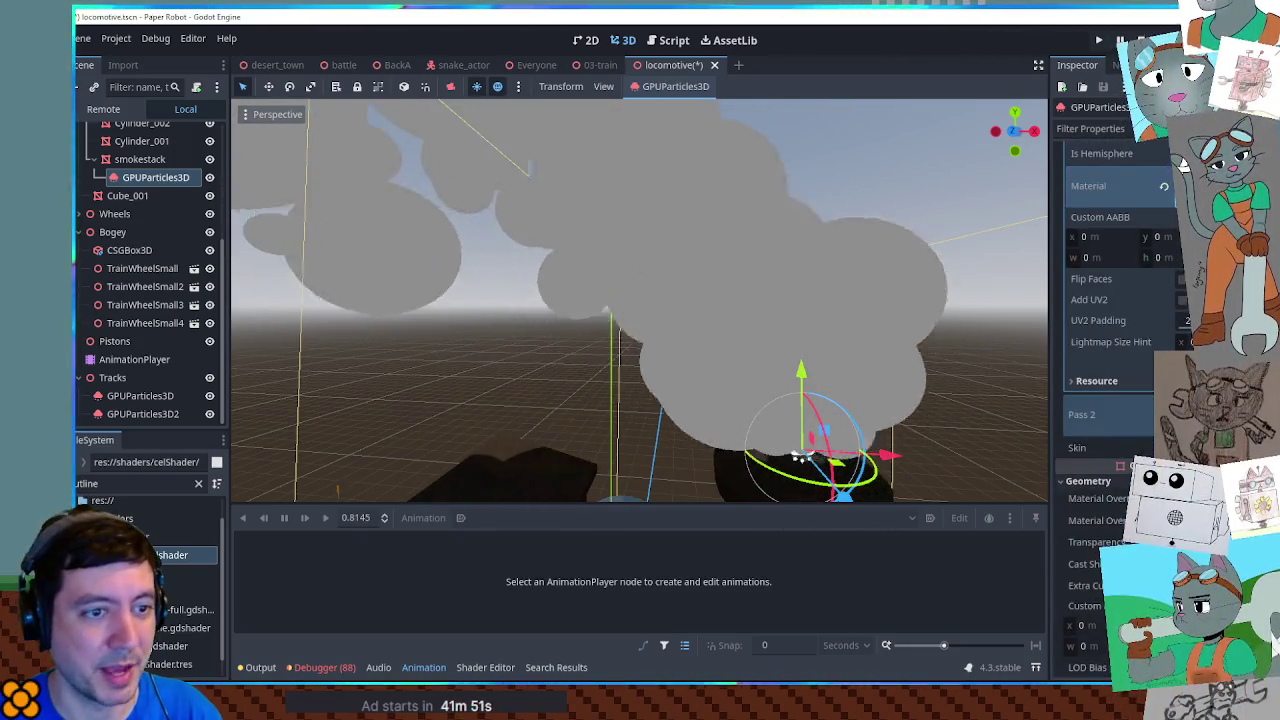
{"action": "left_click", "coordinate": [1088, 186]}
{"action": "scroll", "coordinate": [1088, 186], "scroll_direction": "up", "scroll_amount": 5}
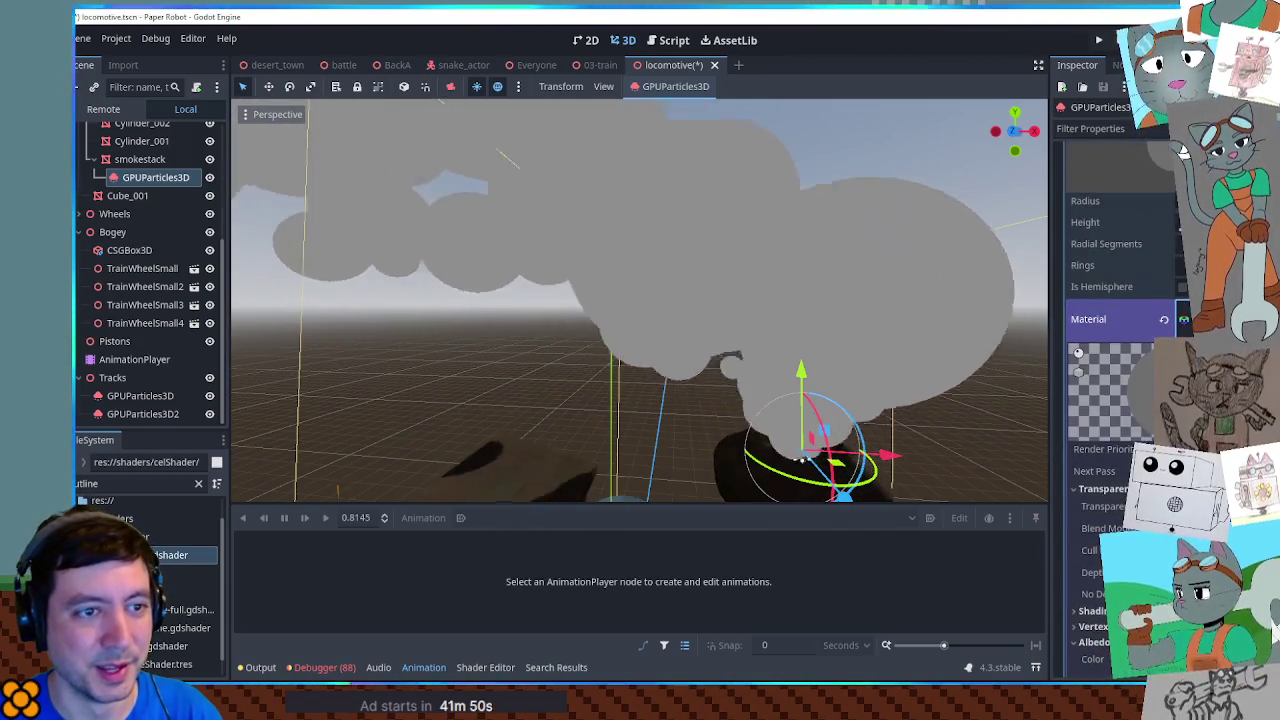
{"action": "left_click", "coordinate": [1100, 203]}
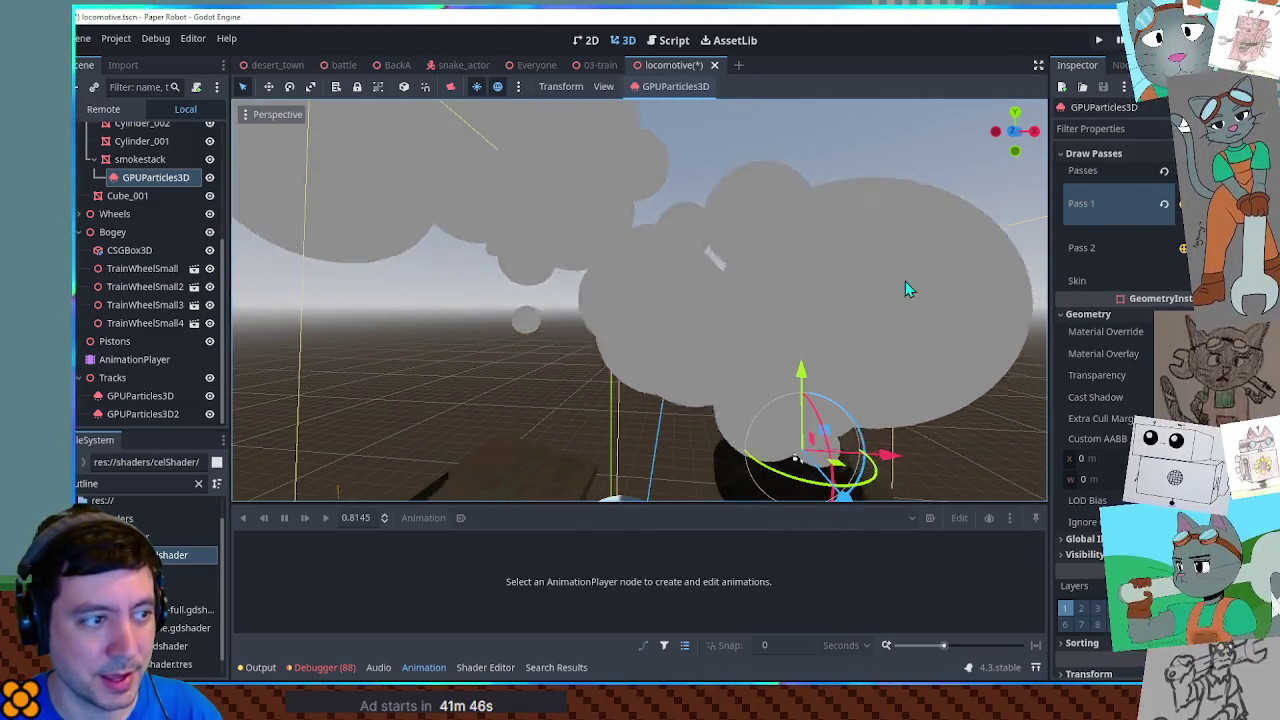
{"action": "left_click", "coordinate": [1176, 249]}
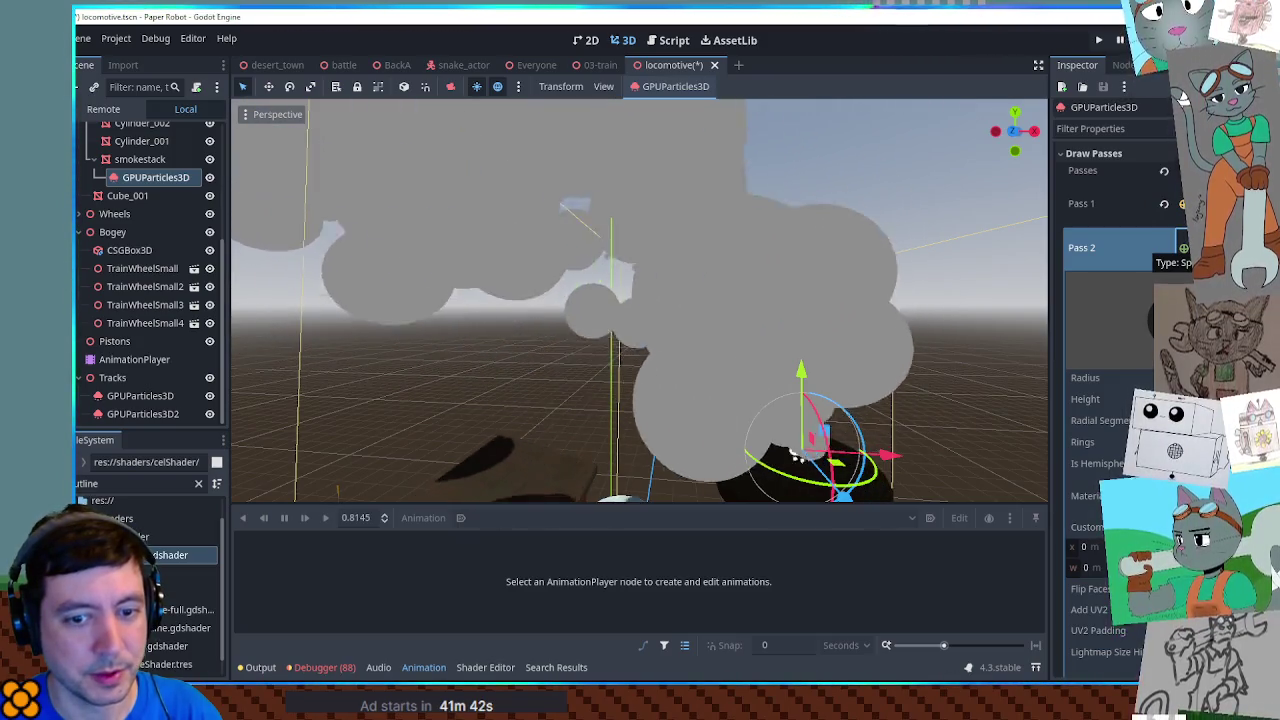
{"action": "scroll", "coordinate": [1110, 350], "scroll_direction": "down", "scroll_amount": 3}
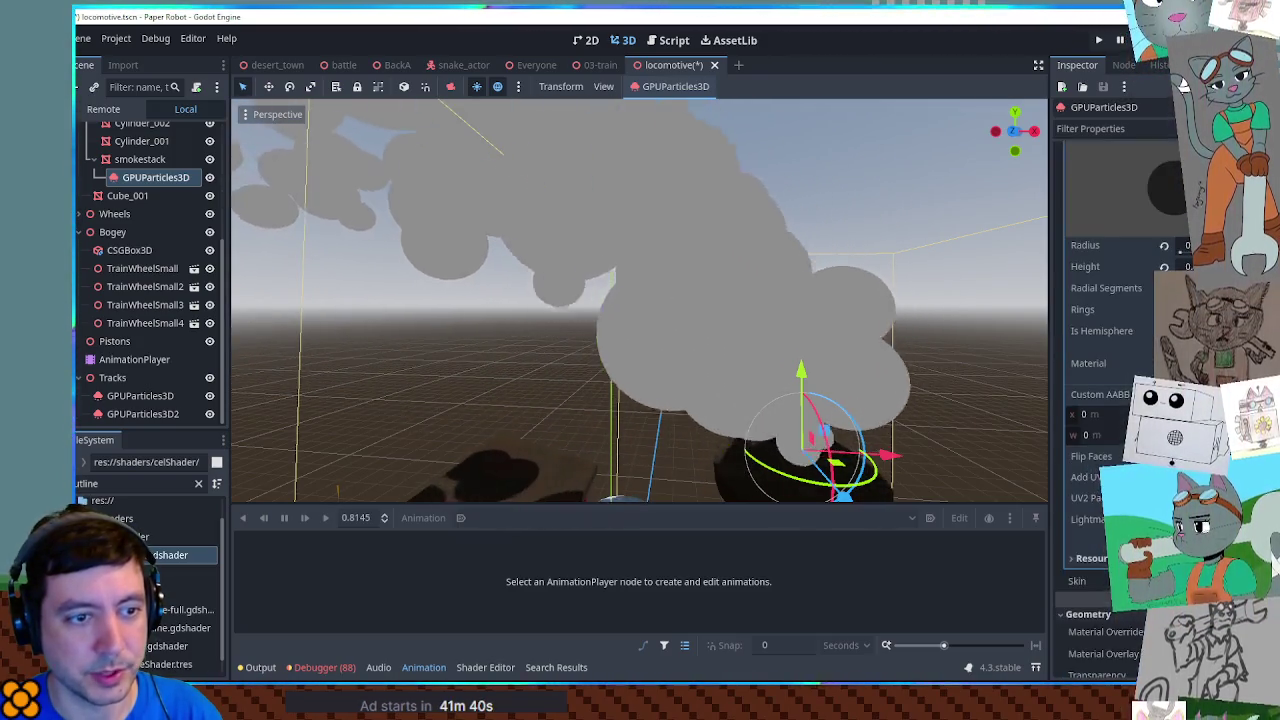
{"action": "scroll", "coordinate": [1110, 350], "scroll_direction": "down", "scroll_amount": 3}
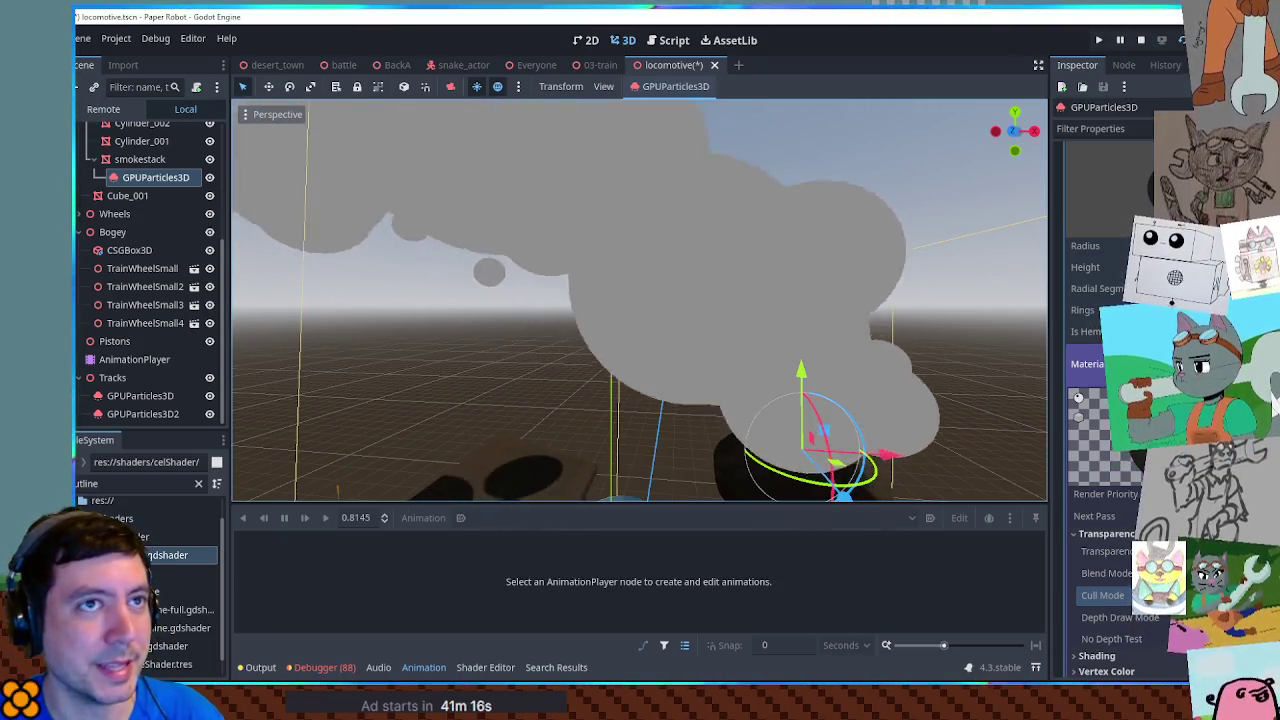
{"action": "key", "text": "F5"}
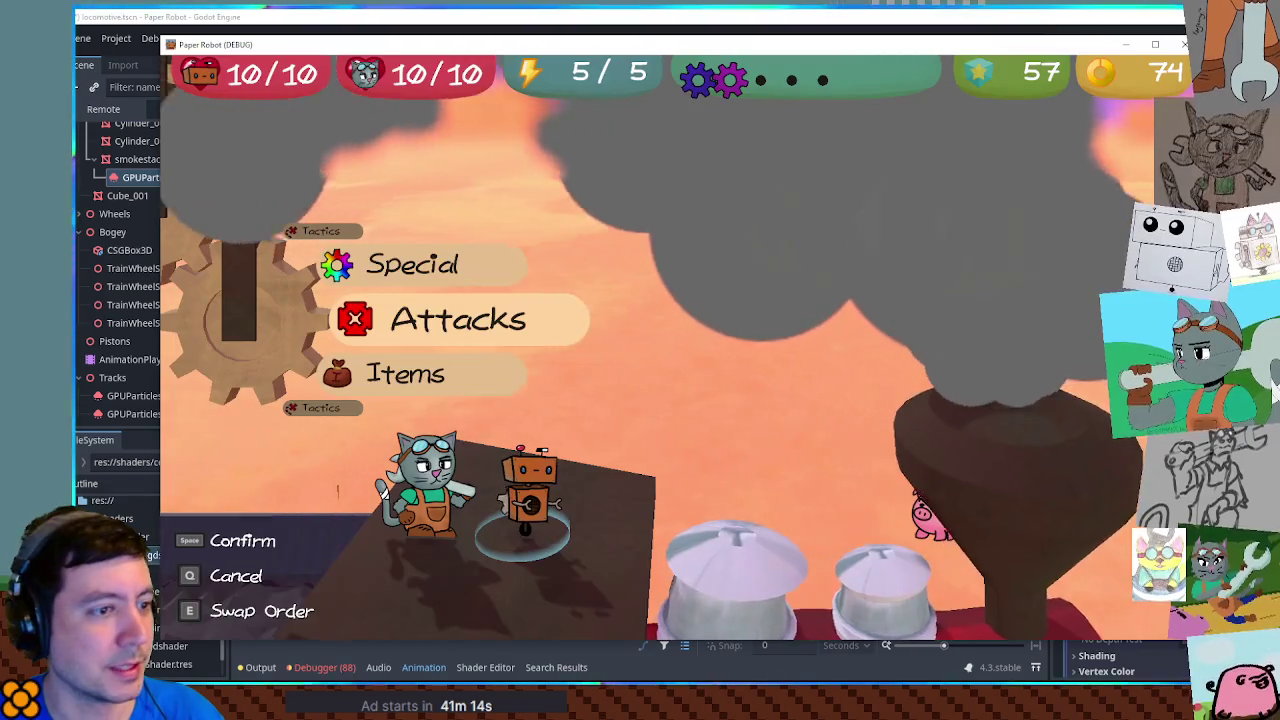
{"action": "key", "text": "F8"}
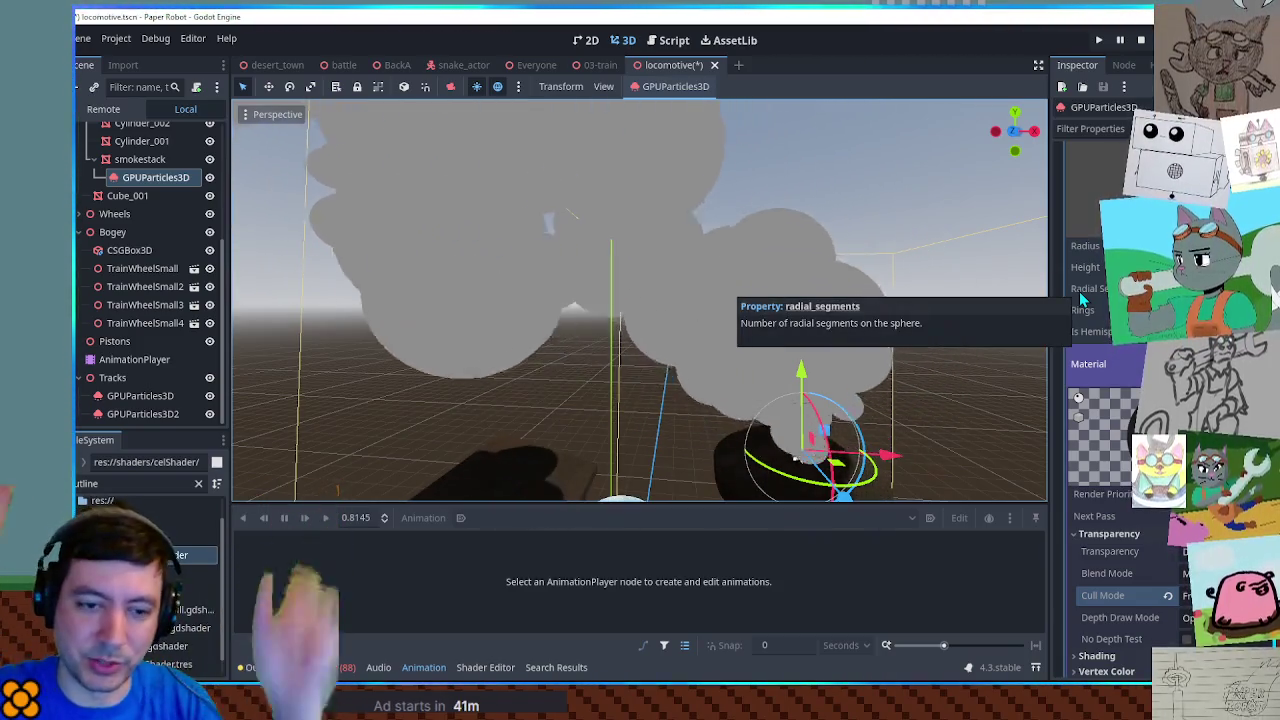
Step: Increase the draw pass count and open Pass 1's sphere mesh Material settings
{"action": "scroll", "coordinate": [1105, 400], "scroll_direction": "up", "scroll_amount": 3}
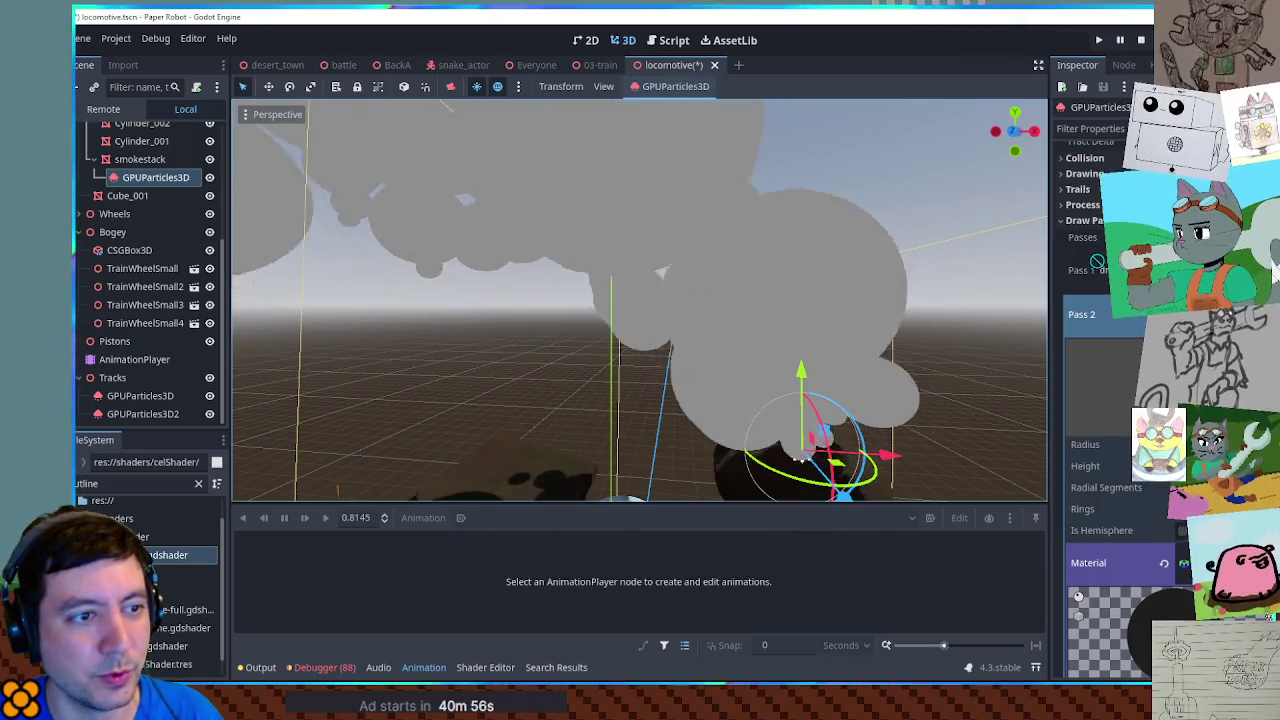
{"action": "left_click", "coordinate": [1100, 314]}
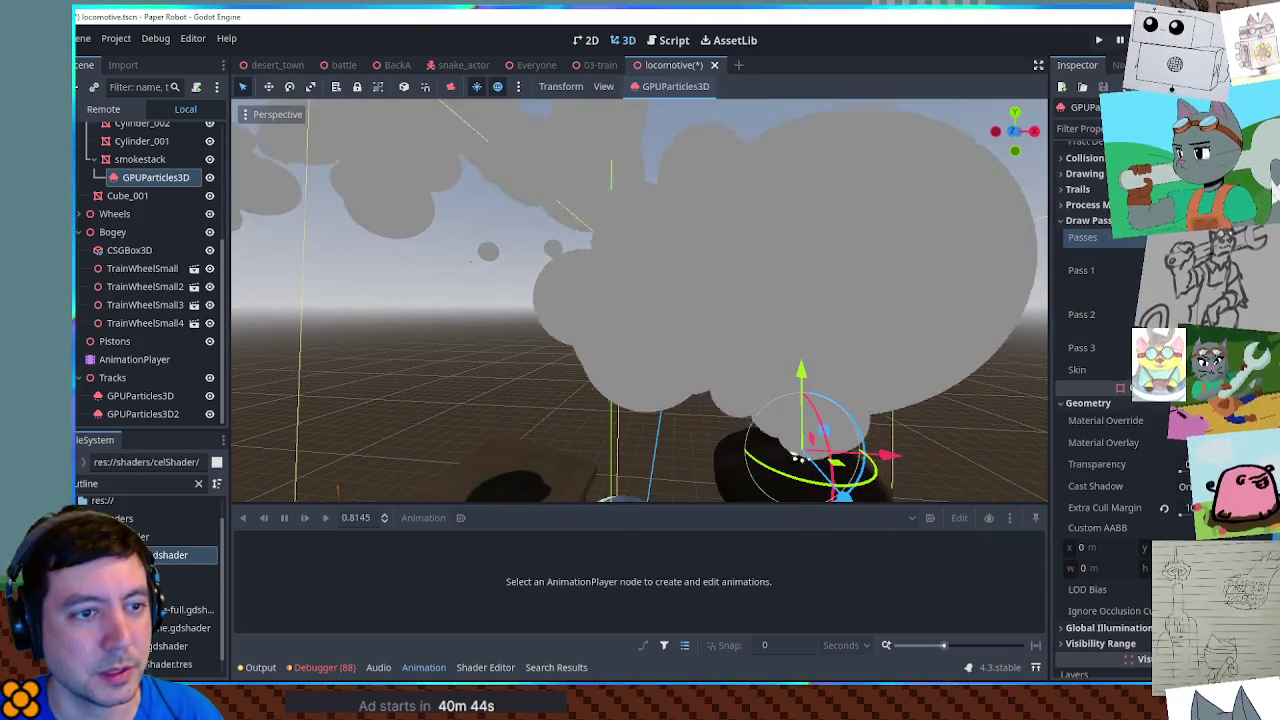
{"action": "left_click", "coordinate": [1180, 237]}
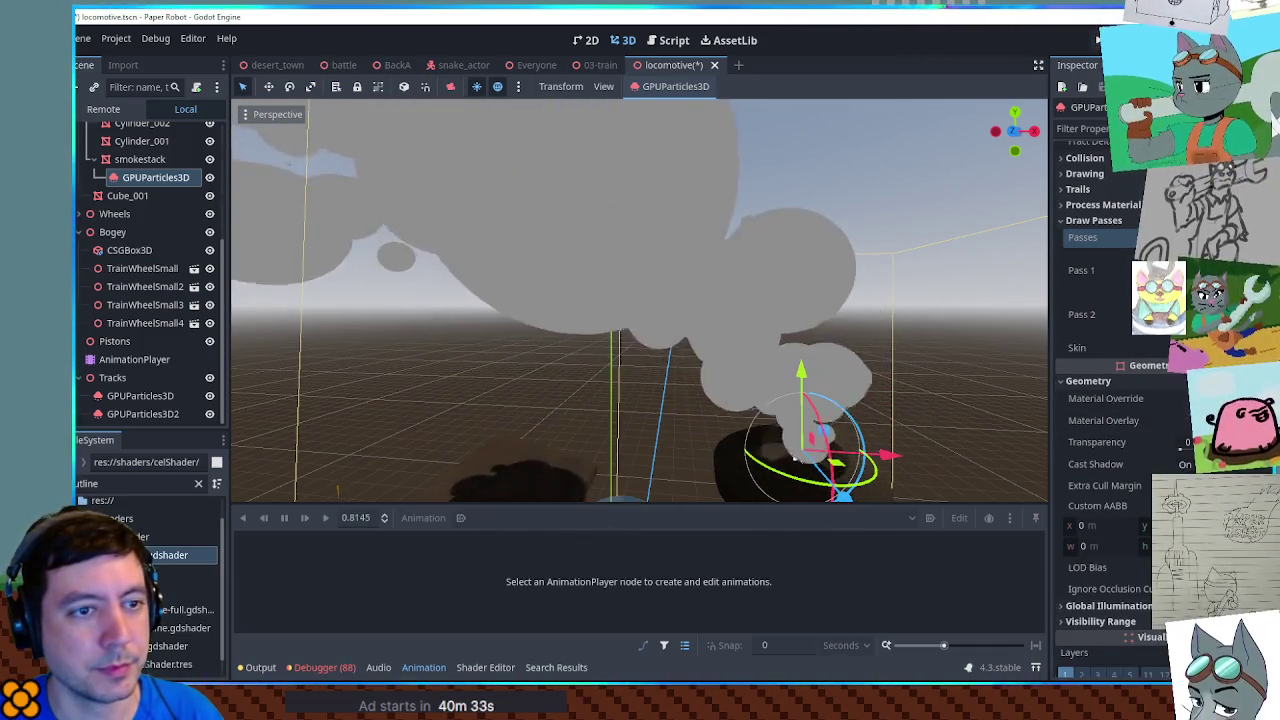
{"action": "left_click", "coordinate": [1158, 292]}
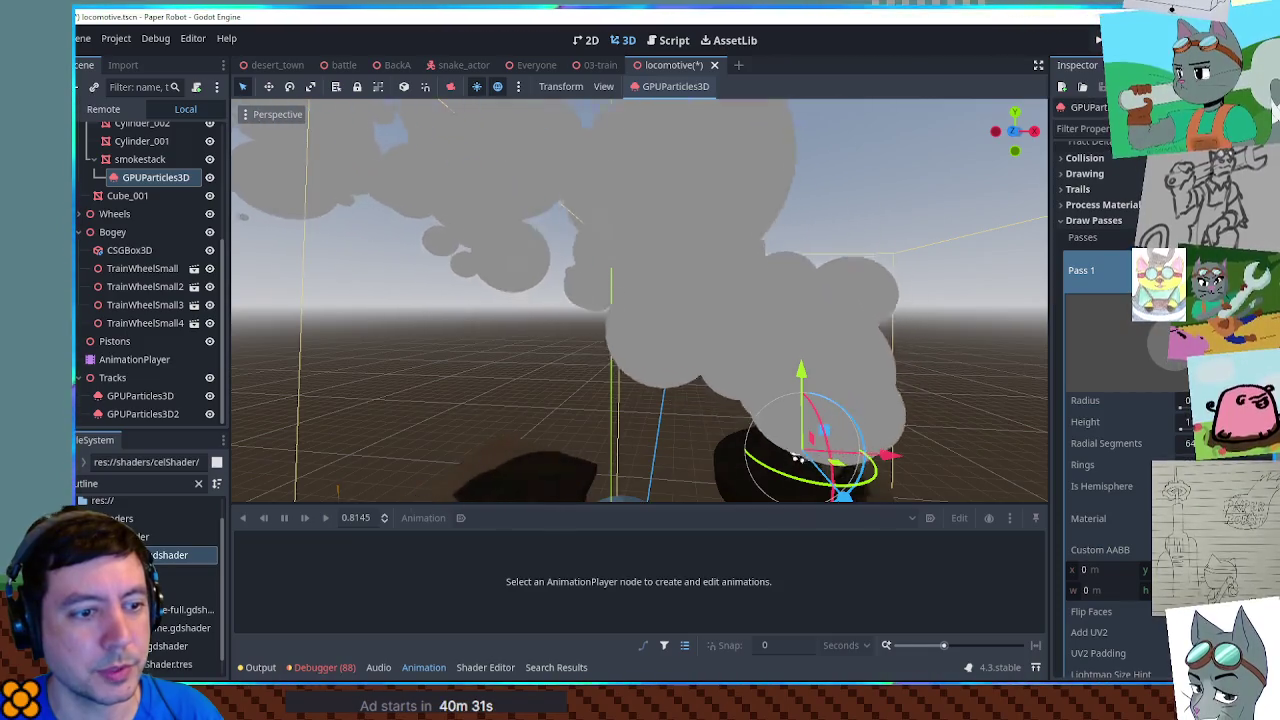
{"action": "scroll", "coordinate": [1110, 400], "scroll_direction": "down", "scroll_amount": 3}
{"action": "left_click", "coordinate": [1140, 386]}
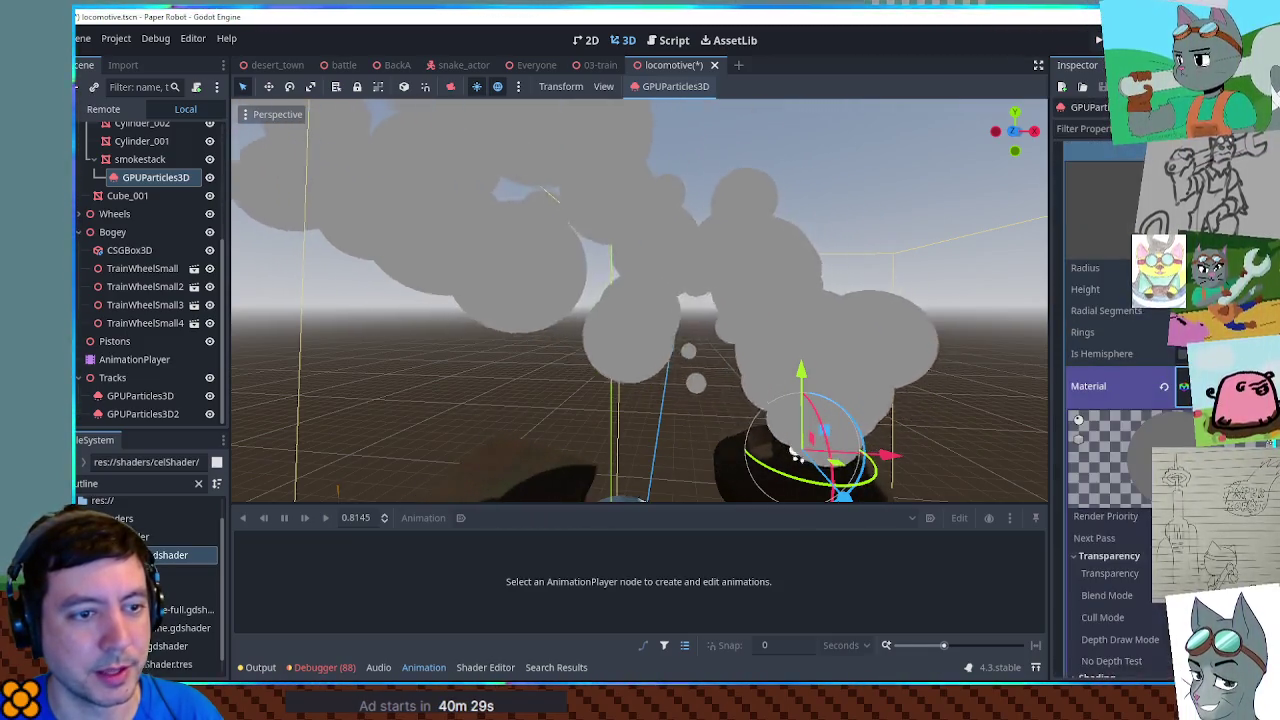
{"action": "scroll", "coordinate": [1078, 287], "scroll_direction": "down", "scroll_amount": 3}
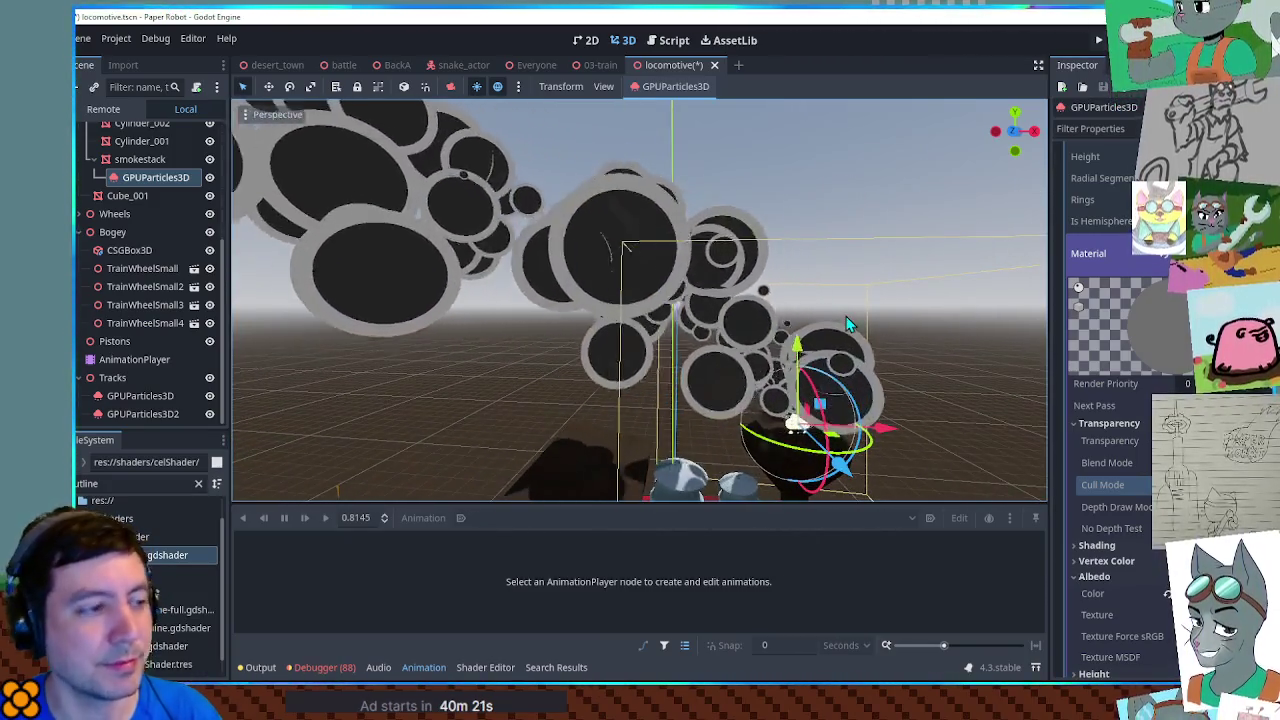
Step: Enable Transparency > No Depth Test on Pass 2's sphere material and collapse Albedo
{"action": "left_click", "coordinate": [1140, 253]}
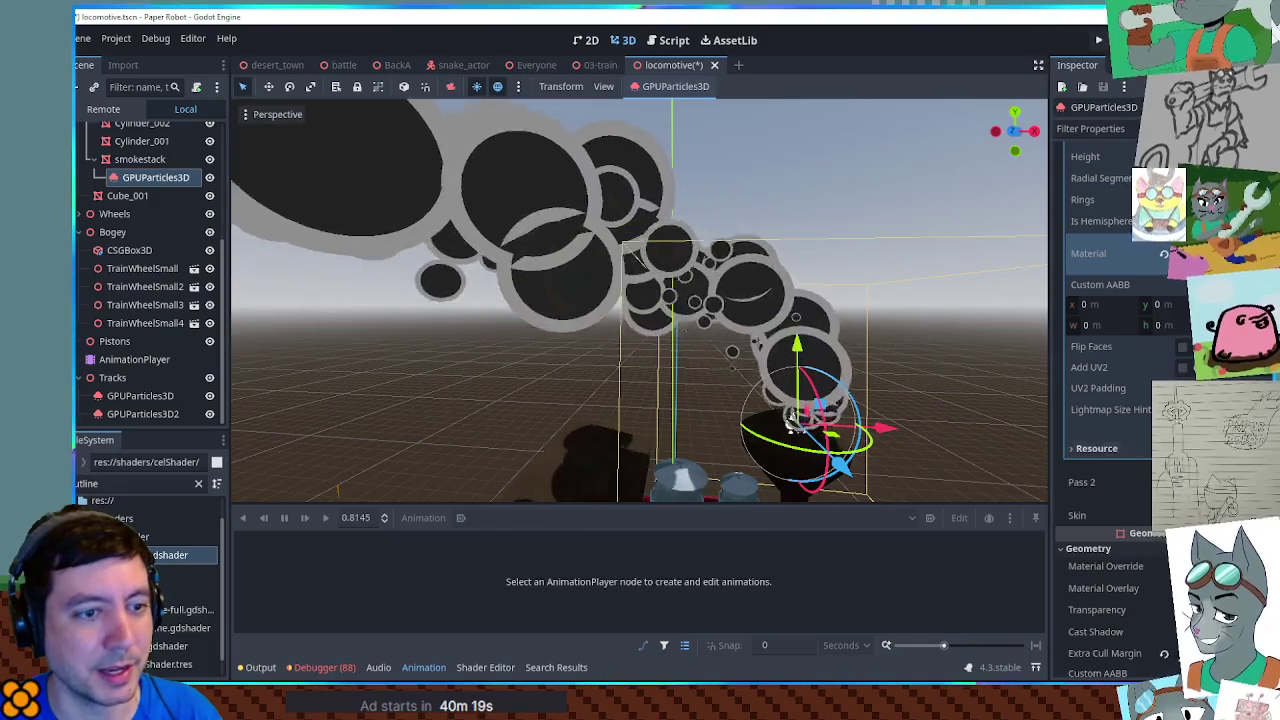
{"action": "left_click", "coordinate": [1140, 482]}
{"action": "scroll", "coordinate": [1110, 400], "scroll_direction": "down", "scroll_amount": 5}
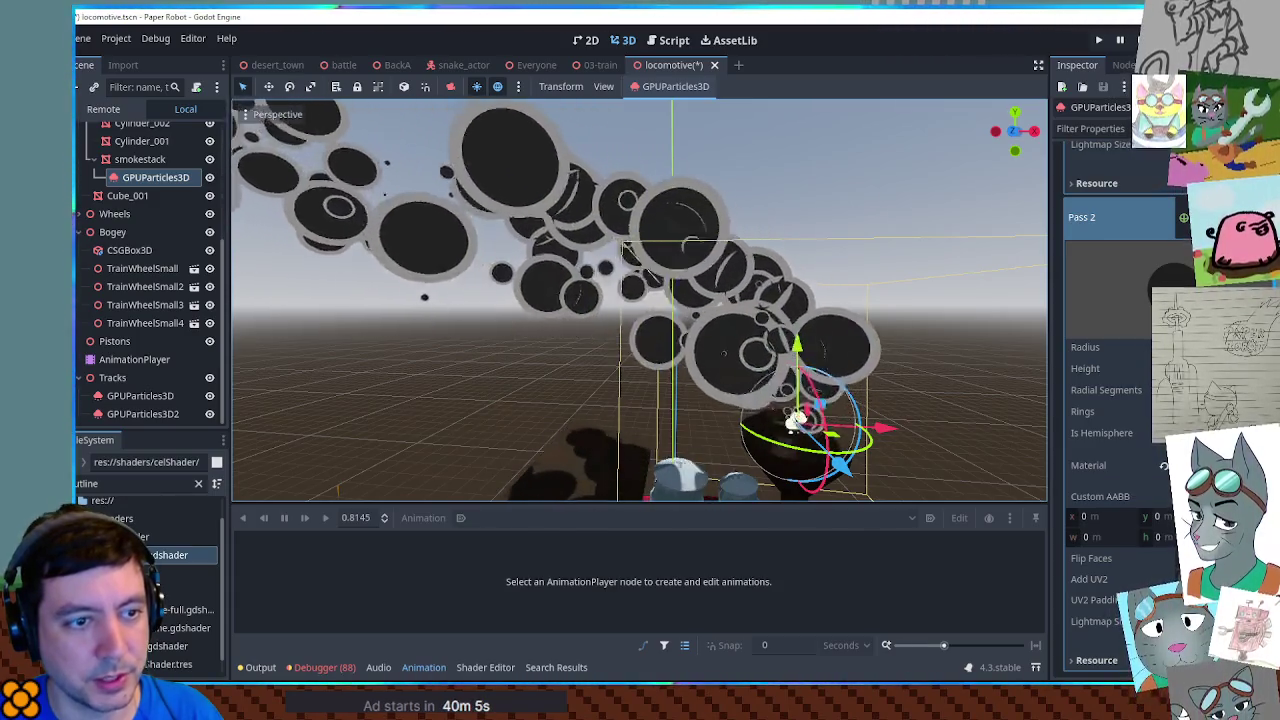
{"action": "scroll", "coordinate": [1110, 350], "scroll_direction": "down", "scroll_amount": 3}
{"action": "left_click", "coordinate": [1175, 332]}
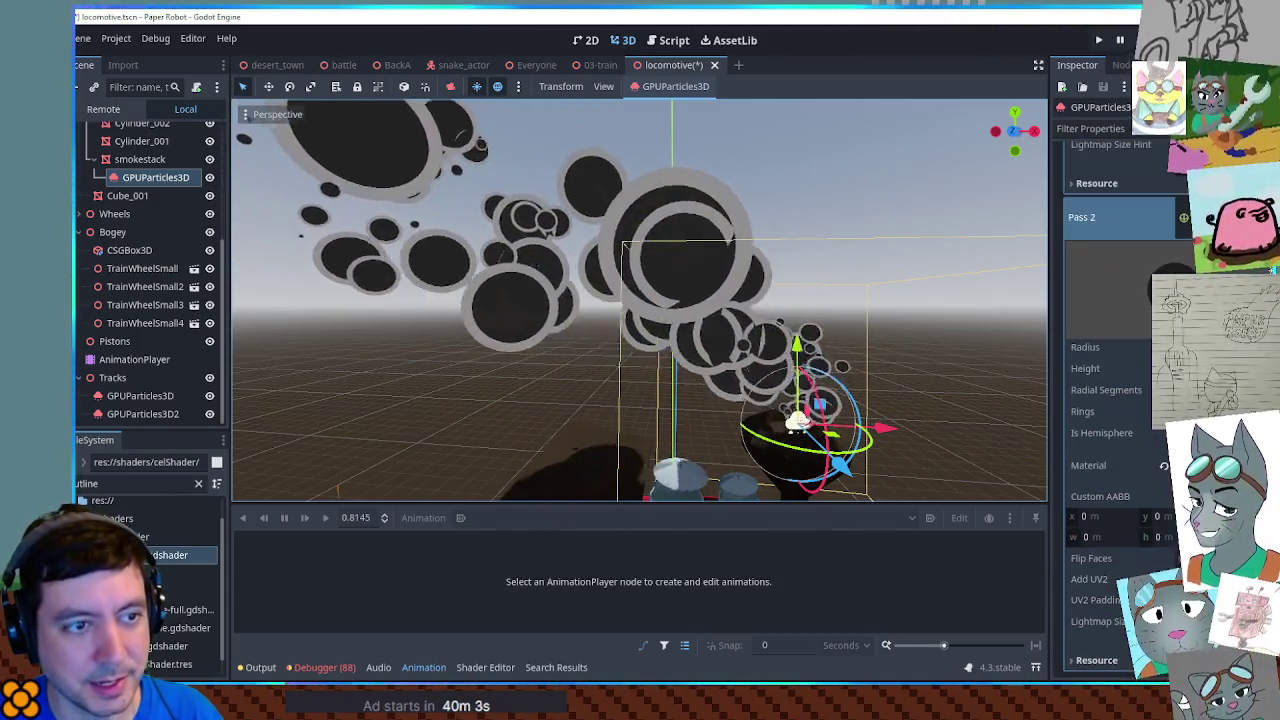
{"action": "scroll", "coordinate": [1110, 300], "scroll_direction": "down", "scroll_amount": 2}
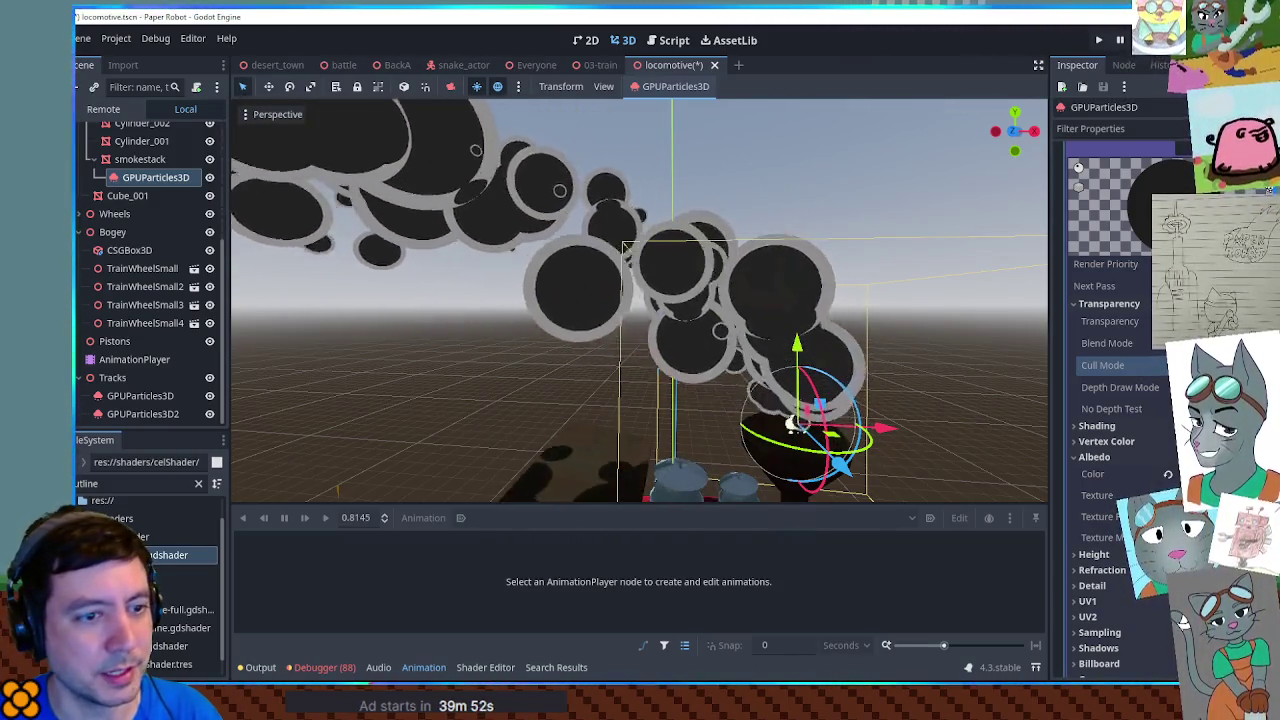
{"action": "scroll", "coordinate": [1110, 400], "scroll_direction": "down", "scroll_amount": 2}
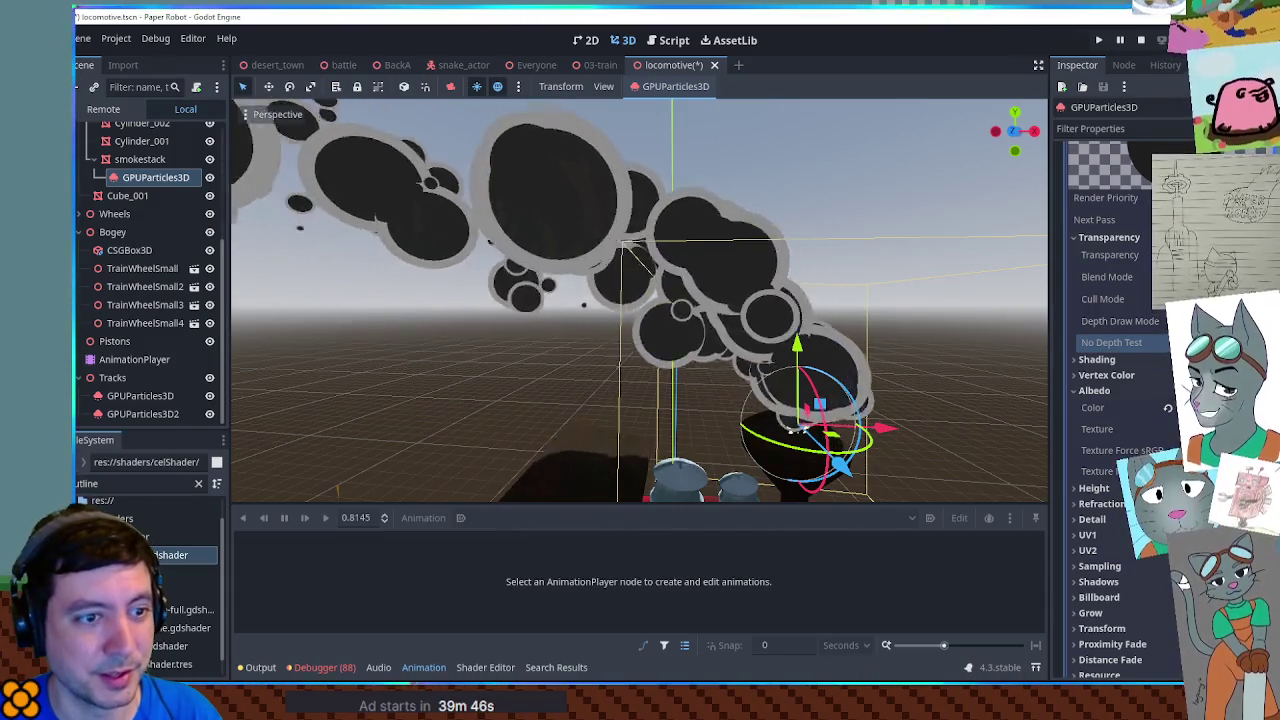
{"action": "left_click", "coordinate": [1121, 390]}
Step: Save the locomotive scene and run the game with F5
{"action": "scroll", "coordinate": [1133, 377], "scroll_direction": "down", "scroll_amount": 3}
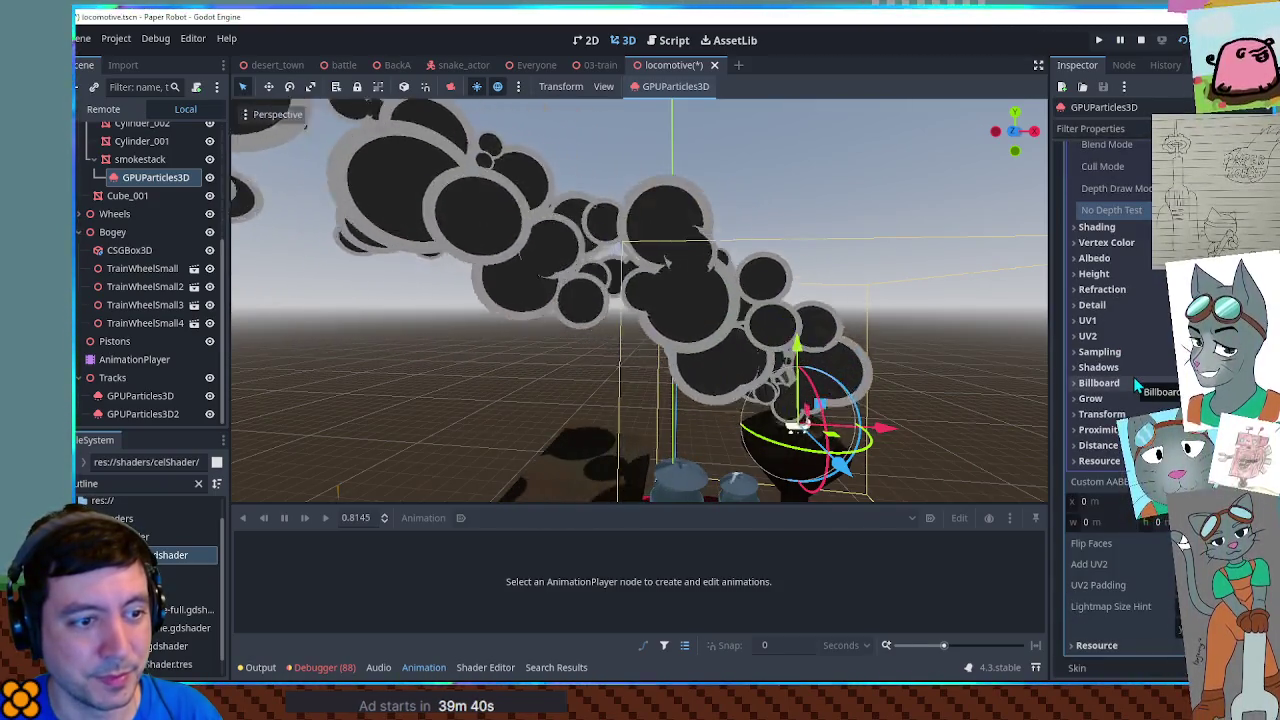
{"action": "scroll", "coordinate": [1140, 375], "scroll_direction": "up", "scroll_amount": 3}
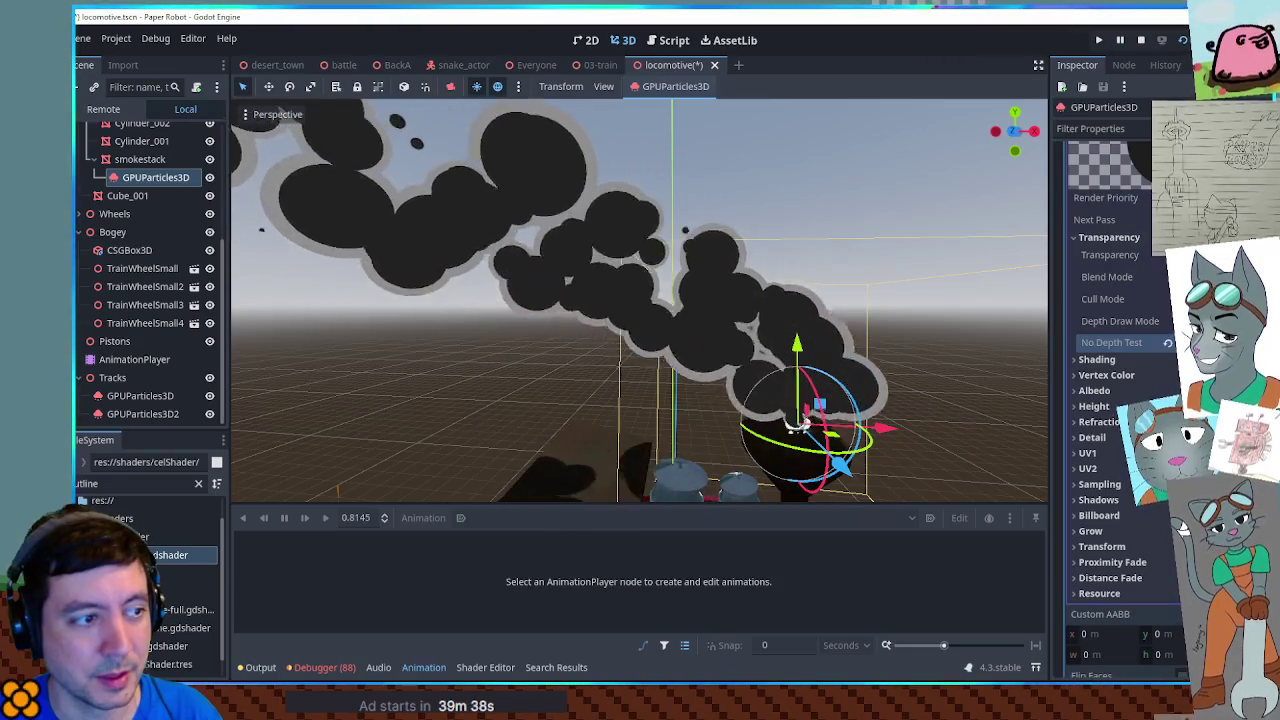
{"action": "key", "text": "F5"}
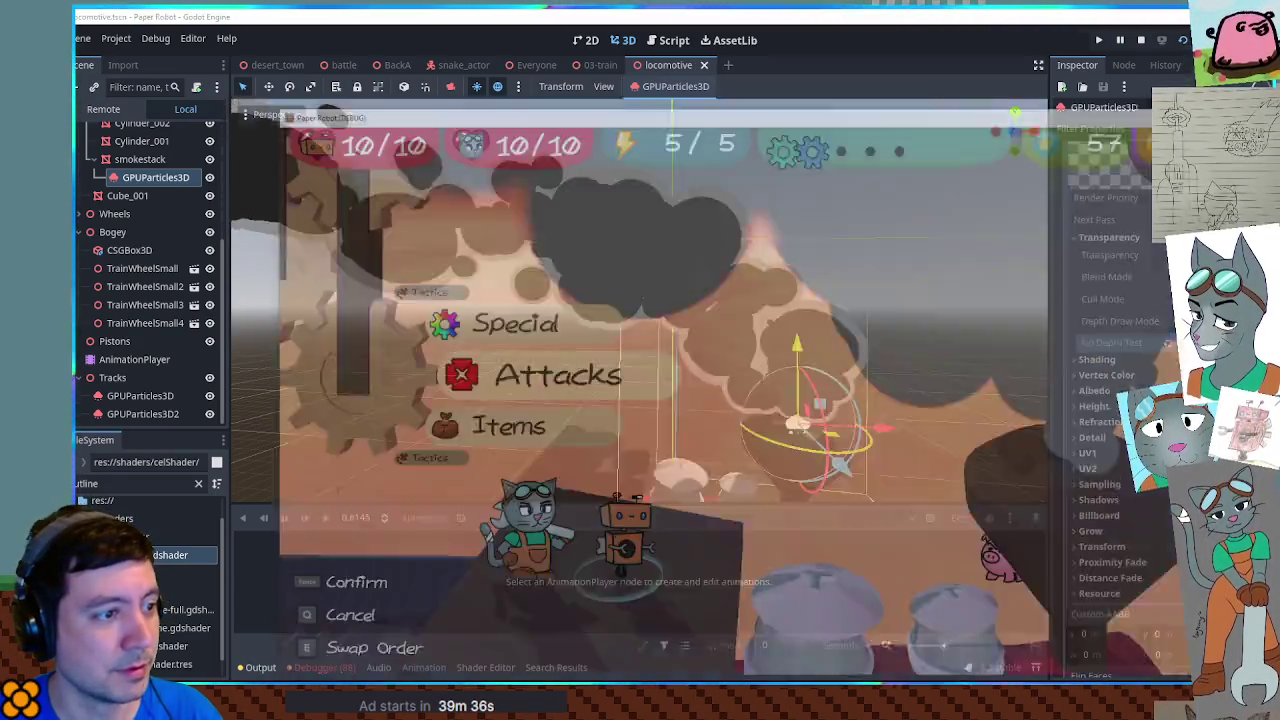
Step: View the 03-train scene in the editor, then start a custom train battle in the game
{"action": "key", "text": "alt+Tab"}
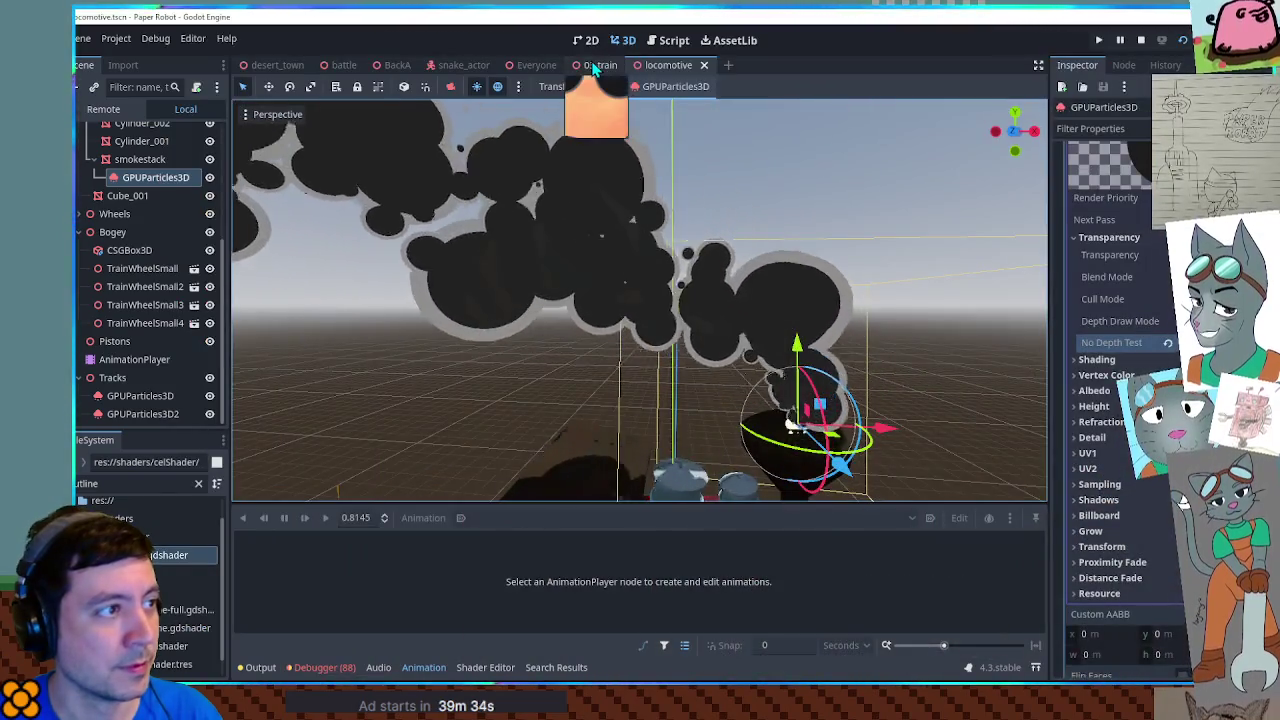
{"action": "left_click", "coordinate": [600, 65]}
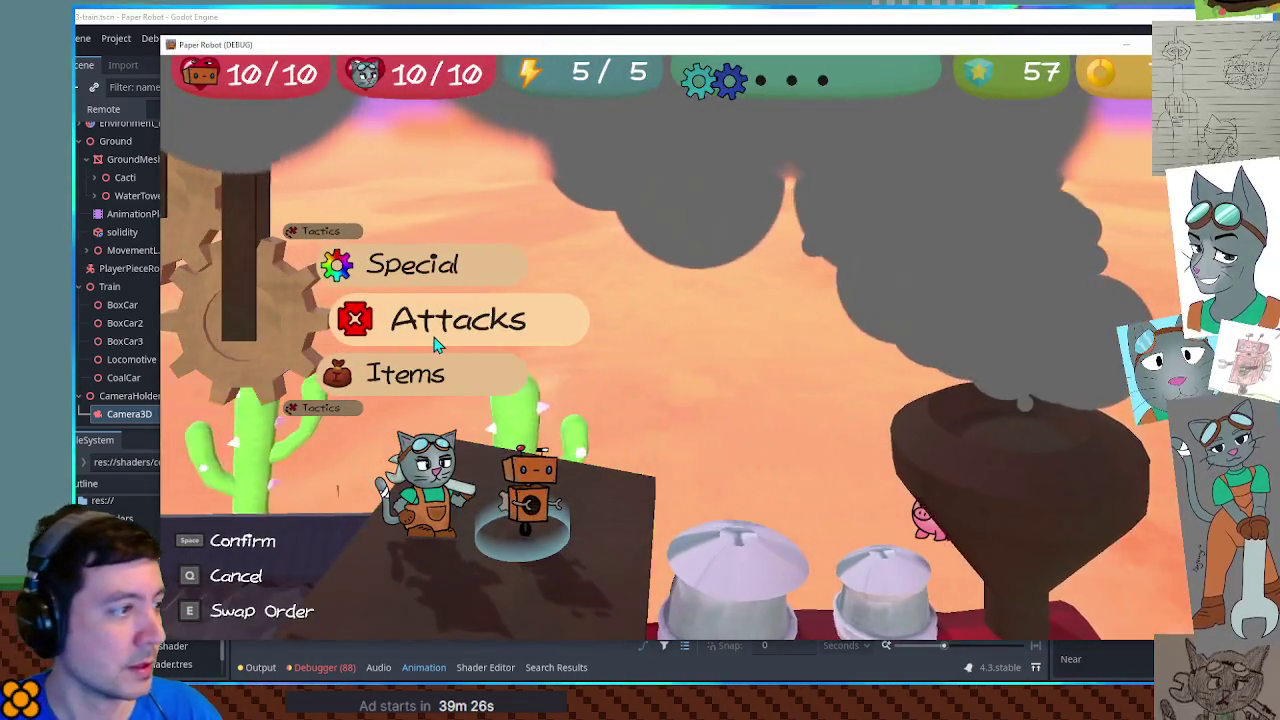
{"action": "key", "text": "grave"}
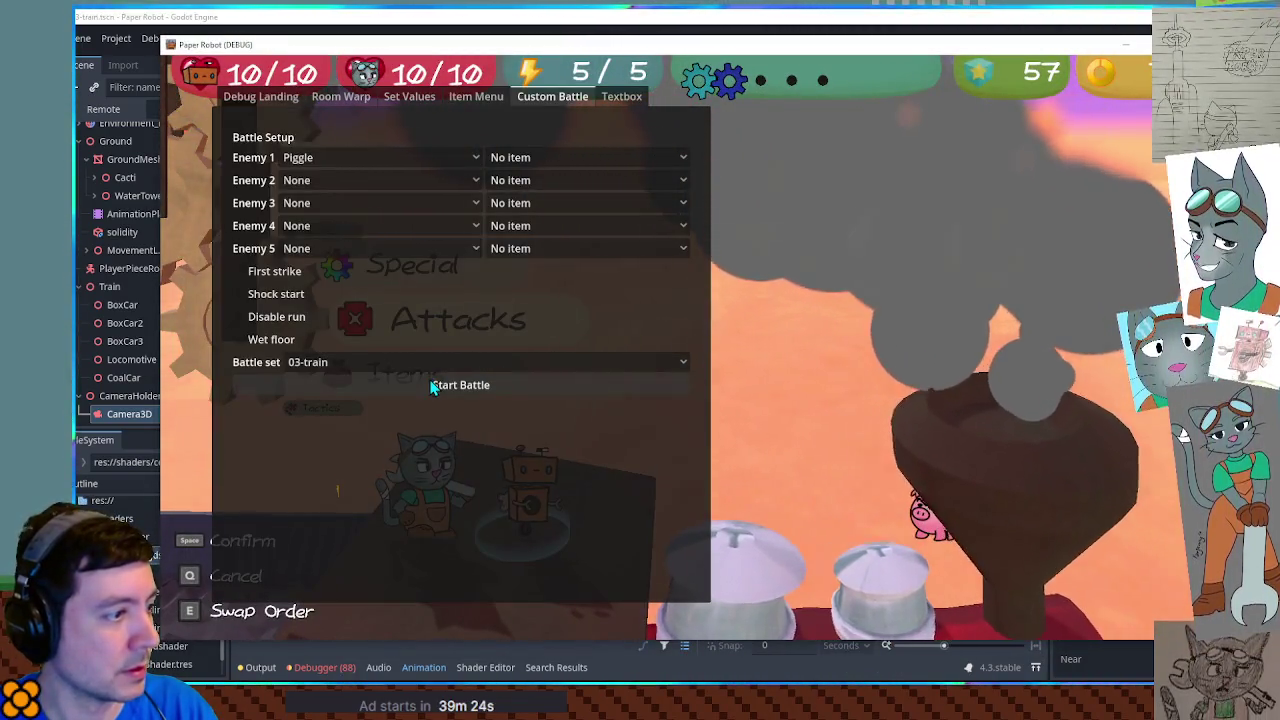
{"action": "left_click", "coordinate": [432, 386]}
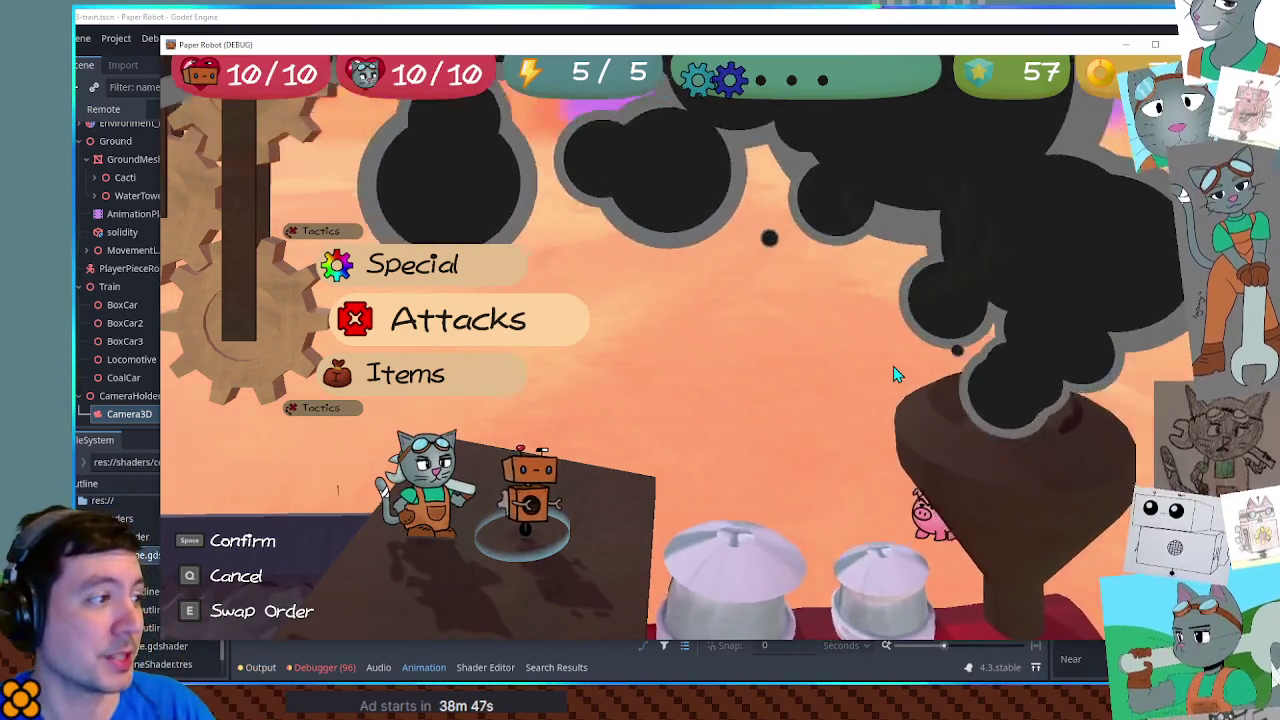
Step: Use the robot's Special > Repair ability, then bring the Godot editor forward
{"action": "key", "text": "Up"}
{"action": "key", "text": "space"}
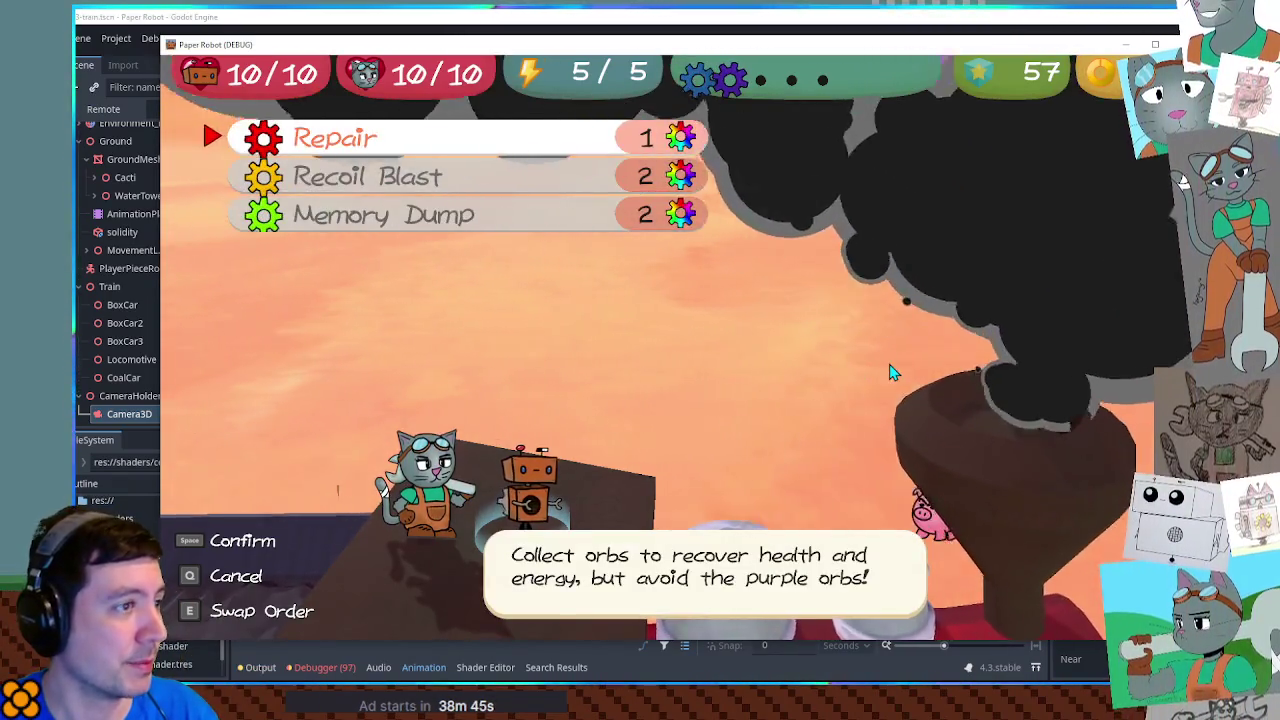
{"action": "key", "text": "space"}
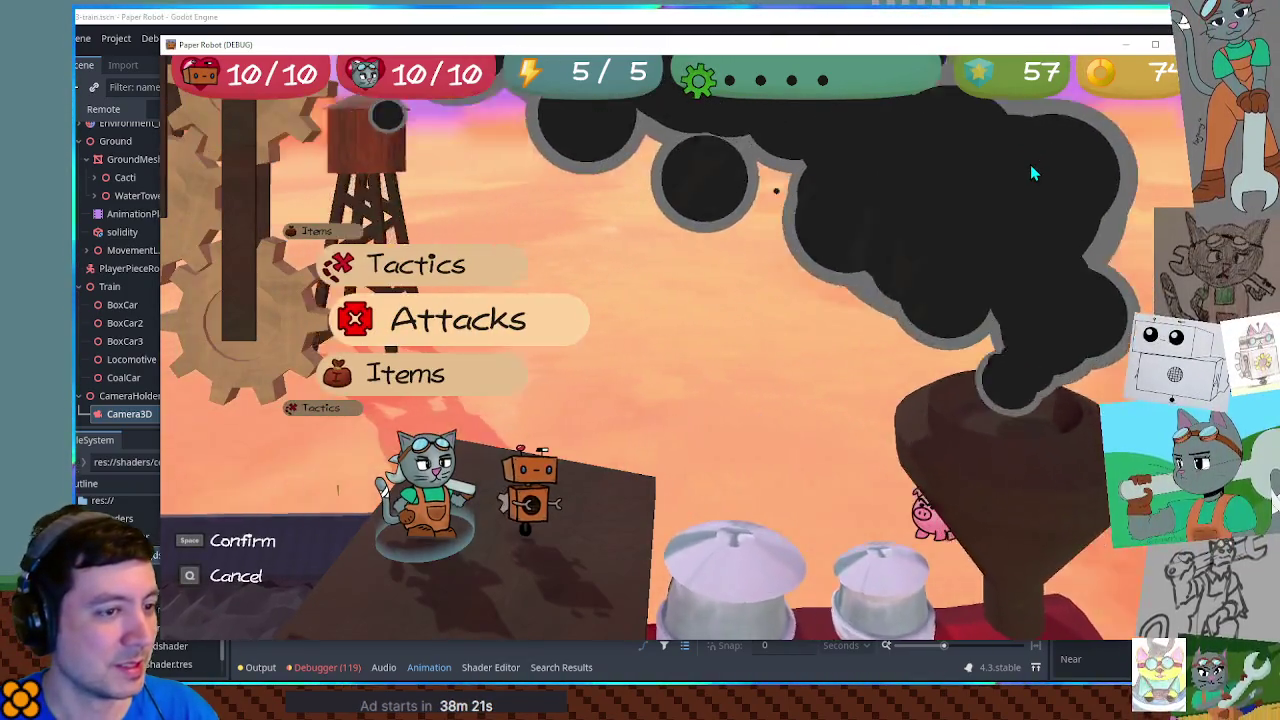
{"action": "left_click", "coordinate": [988, 27]}
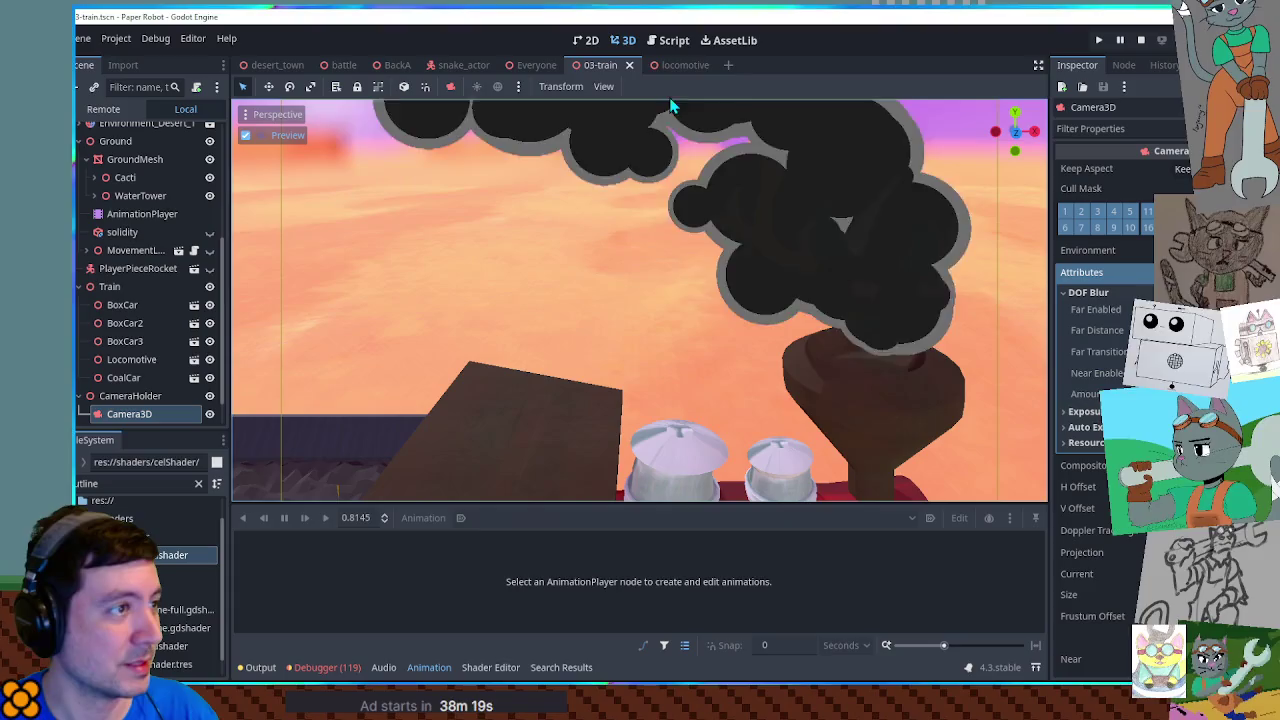
Step: Switch to the locomotive scene and orbit around the smokestack's smoke puffs
{"action": "left_click", "coordinate": [678, 64]}
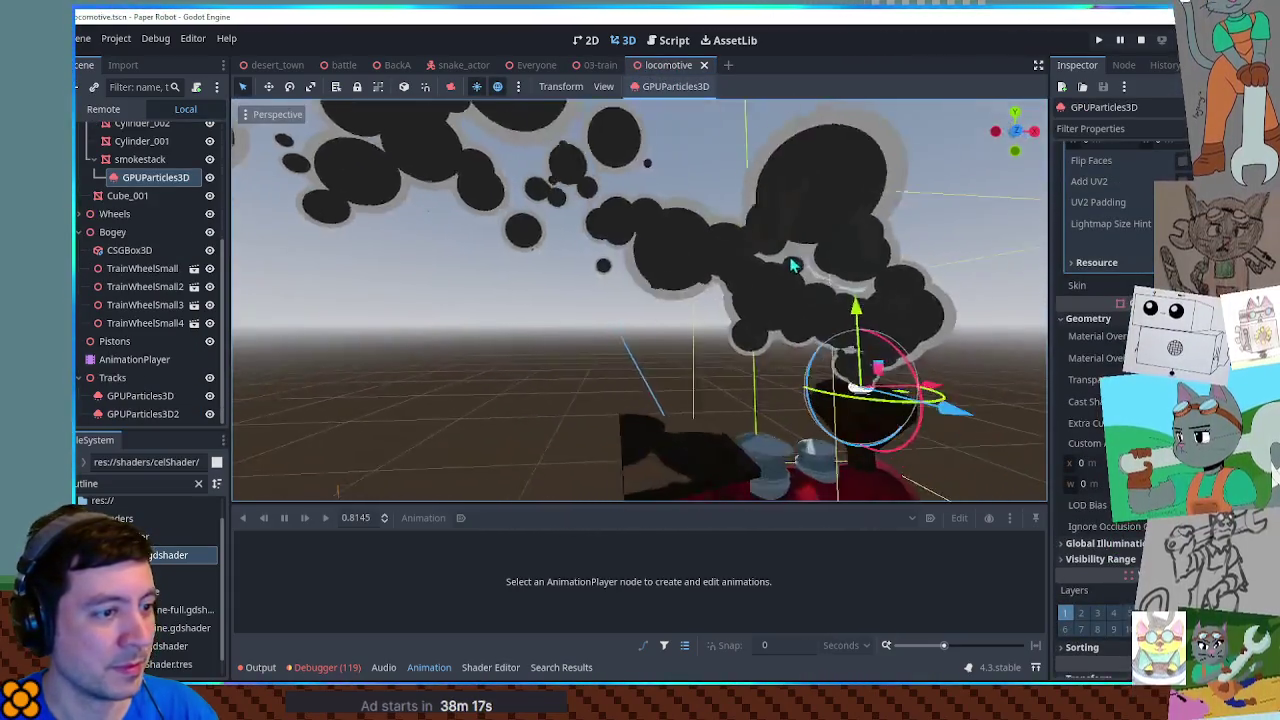
{"action": "mouse_move", "coordinate": [790, 265]}
{"action": "left_mouse_down"}
{"action": "mouse_move", "coordinate": [770, 253]}
{"action": "mouse_move", "coordinate": [785, 267]}
{"action": "mouse_move", "coordinate": [700, 275]}
{"action": "left_mouse_up"}
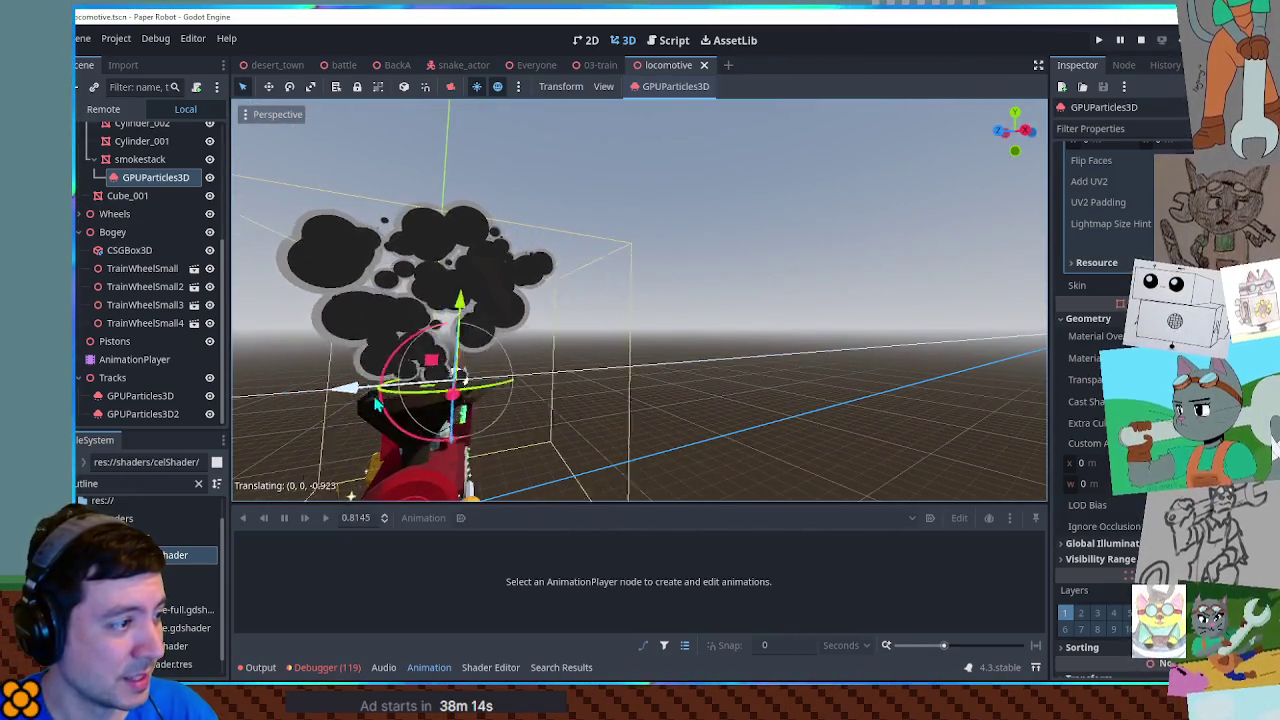
{"action": "left_click_drag", "start_coordinate": [480, 397], "coordinate": [615, 378]}
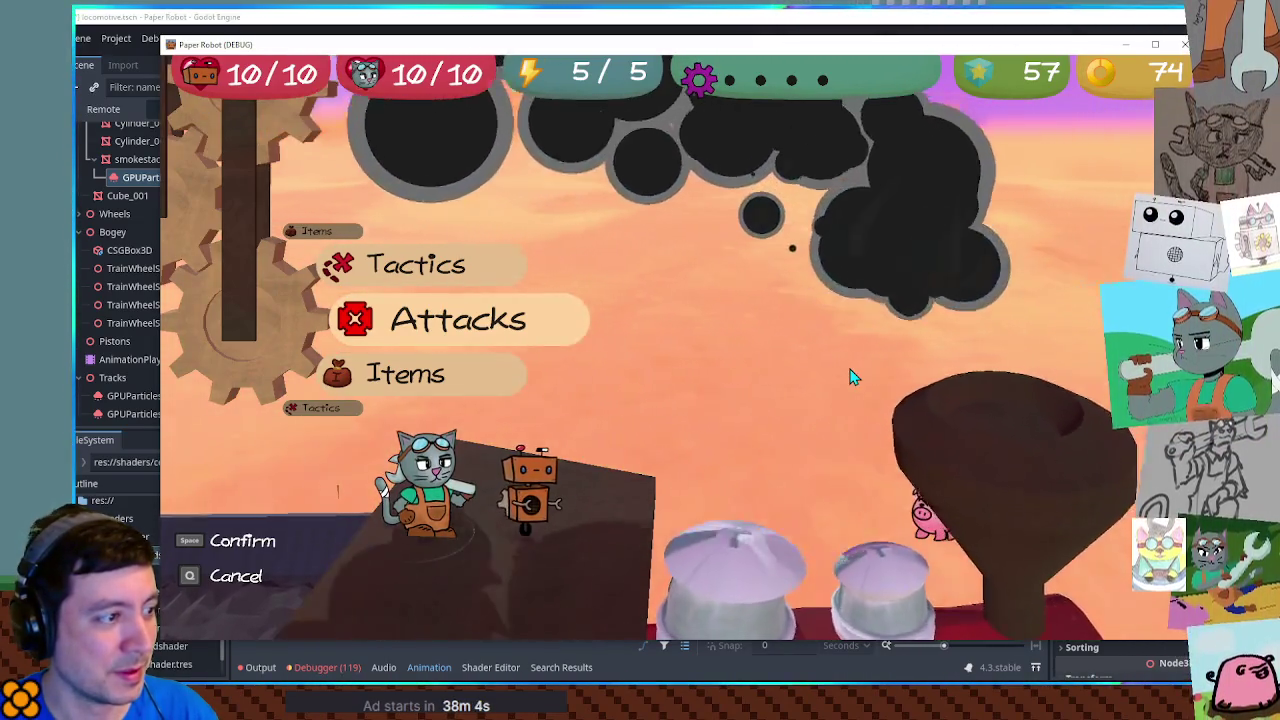
Step: In the debug tools' Set Values, change the gear power to 5
{"action": "key", "text": "Up"}
{"action": "key", "text": "space"}
{"action": "key", "text": "space"}
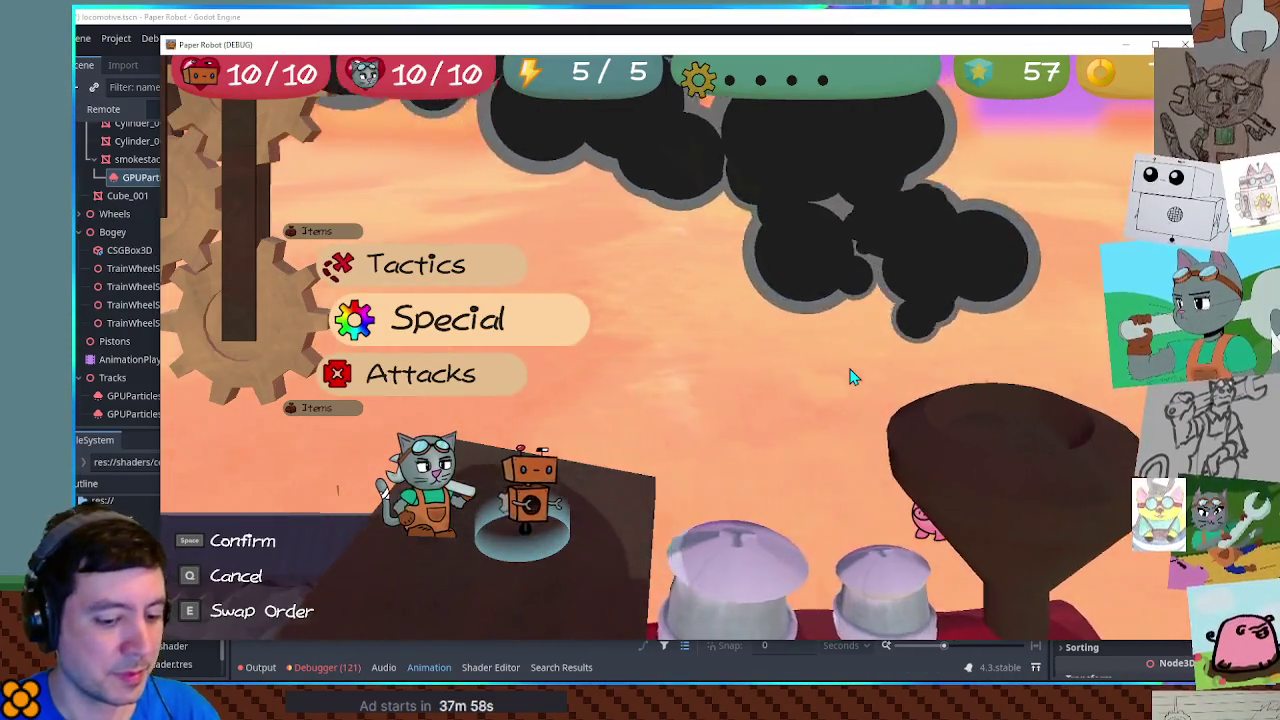
{"action": "key", "text": "F1"}
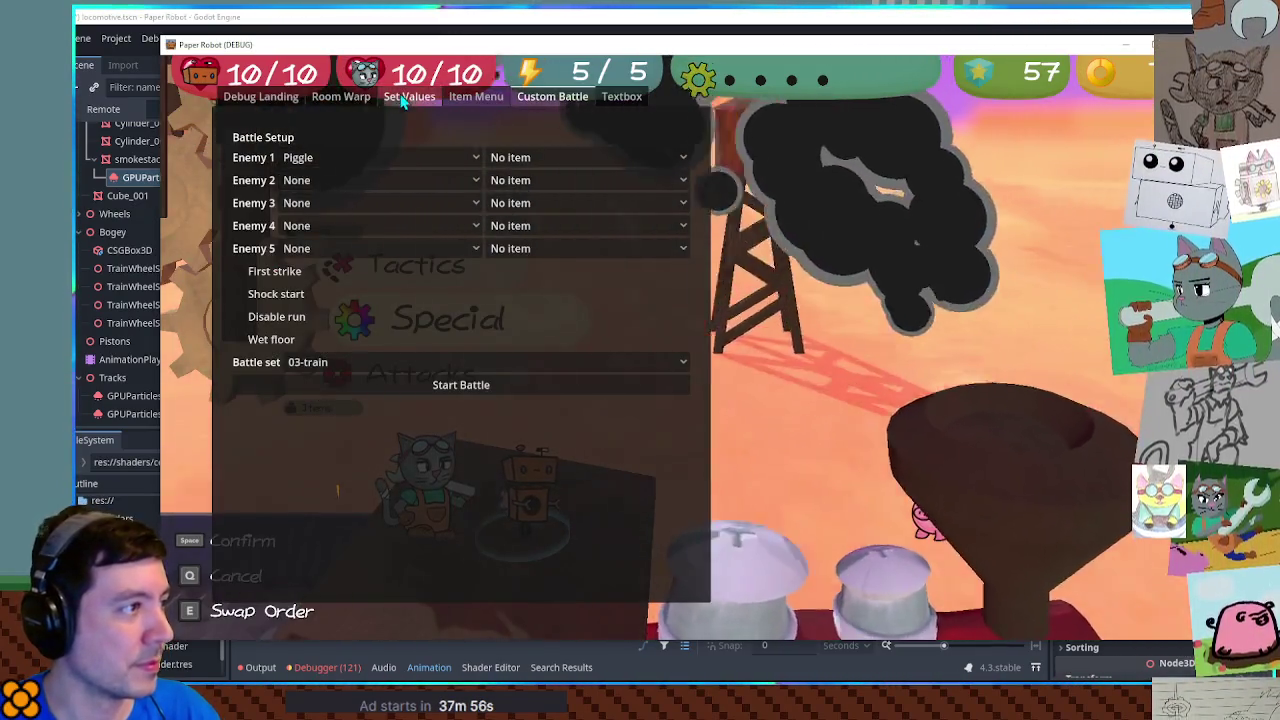
{"action": "left_click", "coordinate": [408, 97]}
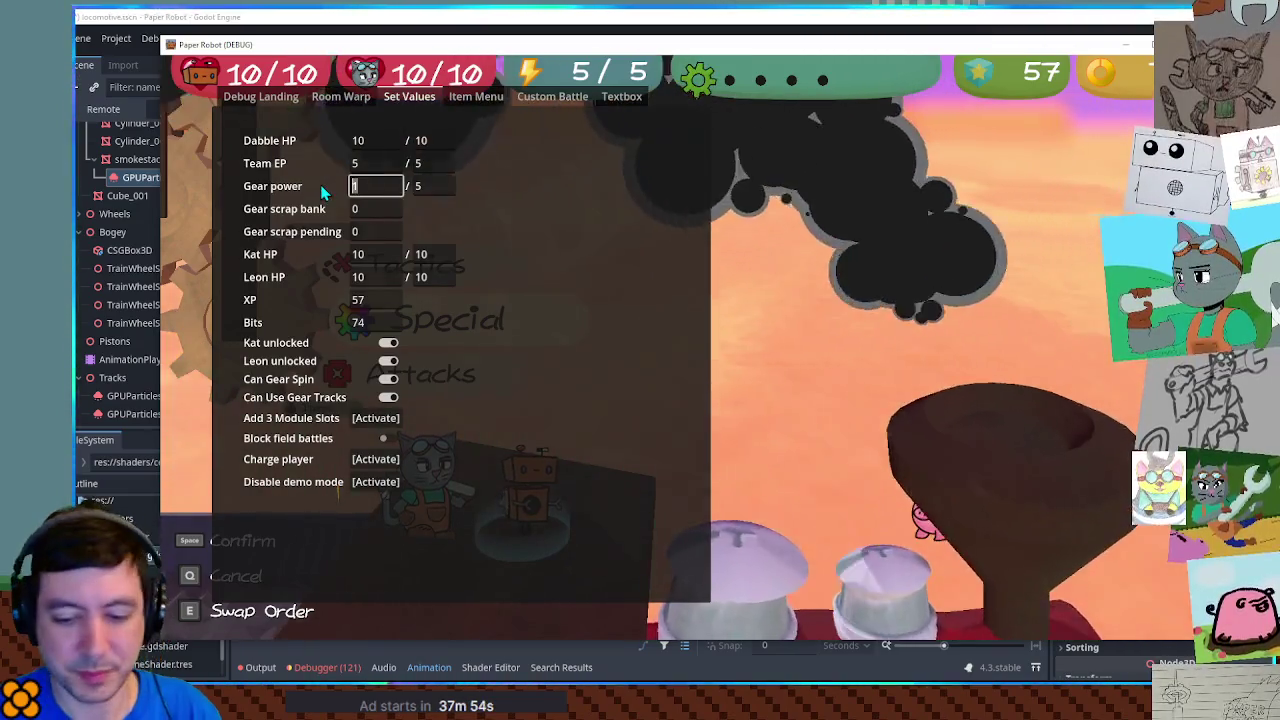
{"action": "key", "text": "BackSpace"}
{"action": "type", "text": "5"}
{"action": "key", "text": "F1"}
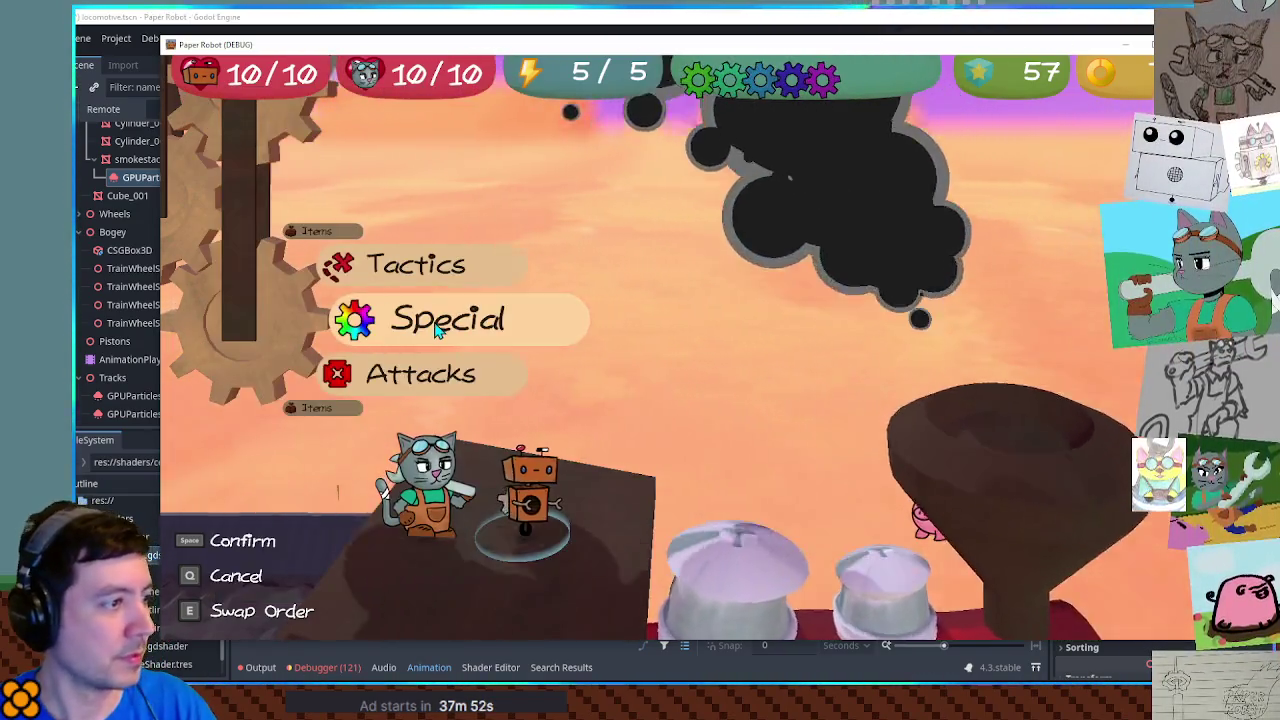
Step: Use the Repair special, then return to the editor and save the locomotive scene
{"action": "left_click", "coordinate": [434, 325]}
{"action": "key", "text": "Down"}
{"action": "key", "text": "Up"}
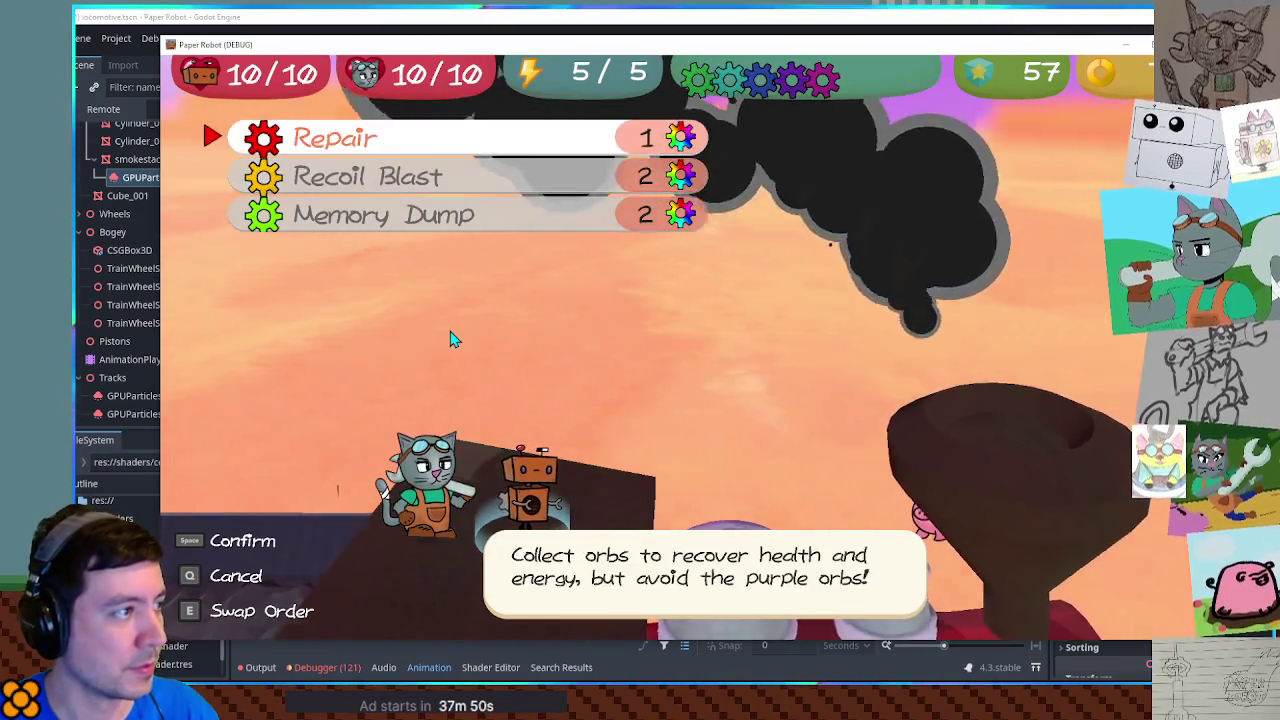
{"action": "key", "text": "space"}
{"action": "key", "text": "space"}
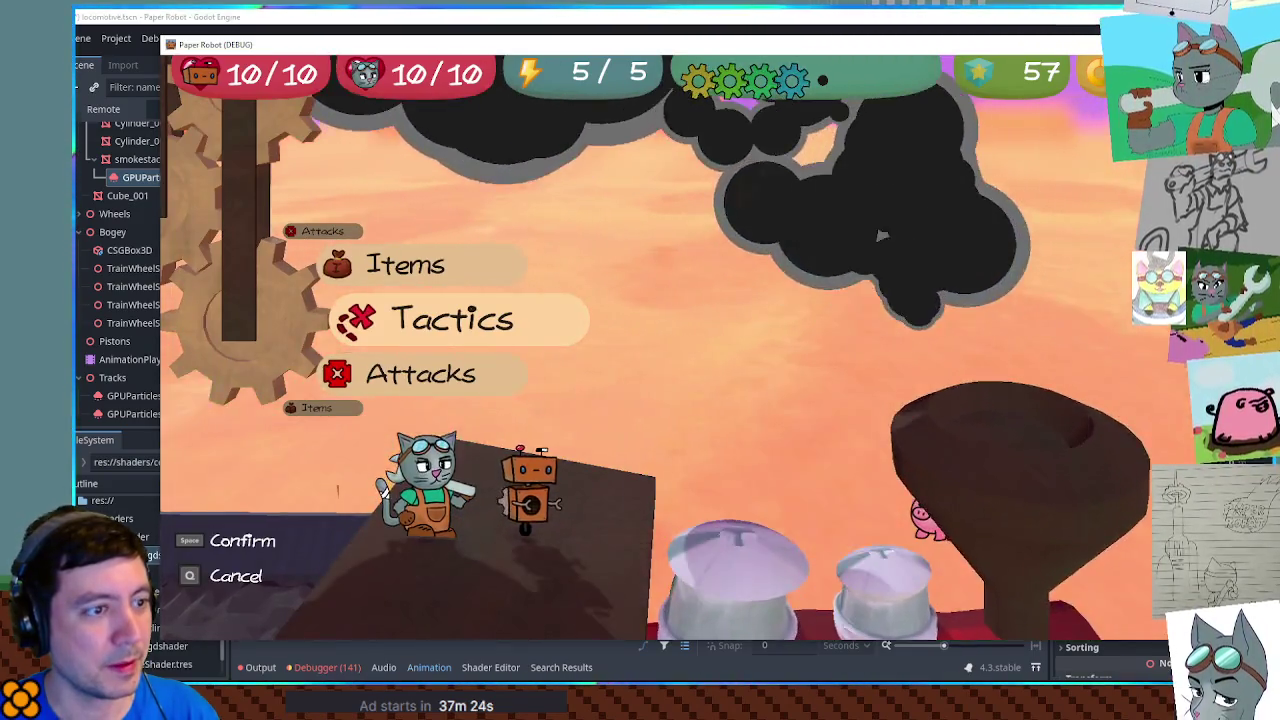
{"action": "left_click", "coordinate": [1090, 85]}
{"action": "key", "text": "ctrl+s"}
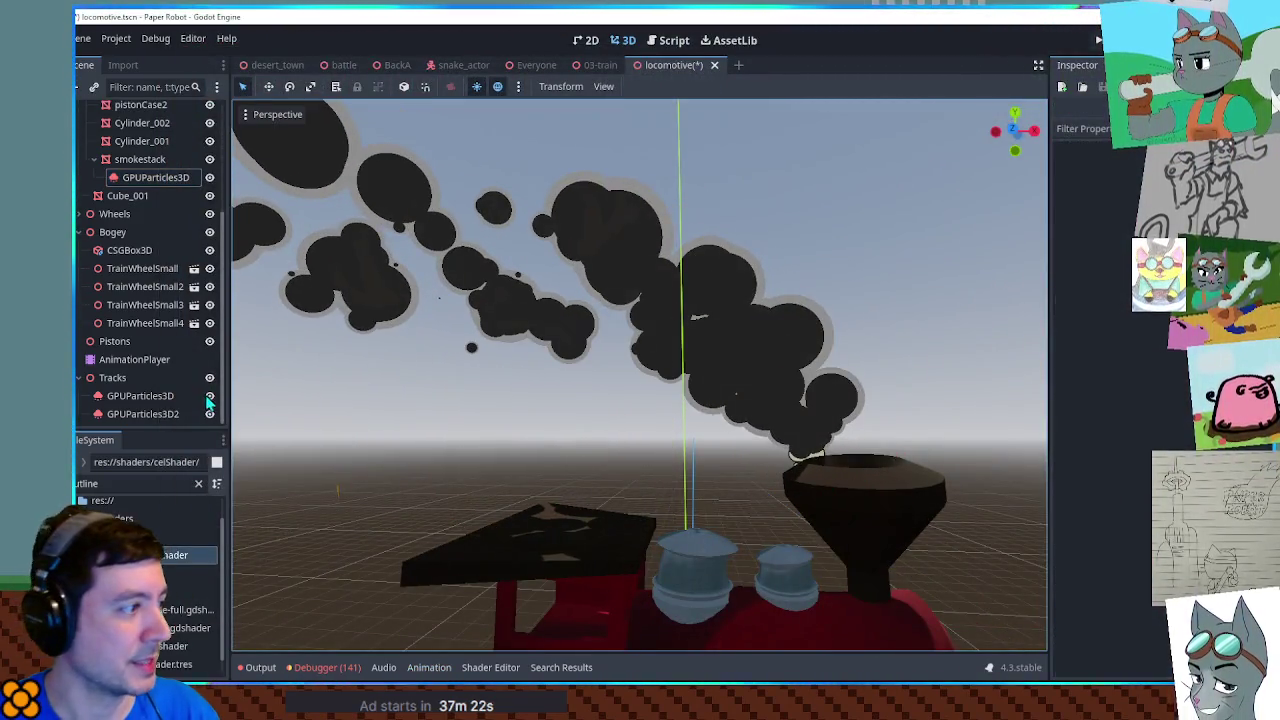
Step: Inspect the 03-train Temp and IntroCameraSweep animations, loading IntroCameraSweep's new_animation
{"action": "left_click", "coordinate": [132, 361]}
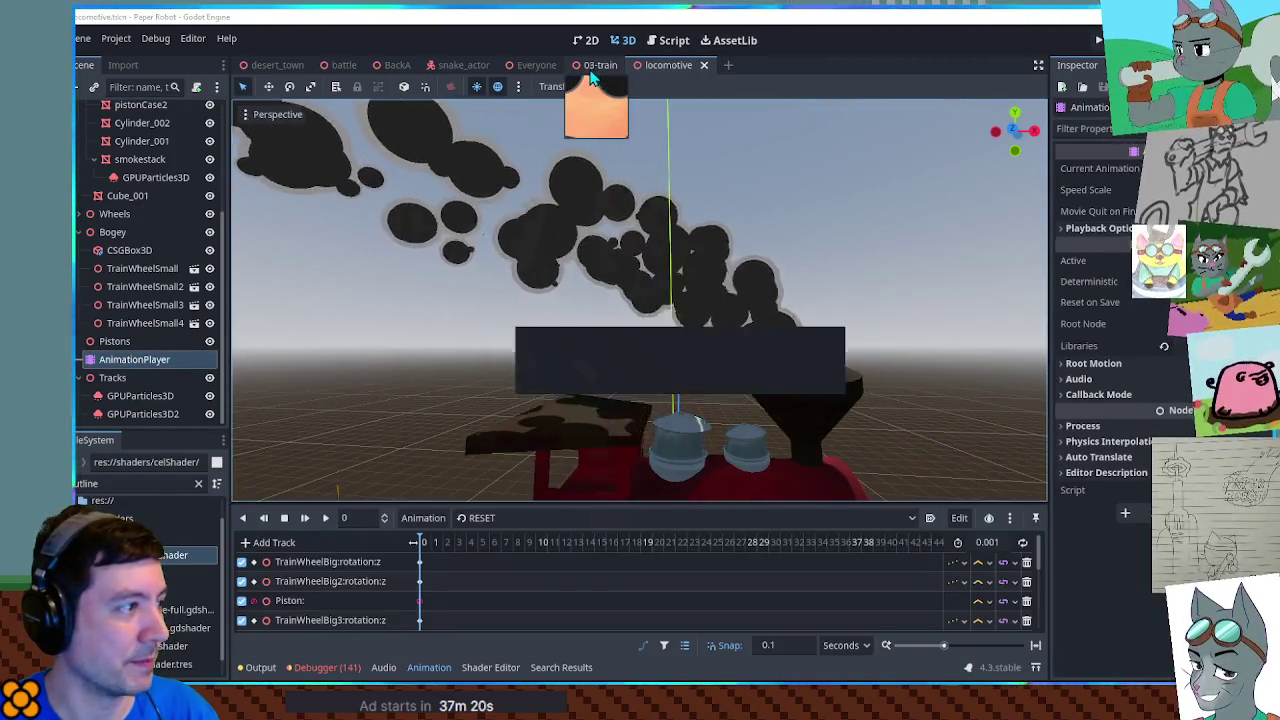
{"action": "left_click", "coordinate": [596, 65]}
{"action": "left_click", "coordinate": [140, 414]}
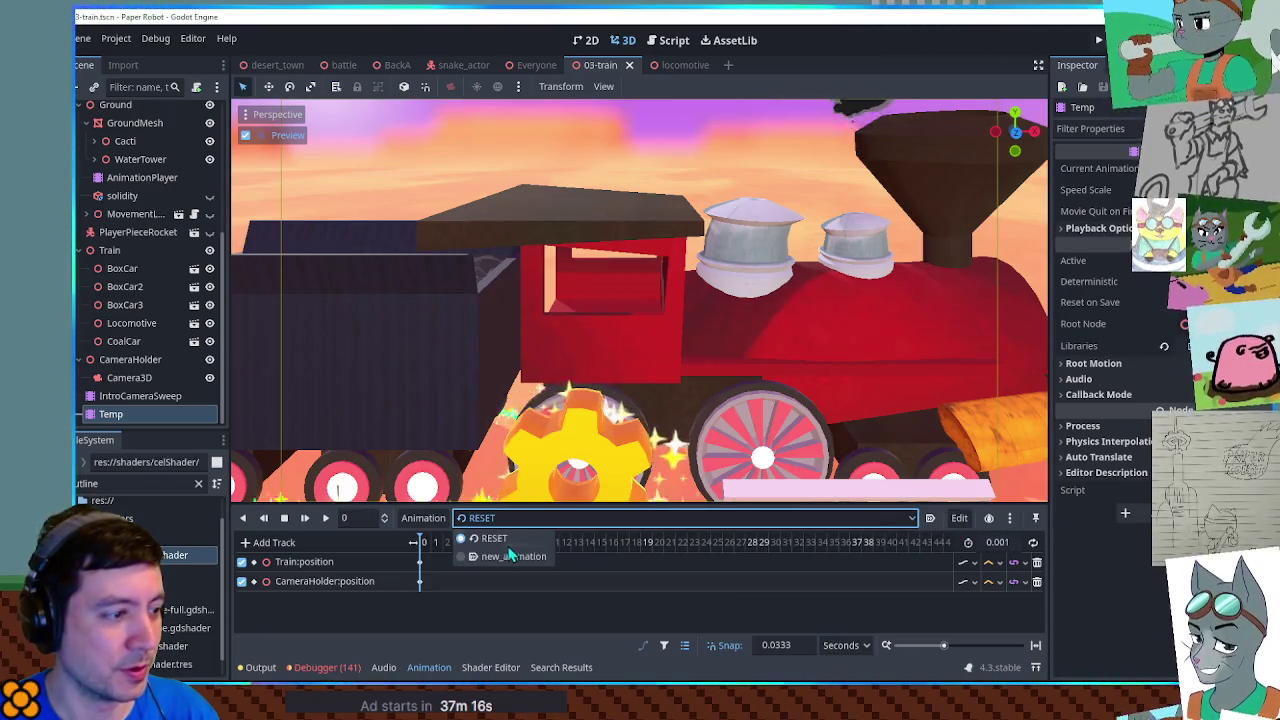
{"action": "scroll", "coordinate": [900, 517], "scroll_direction": "down", "scroll_amount": 1}
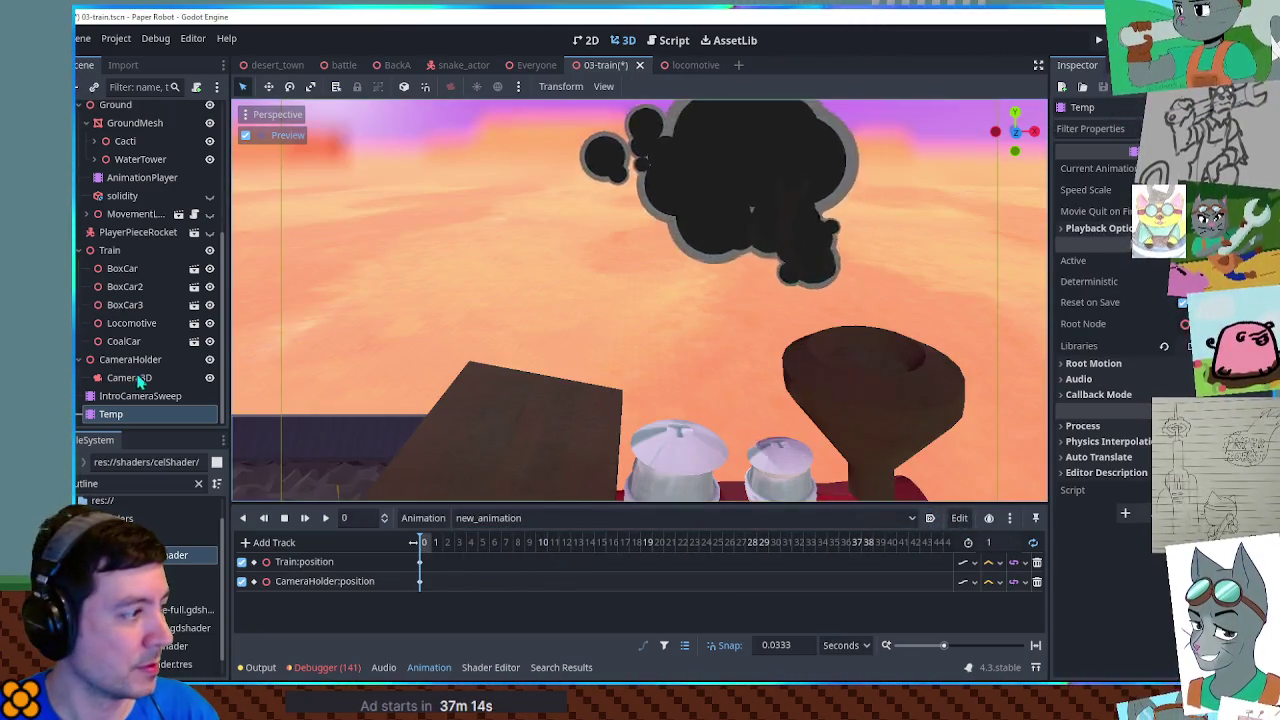
{"action": "left_click", "coordinate": [140, 396]}
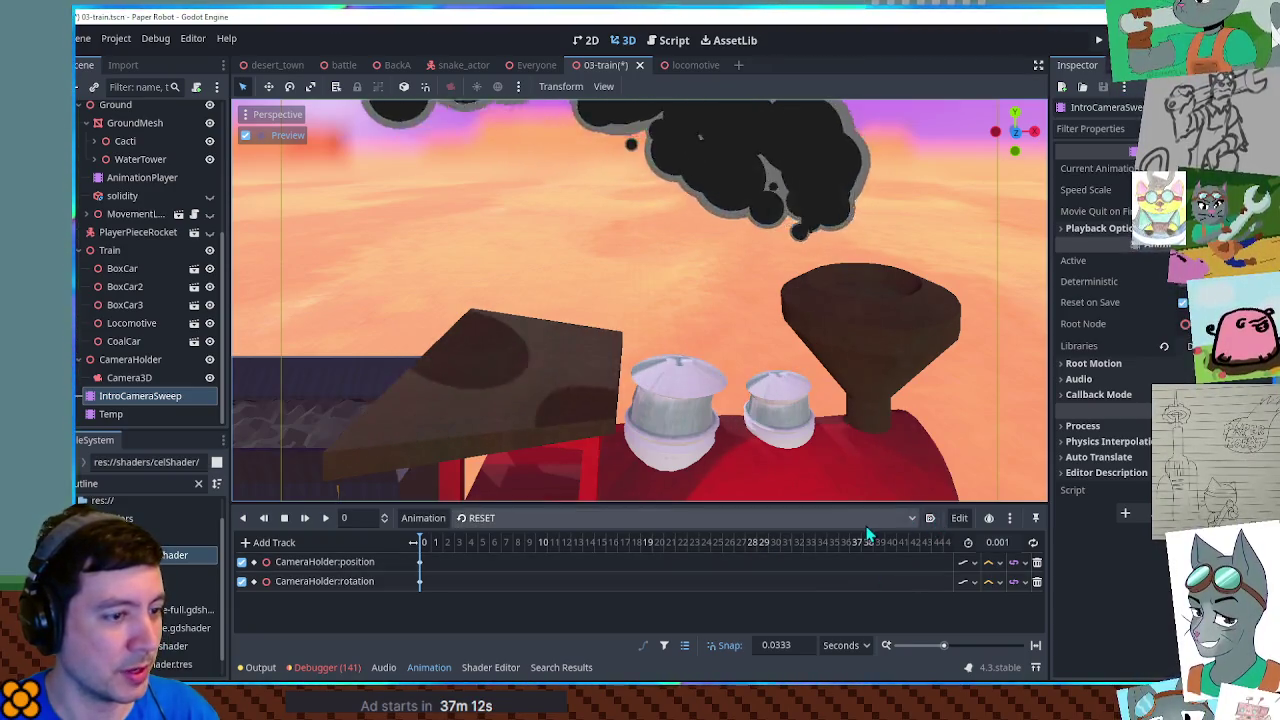
{"action": "left_click", "coordinate": [772, 518]}
{"action": "left_click", "coordinate": [500, 557]}
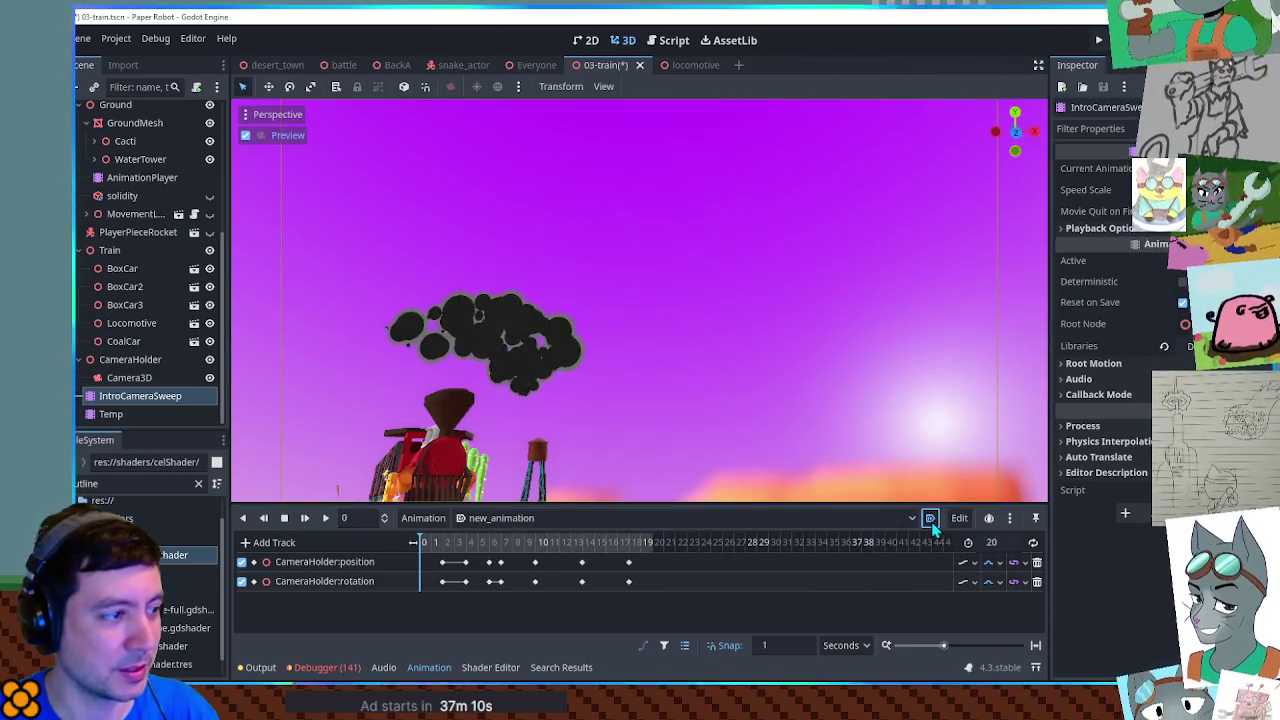
{"action": "left_click", "coordinate": [340, 66]}
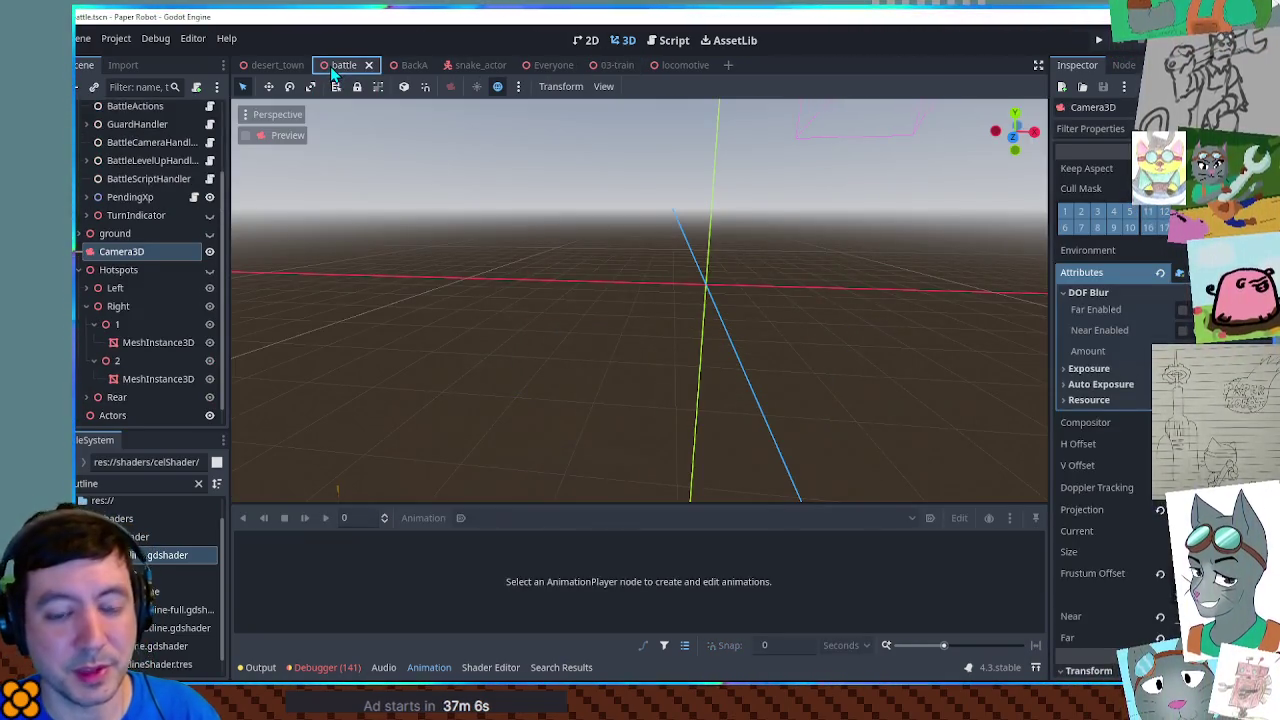
Step: Run a custom battle against one Piggle on the 03-train battle set, then close the game
{"action": "key", "text": "F6"}
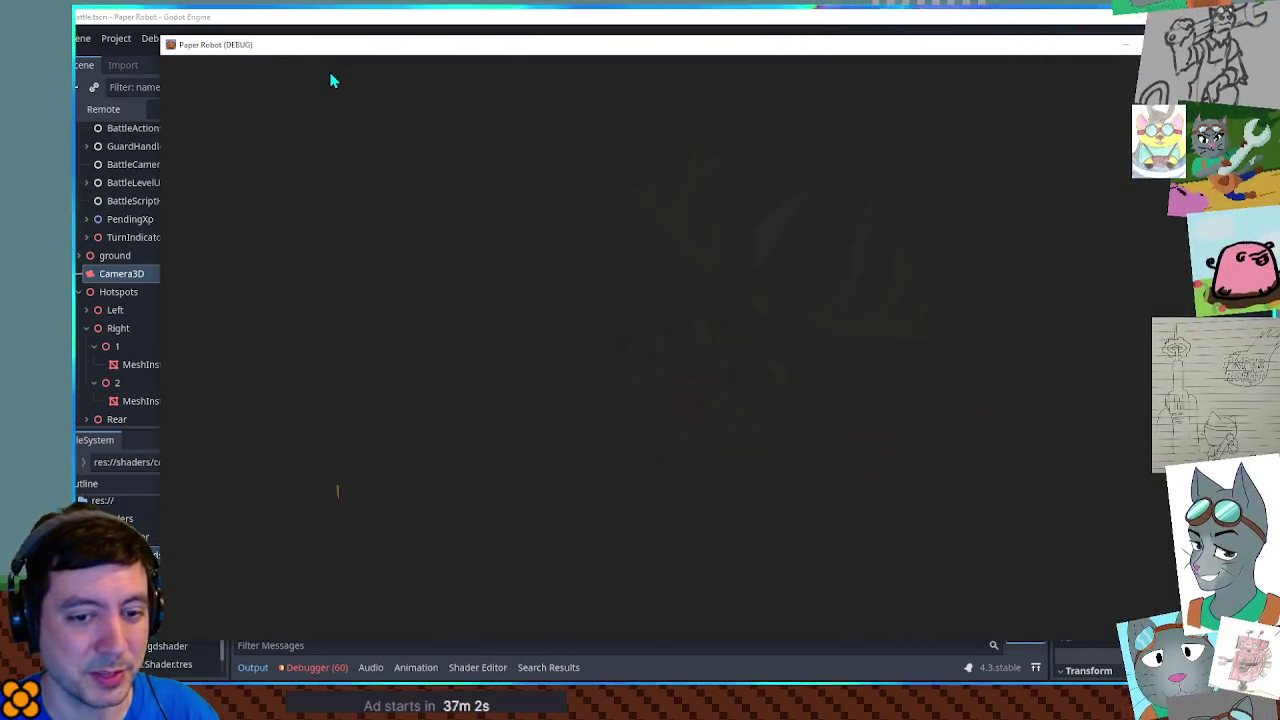
{"action": "key", "text": "F1"}
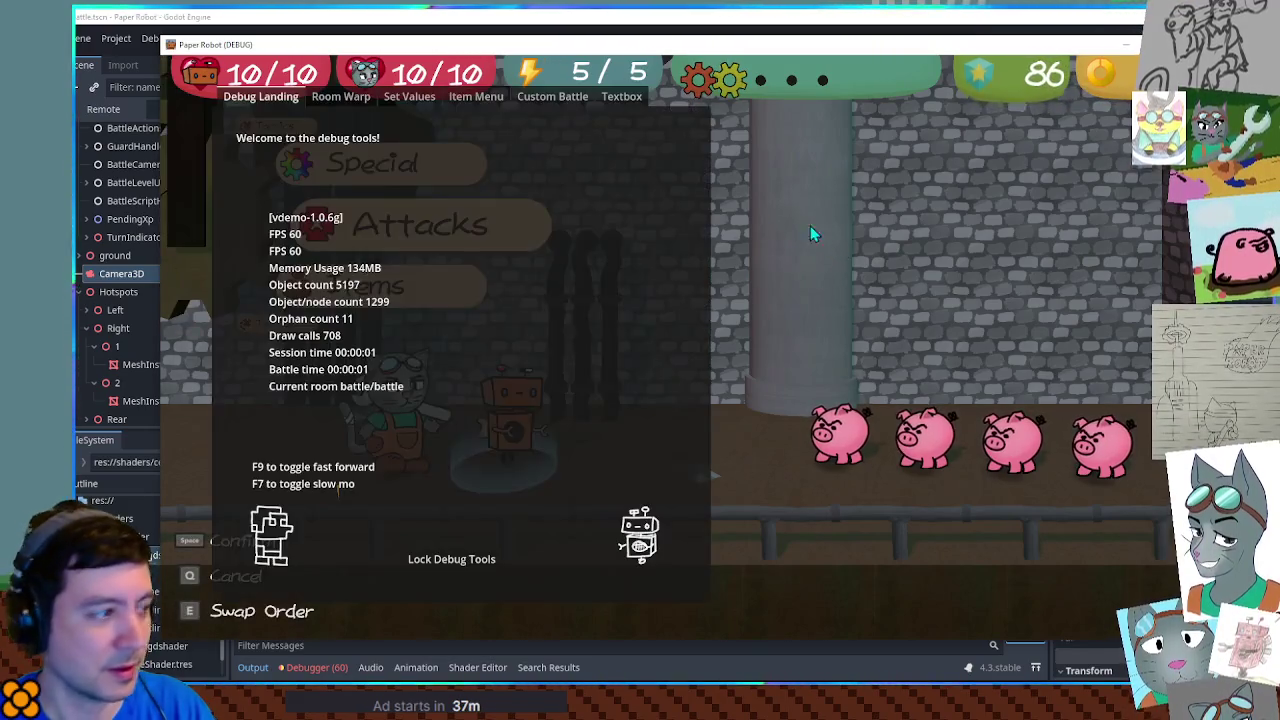
{"action": "left_click", "coordinate": [567, 97]}
{"action": "left_click", "coordinate": [295, 178]}
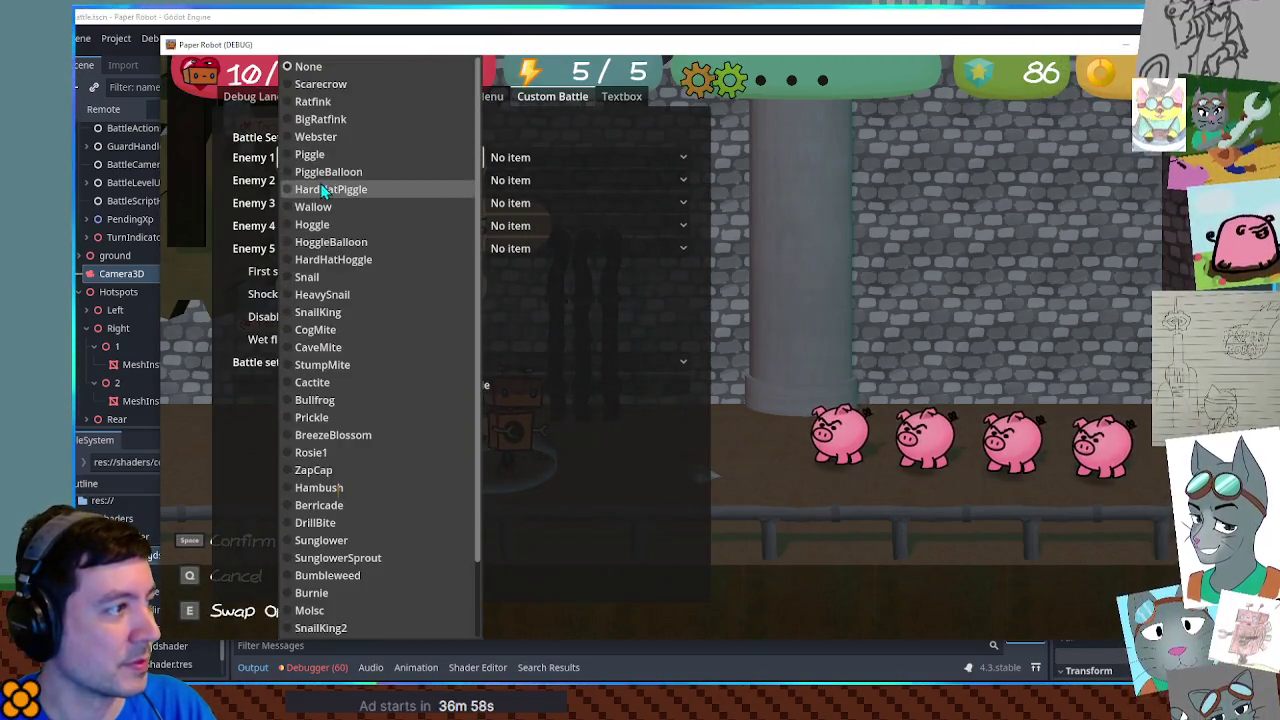
{"action": "left_click", "coordinate": [327, 157]}
{"action": "left_click", "coordinate": [395, 362]}
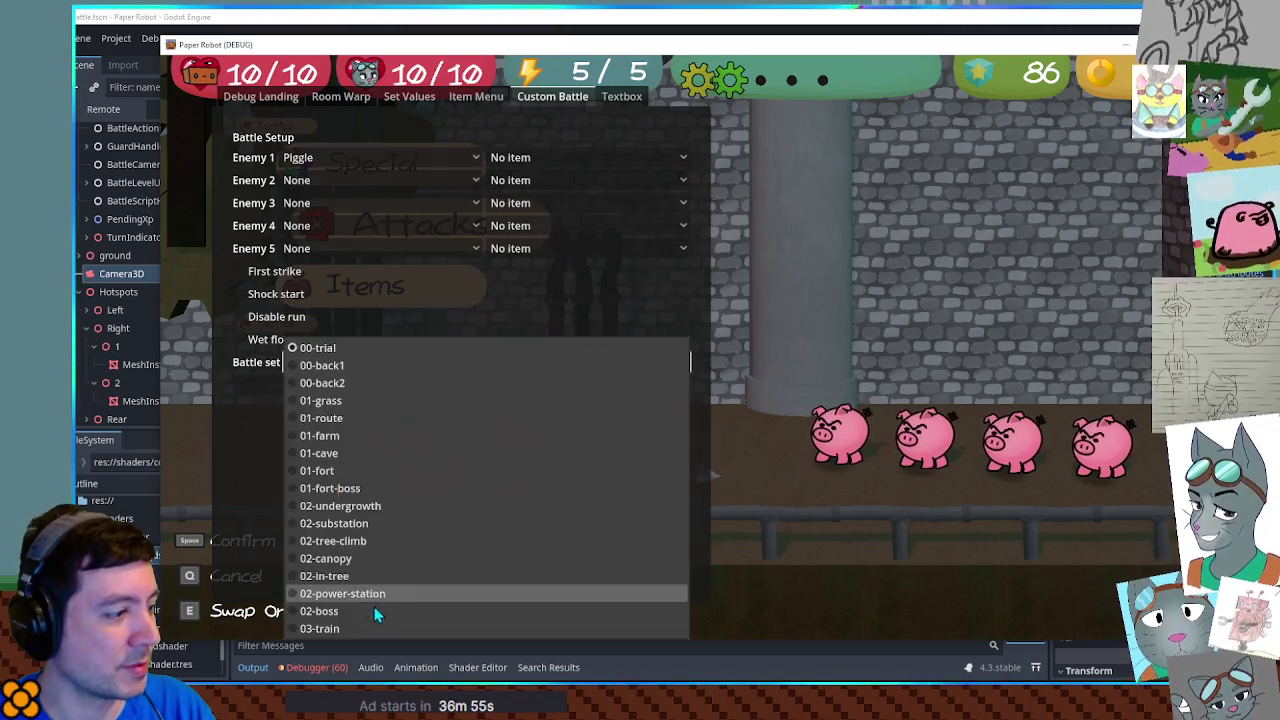
{"action": "left_click", "coordinate": [375, 622]}
{"action": "left_click", "coordinate": [404, 389]}
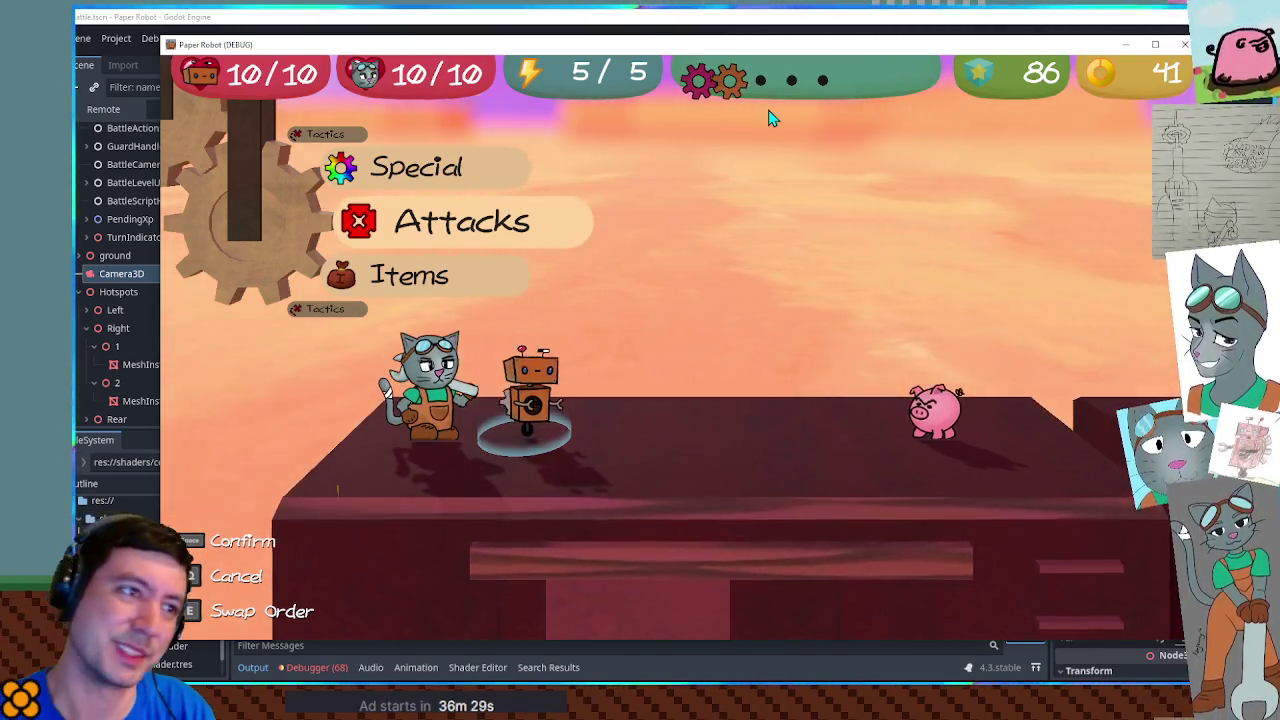
{"action": "left_click", "coordinate": [1175, 46]}
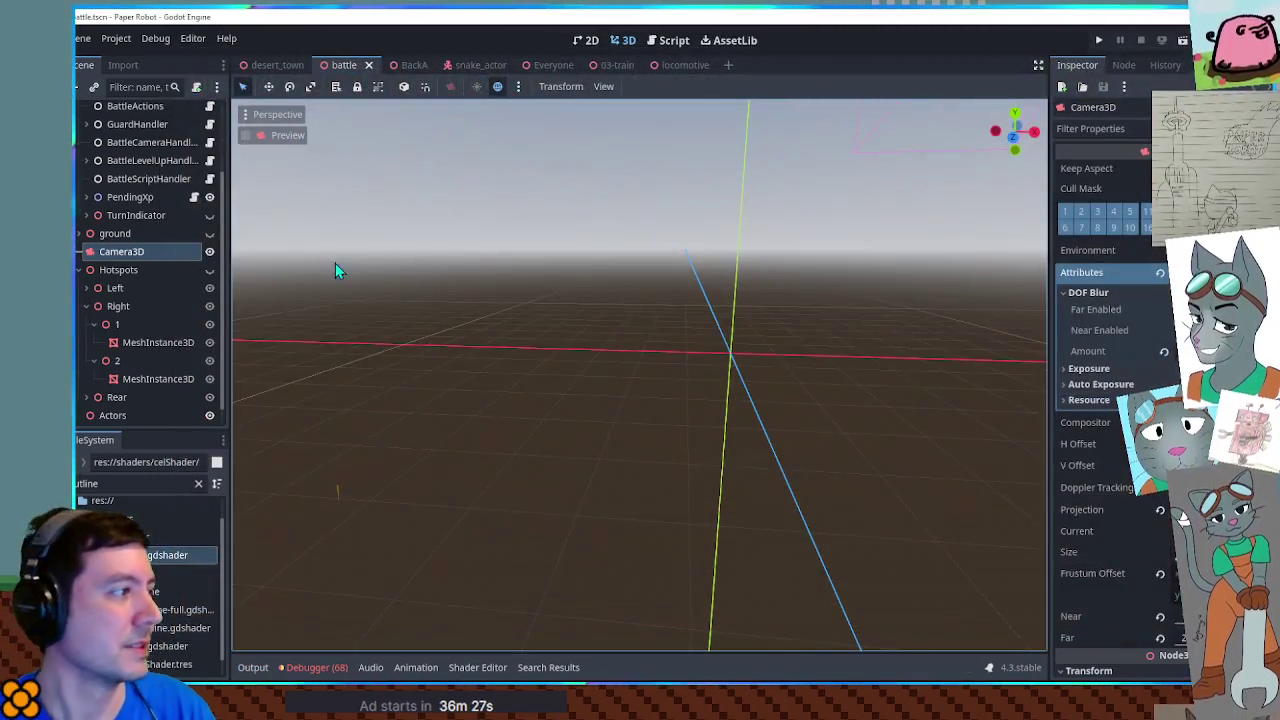
Step: Load Temp's new_animation in the 03-train scene and save it
{"action": "left_click", "coordinate": [612, 66]}
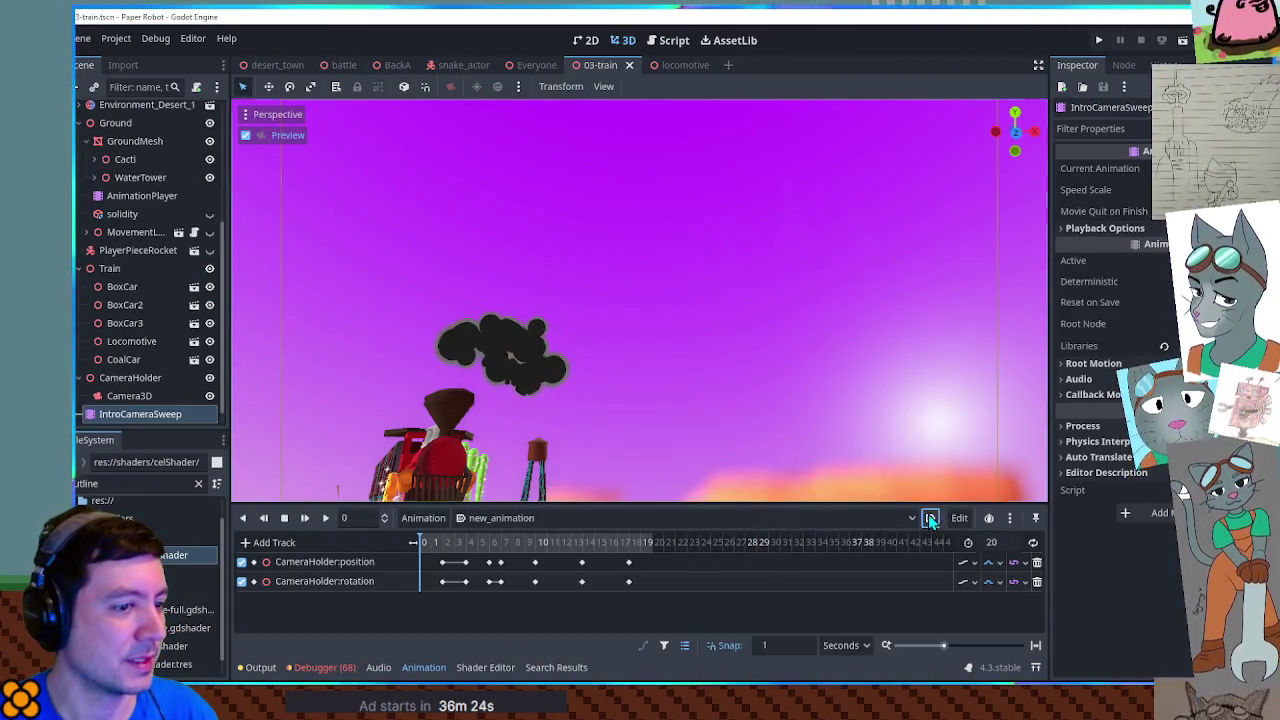
{"action": "left_click", "coordinate": [141, 414]}
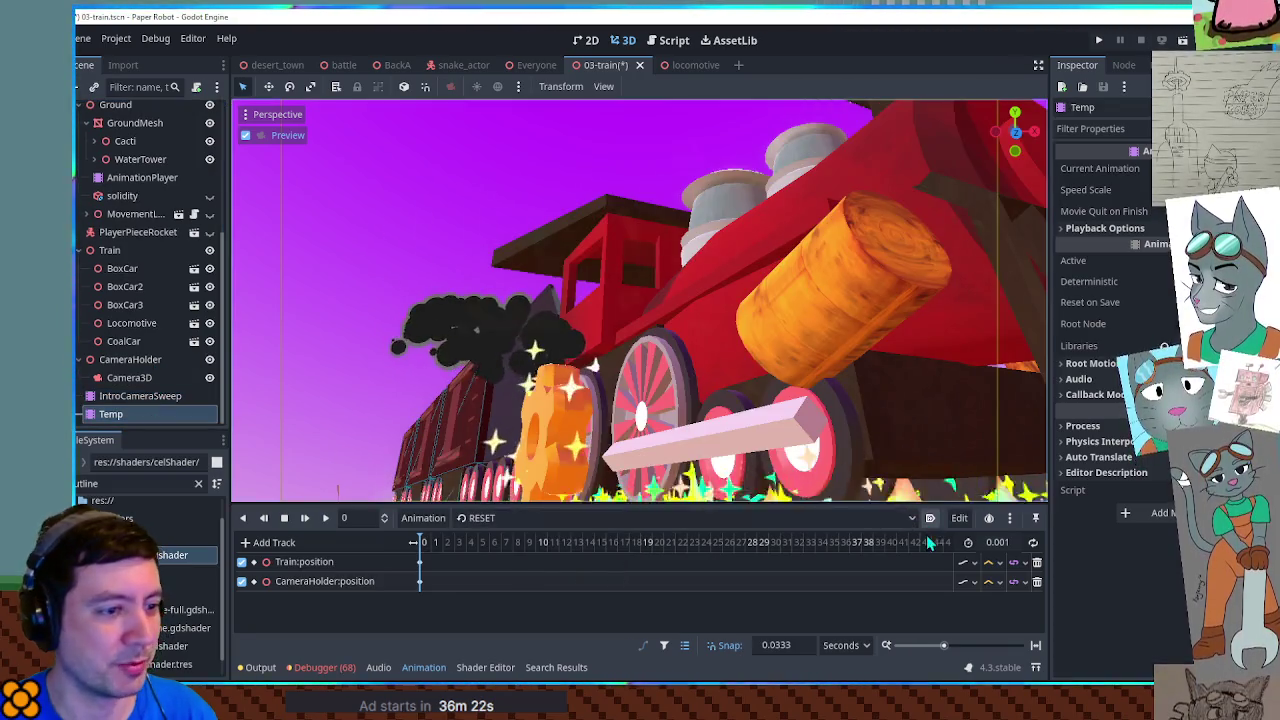
{"action": "left_click", "coordinate": [690, 518]}
{"action": "left_click", "coordinate": [690, 556]}
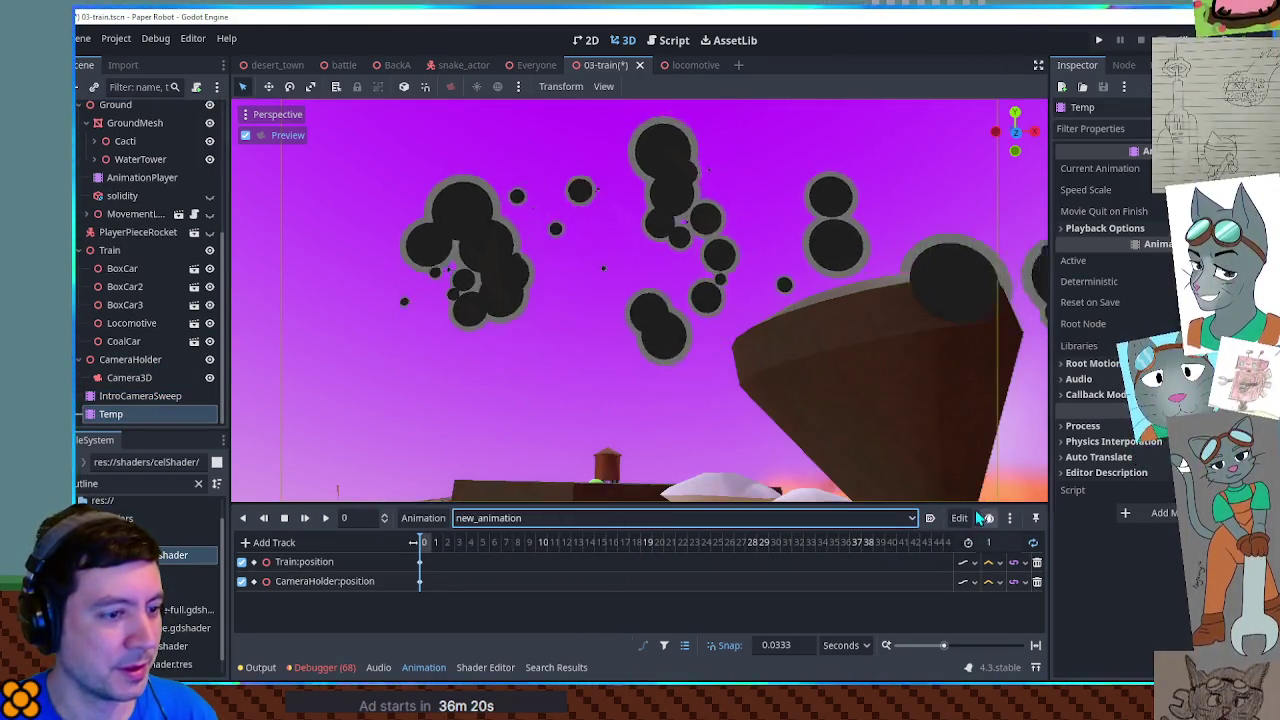
{"action": "key", "text": "ctrl+s"}
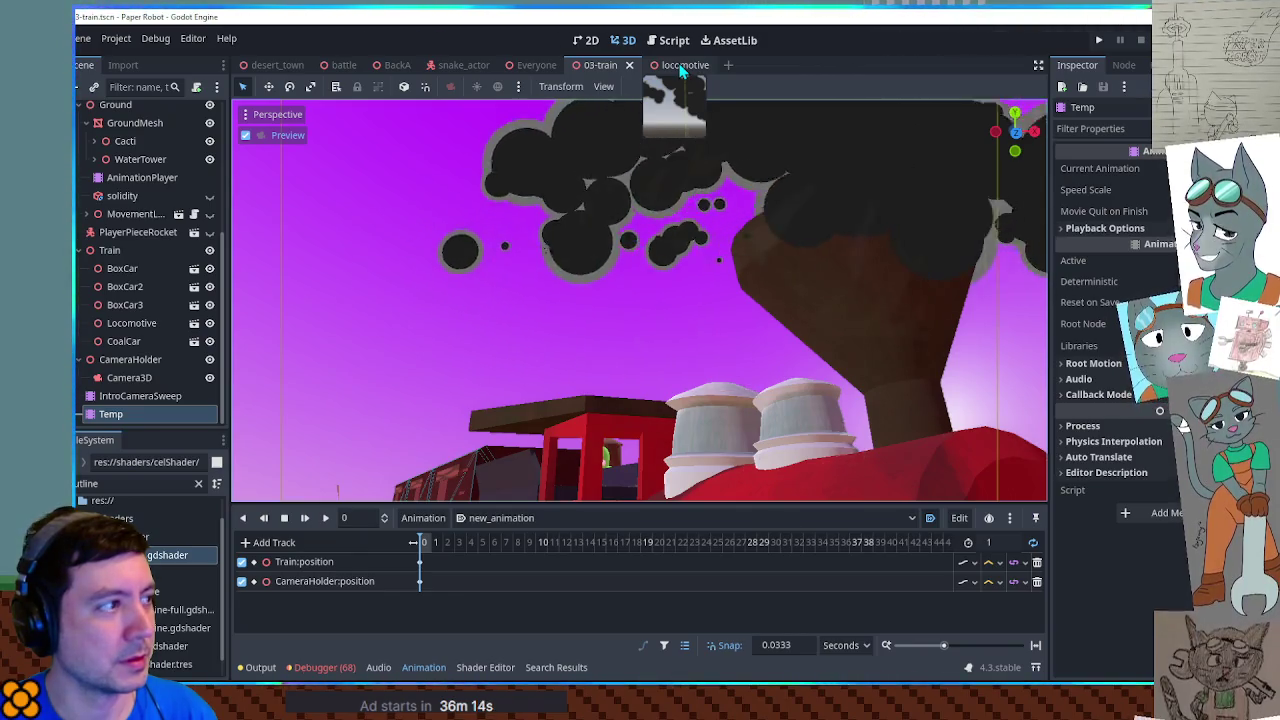
Step: Set Temp back to RESET and play the animation through the Camera3D preview
{"action": "left_click", "coordinate": [245, 135]}
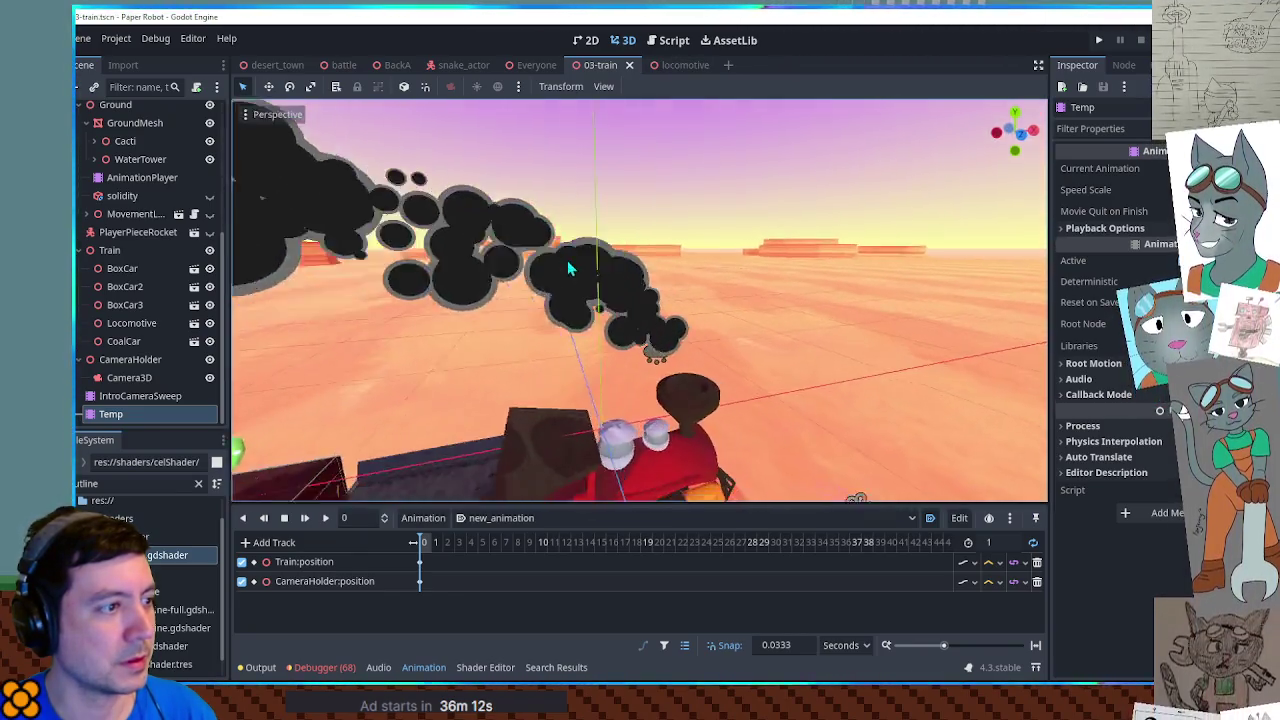
{"action": "scroll", "coordinate": [583, 270], "scroll_direction": "up", "scroll_amount": 5}
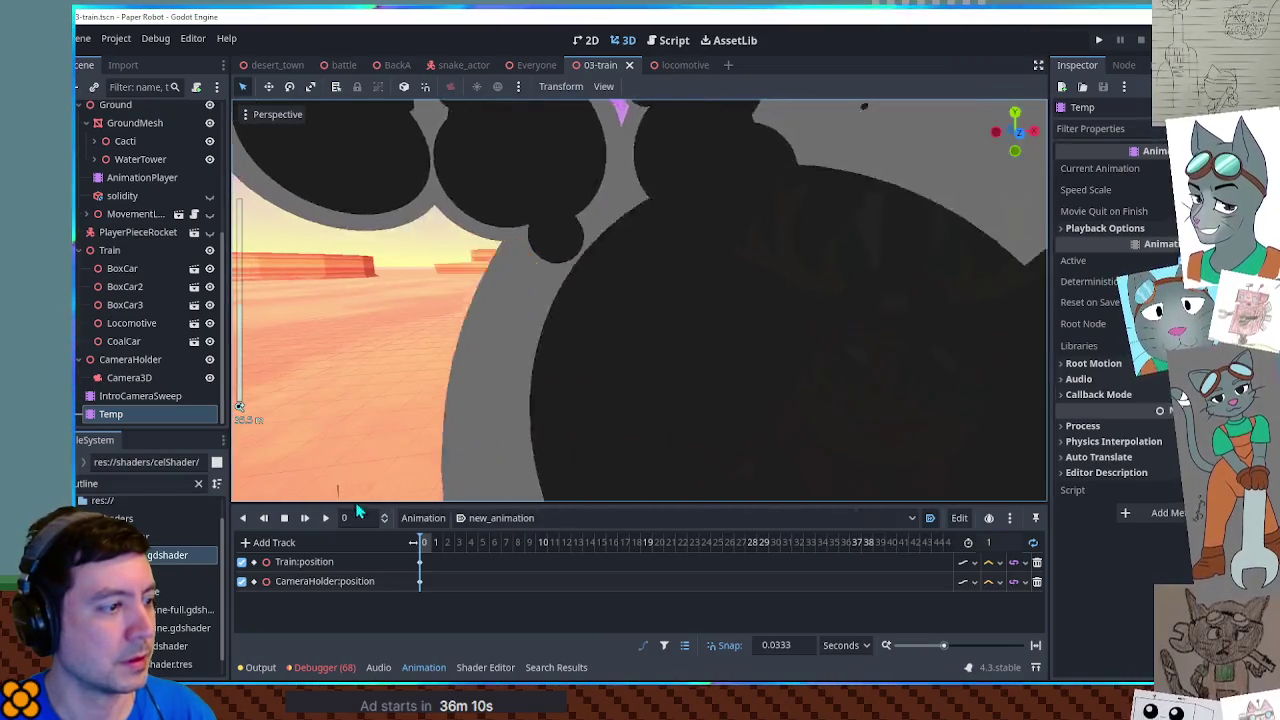
{"action": "left_click", "coordinate": [500, 518]}
{"action": "left_click", "coordinate": [482, 536]}
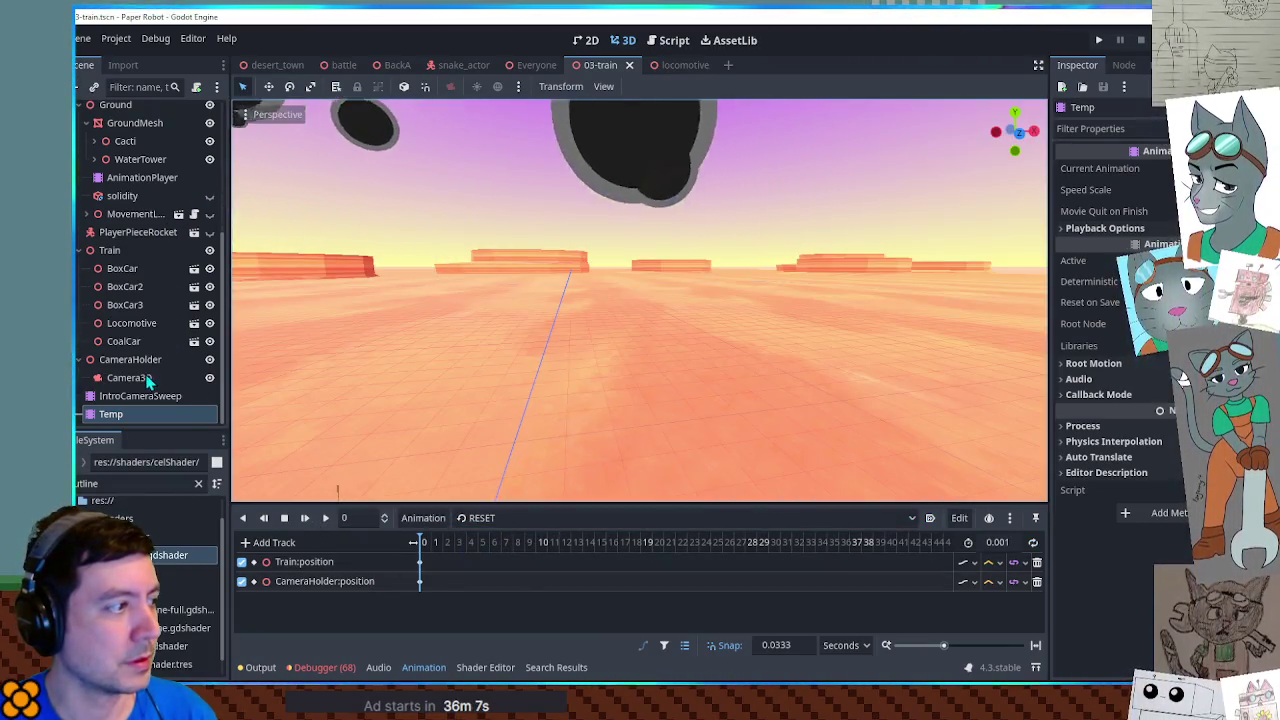
{"action": "left_click", "coordinate": [129, 377]}
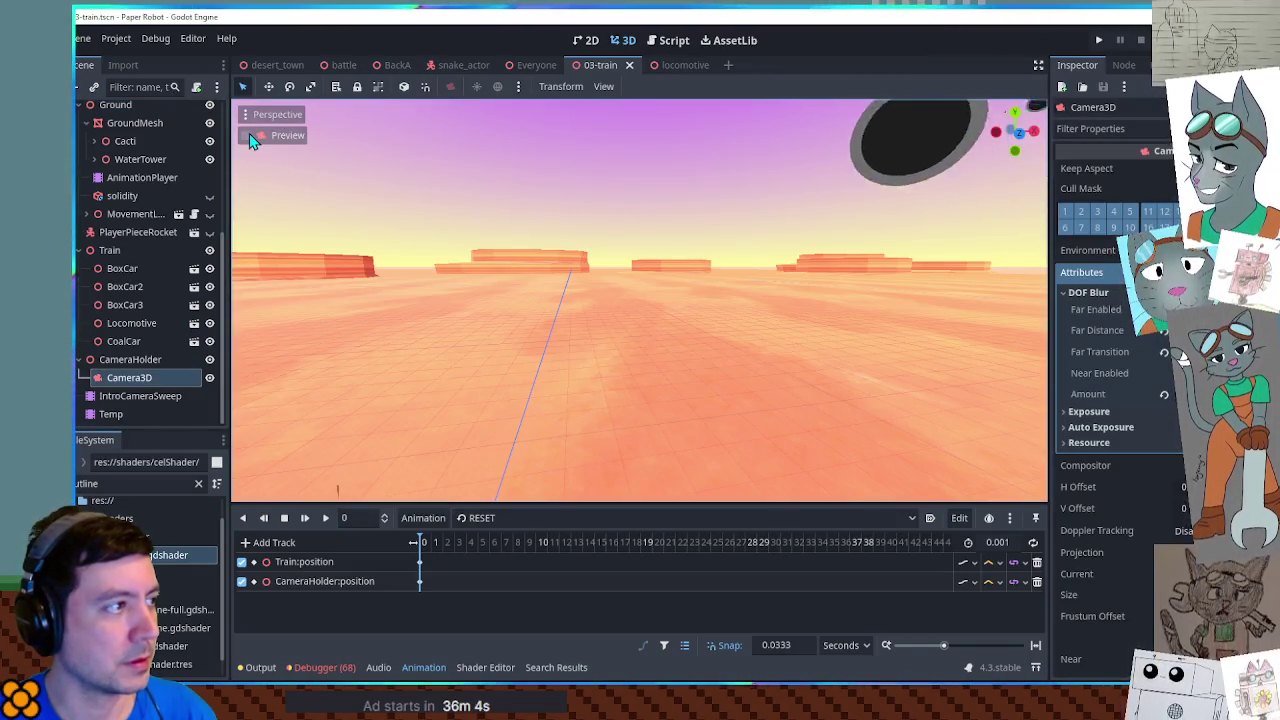
{"action": "left_click", "coordinate": [250, 137]}
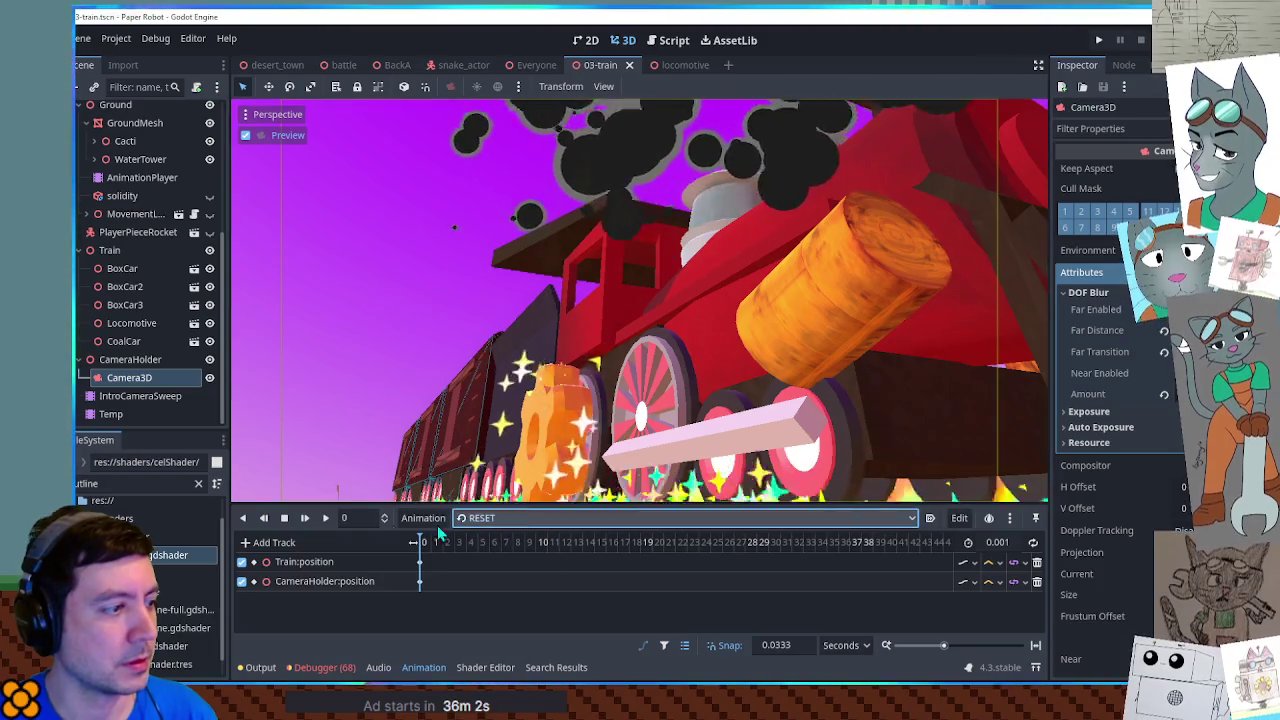
{"action": "left_click", "coordinate": [326, 518]}
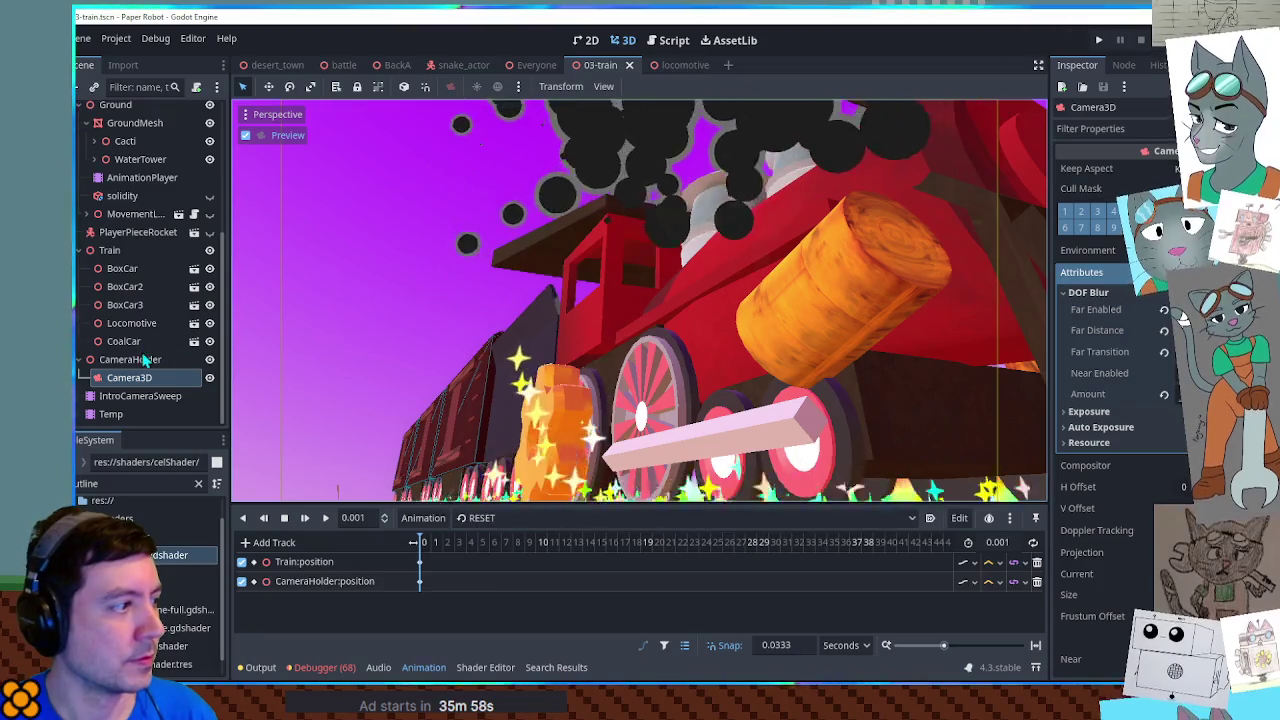
Step: At frame 19 of IntroCameraSweep, move CameraHolder to x 31.365 m and tilt it 14°
{"action": "left_click", "coordinate": [135, 400]}
{"action": "left_click_drag", "start_coordinate": [586, 545], "coordinate": [640, 555]}
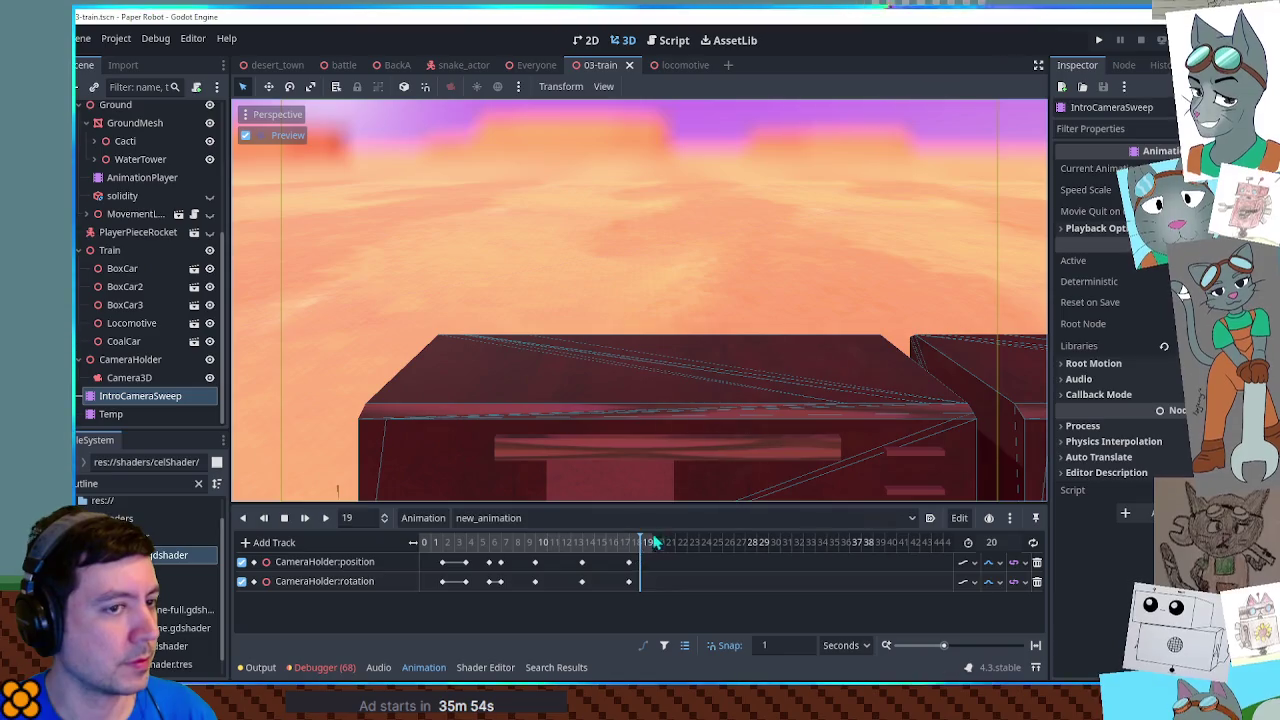
{"action": "left_click_drag", "start_coordinate": [1085, 201], "coordinate": [1160, 201]}
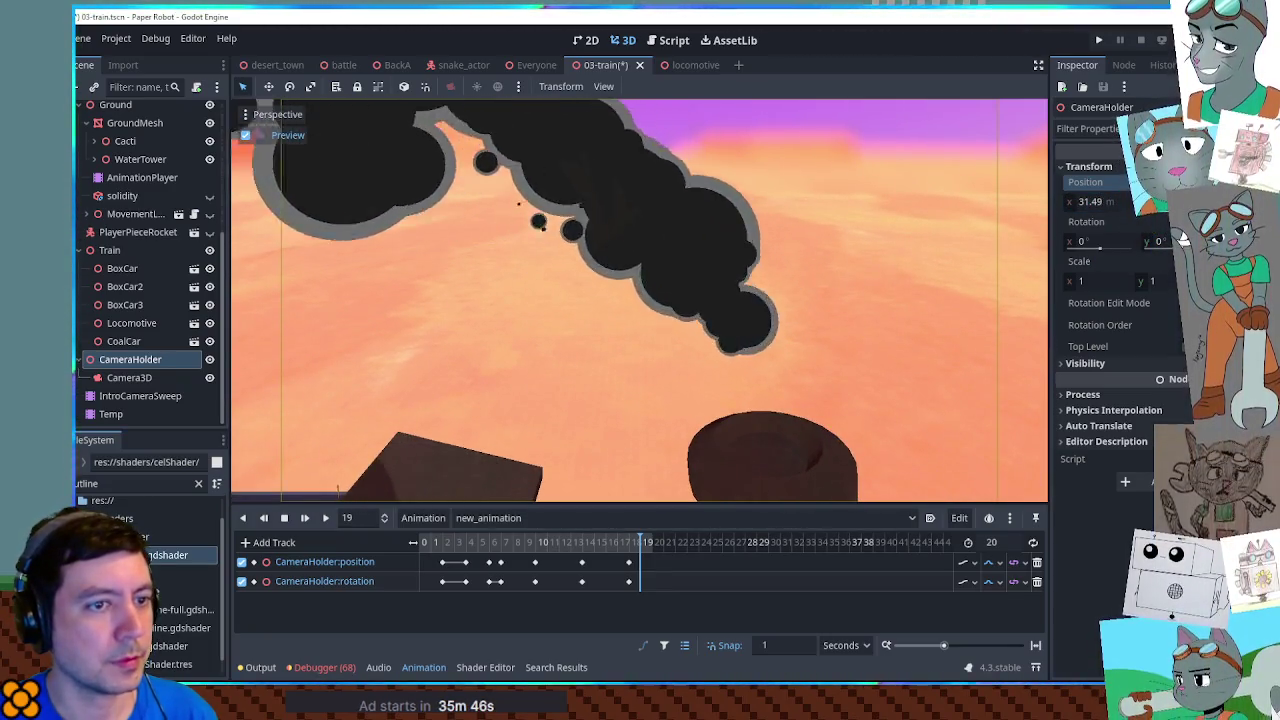
{"action": "left_click_drag", "start_coordinate": [1085, 241], "coordinate": [1110, 241]}
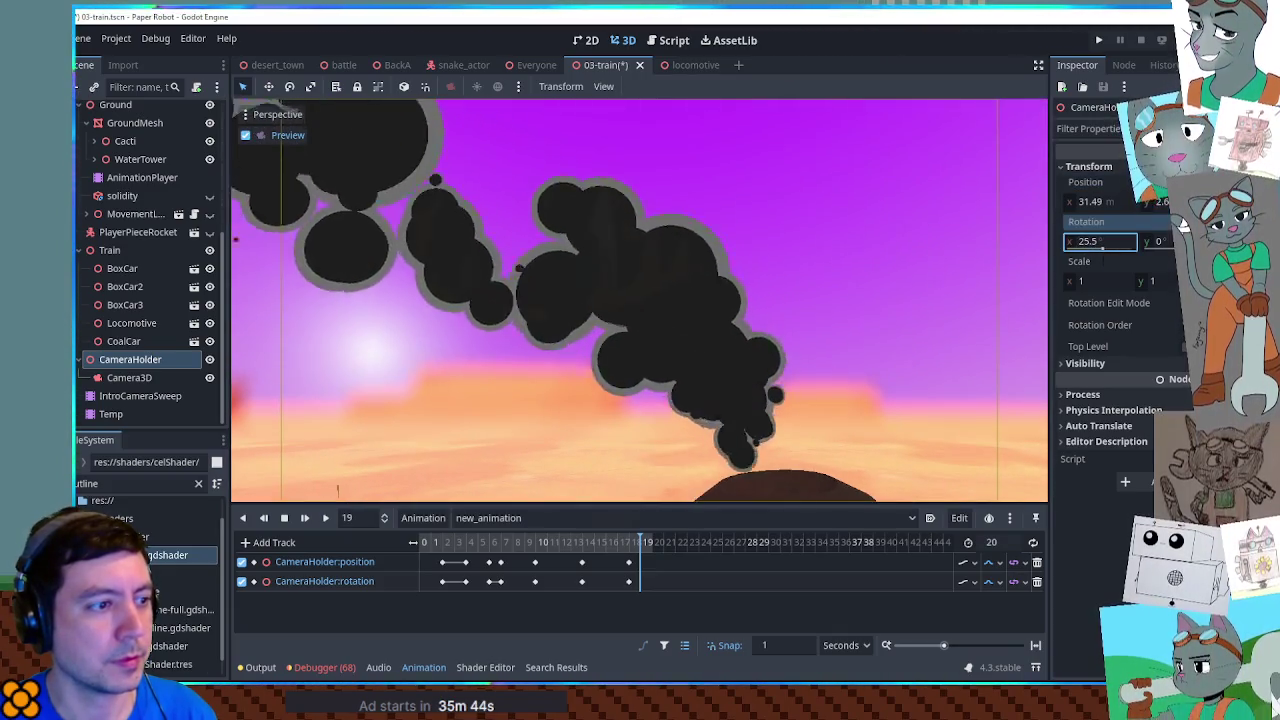
{"action": "key", "text": "ctrl+s"}
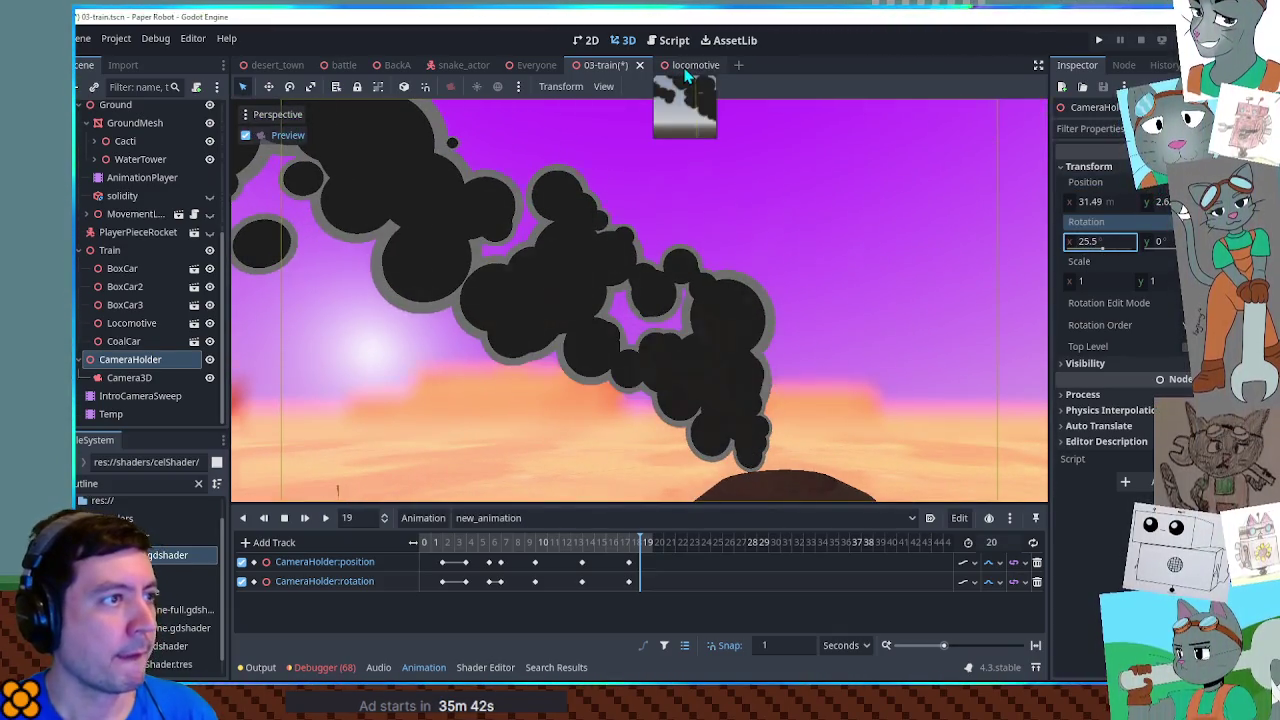
{"action": "mouse_move", "coordinate": [1073, 243]}
{"action": "left_mouse_down"}
{"action": "mouse_move", "coordinate": [1052, 243]}
{"action": "mouse_move", "coordinate": [1085, 204]}
{"action": "mouse_move", "coordinate": [1125, 204]}
{"action": "left_mouse_up"}
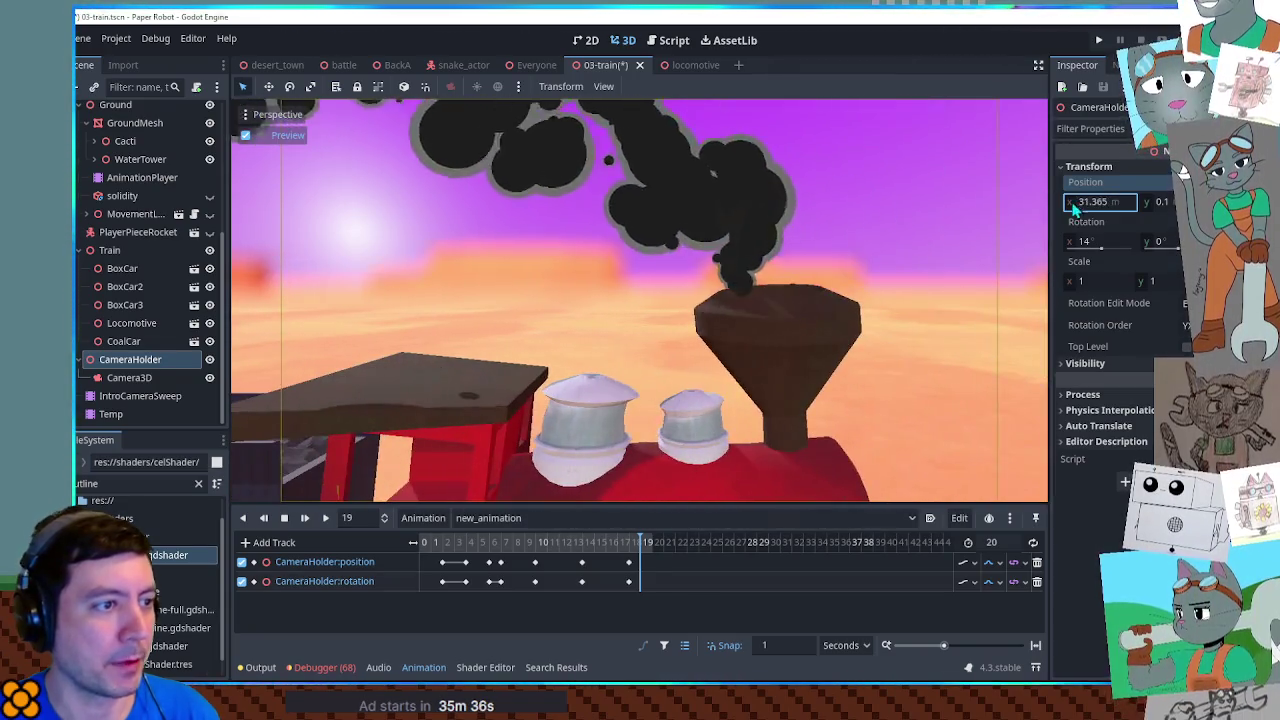
{"action": "left_click", "coordinate": [698, 65]}
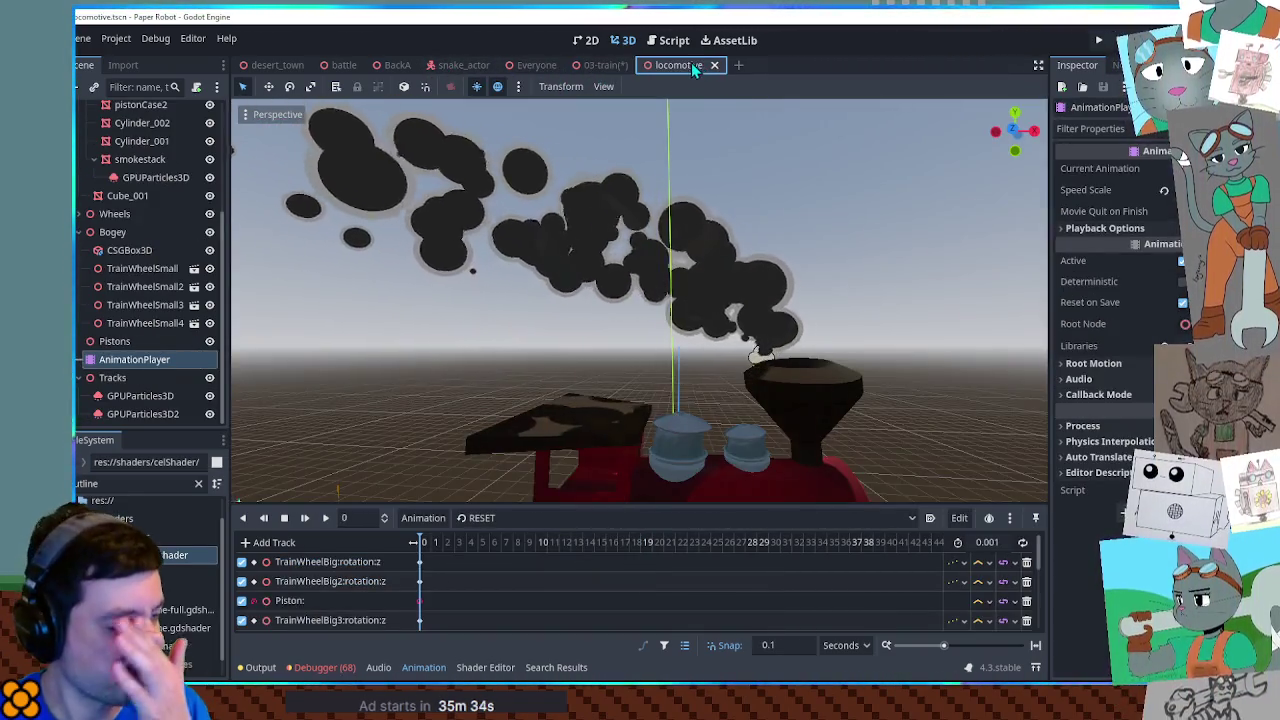
Step: Select the smokestack's GPUParticles3D and remove Pass 2's material, leaving plain grey puffs
{"action": "left_click", "coordinate": [746, 394]}
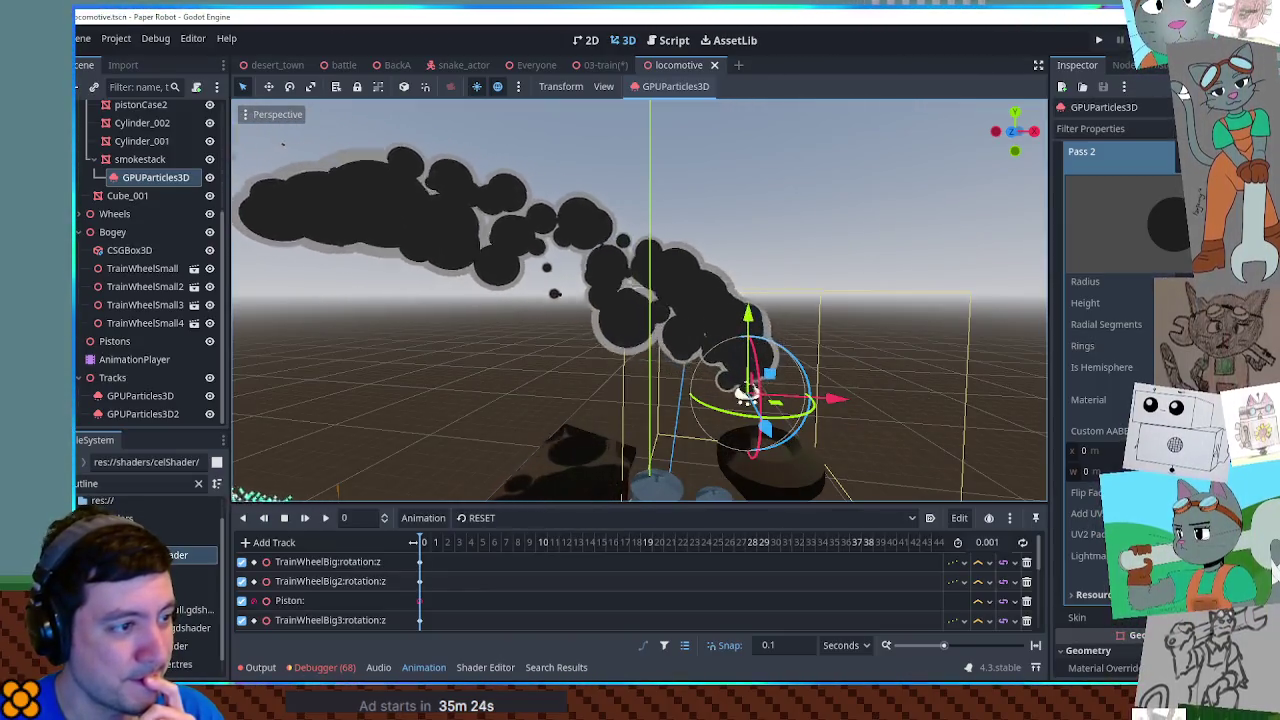
{"action": "left_click_drag", "start_coordinate": [769, 398], "coordinate": [957, 388]}
{"action": "mouse_move", "coordinate": [929, 388]}
{"action": "left_mouse_down"}
{"action": "mouse_move", "coordinate": [750, 400]}
{"action": "mouse_move", "coordinate": [578, 370]}
{"action": "mouse_move", "coordinate": [588, 437]}
{"action": "mouse_move", "coordinate": [768, 397]}
{"action": "mouse_move", "coordinate": [745, 400]}
{"action": "left_mouse_up"}
{"action": "scroll", "coordinate": [750, 391], "scroll_direction": "up", "scroll_amount": 3}
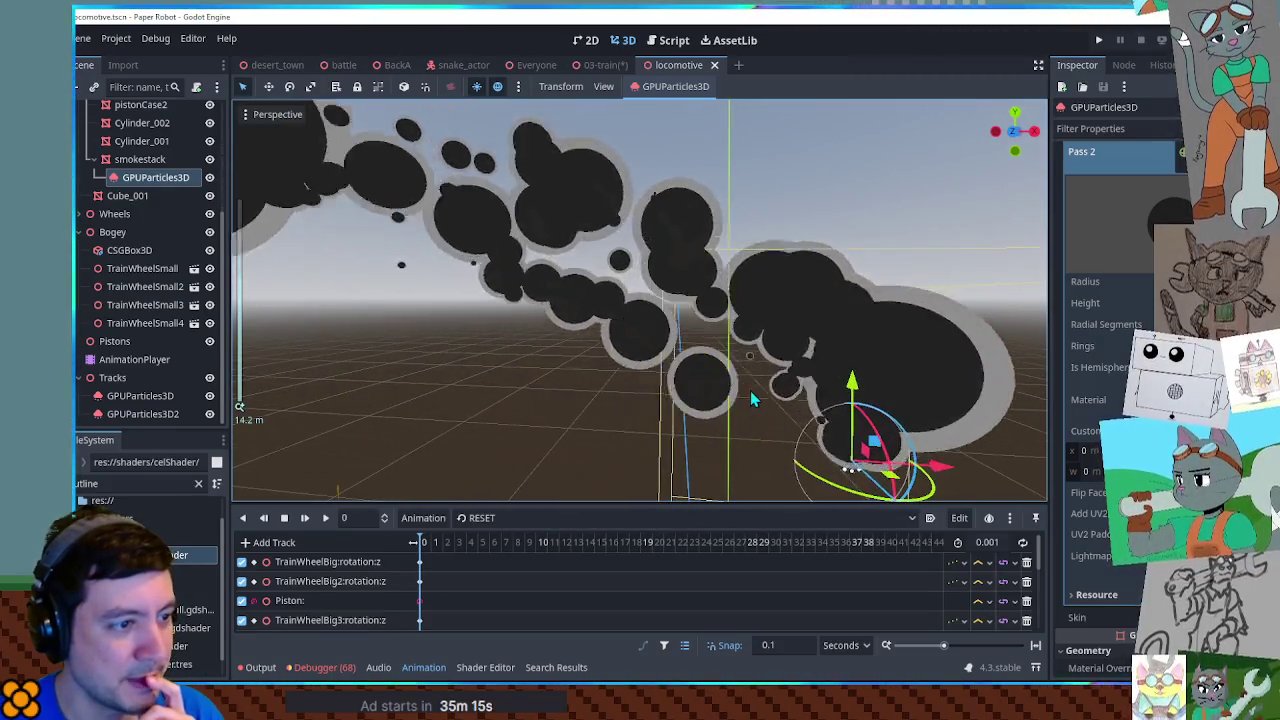
{"action": "scroll", "coordinate": [760, 400], "scroll_direction": "up", "scroll_amount": 1}
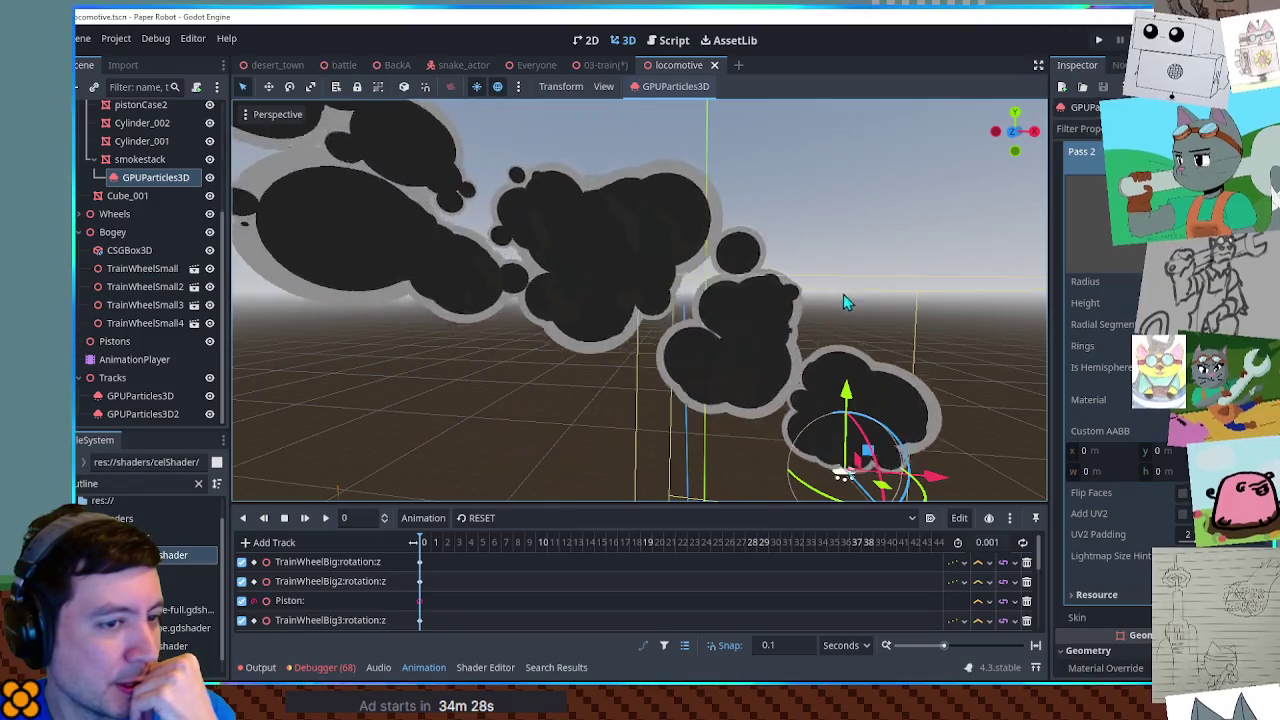
{"action": "scroll", "coordinate": [1110, 400], "scroll_direction": "up", "scroll_amount": 3}
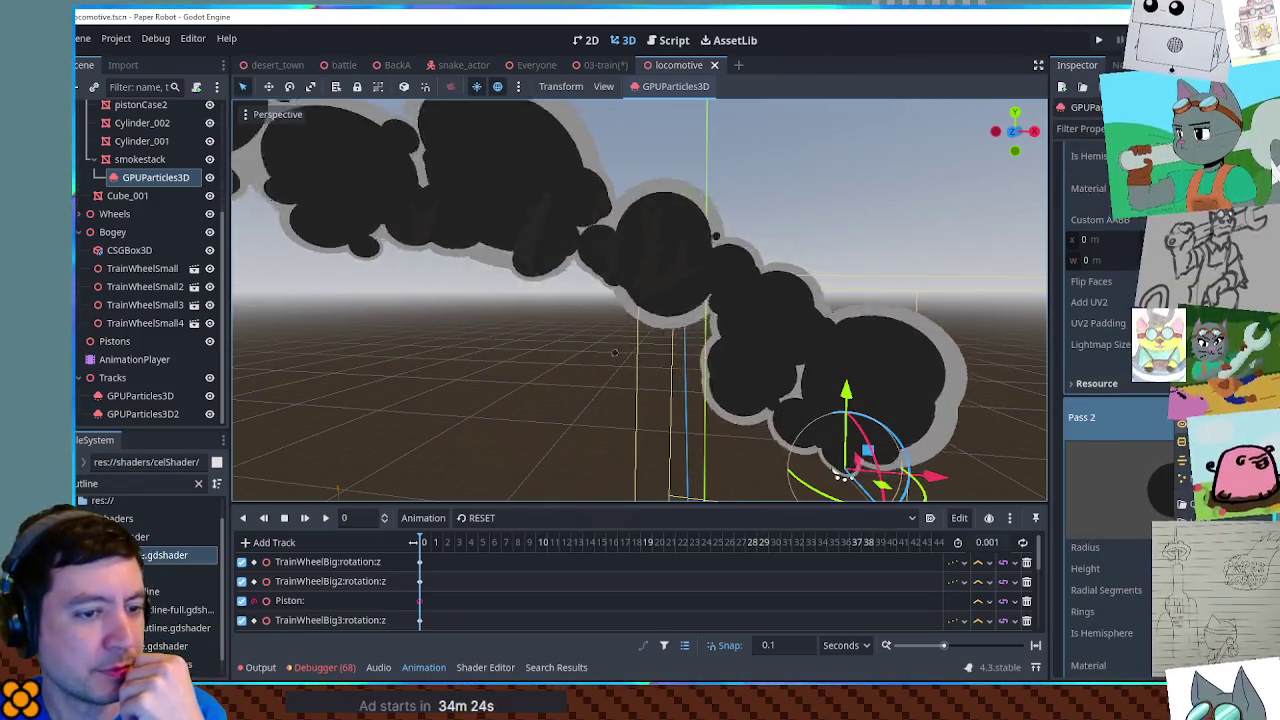
{"action": "key", "text": "ctrl+z"}
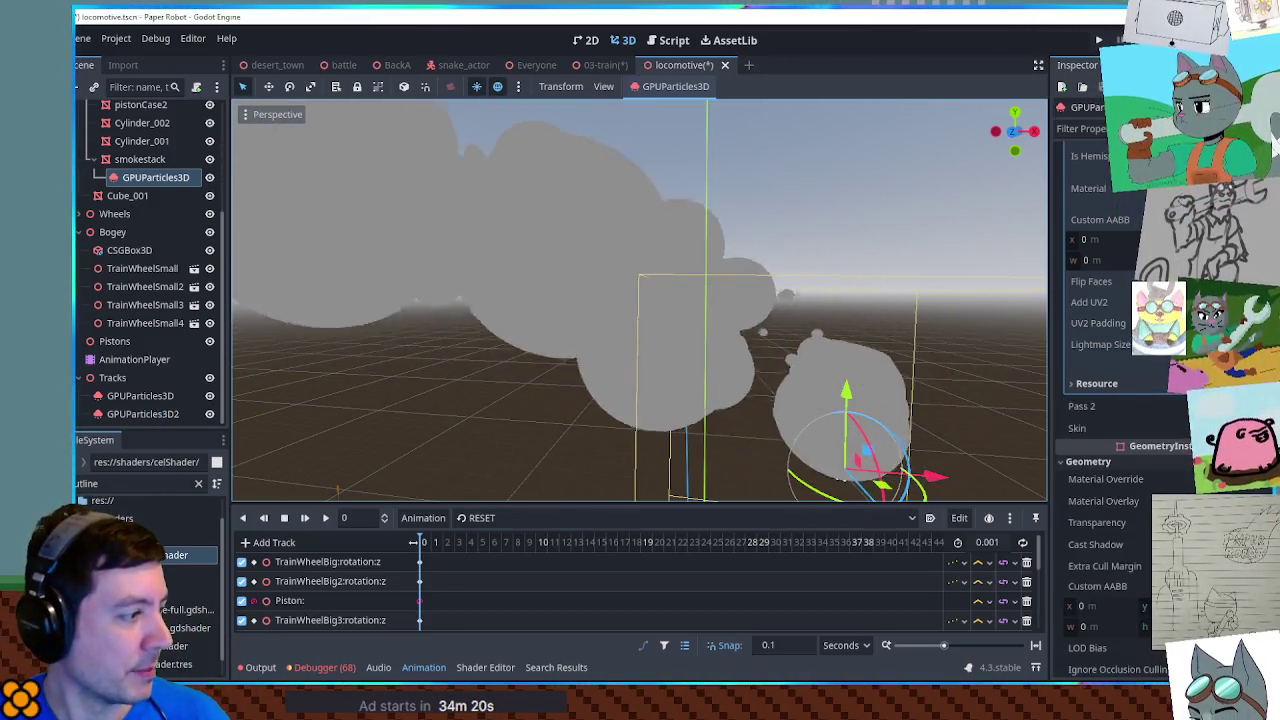
Step: Give the smoke draw-pass material a new ShaderMaterial Next Pass using outline.gdshader
{"action": "double_click", "coordinate": [180, 646]}
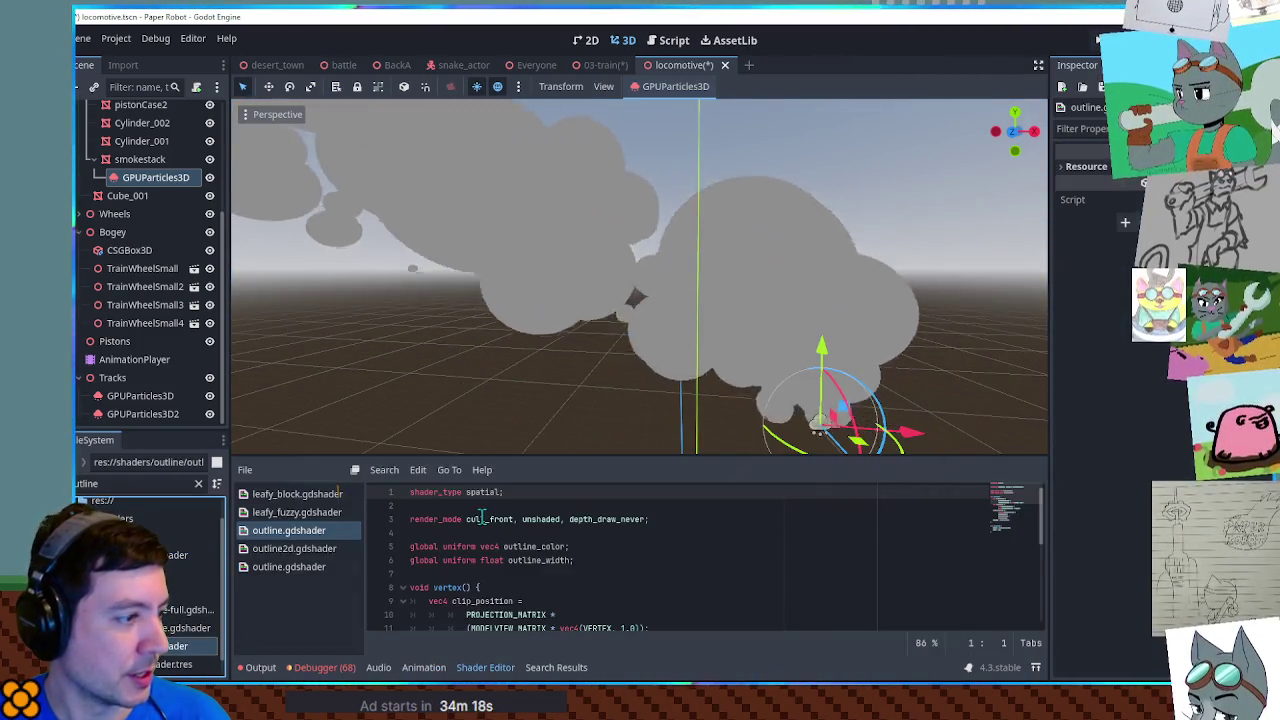
{"action": "left_click", "coordinate": [480, 670]}
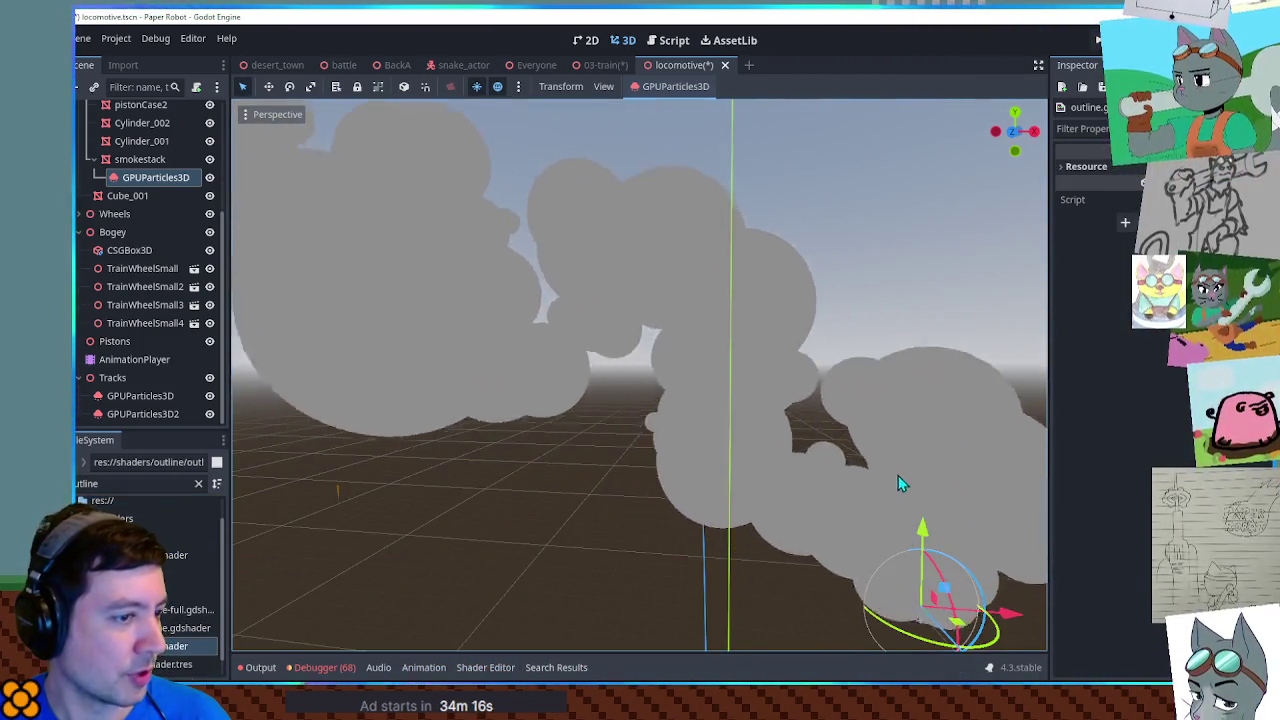
{"action": "left_click", "coordinate": [150, 178]}
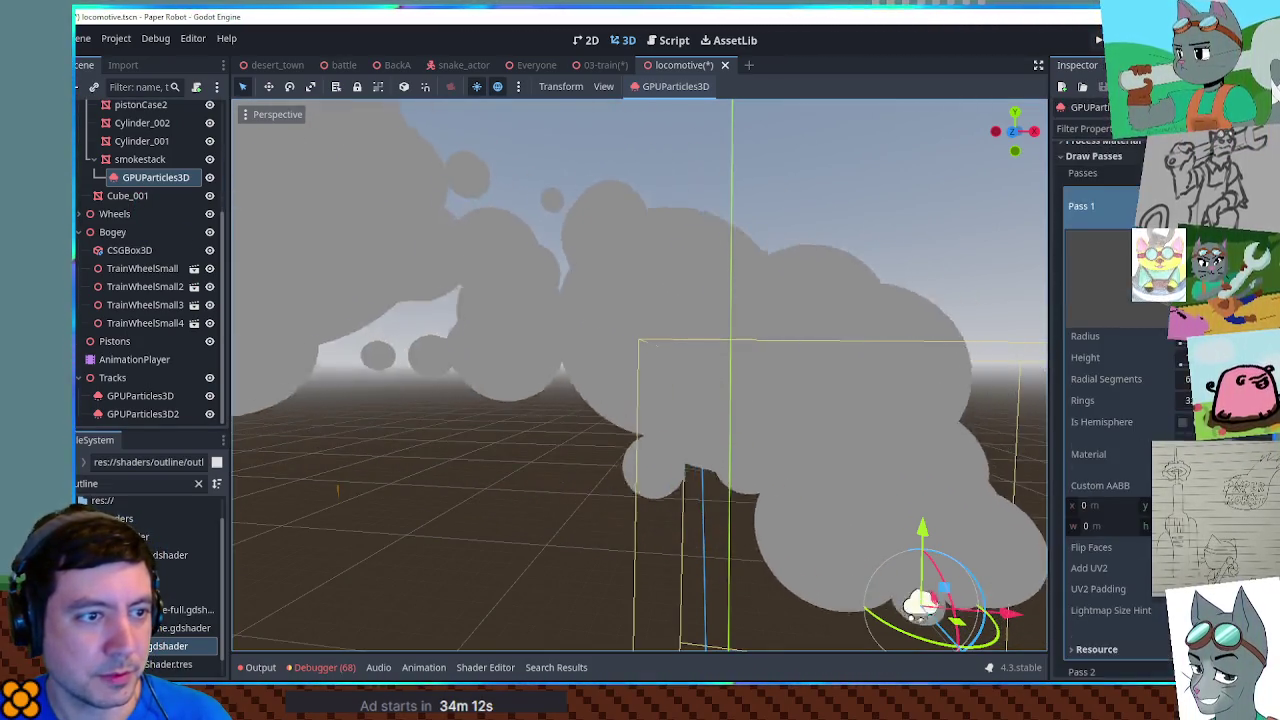
{"action": "scroll", "coordinate": [1110, 400], "scroll_direction": "down", "scroll_amount": 5}
{"action": "left_click", "coordinate": [1165, 260]}
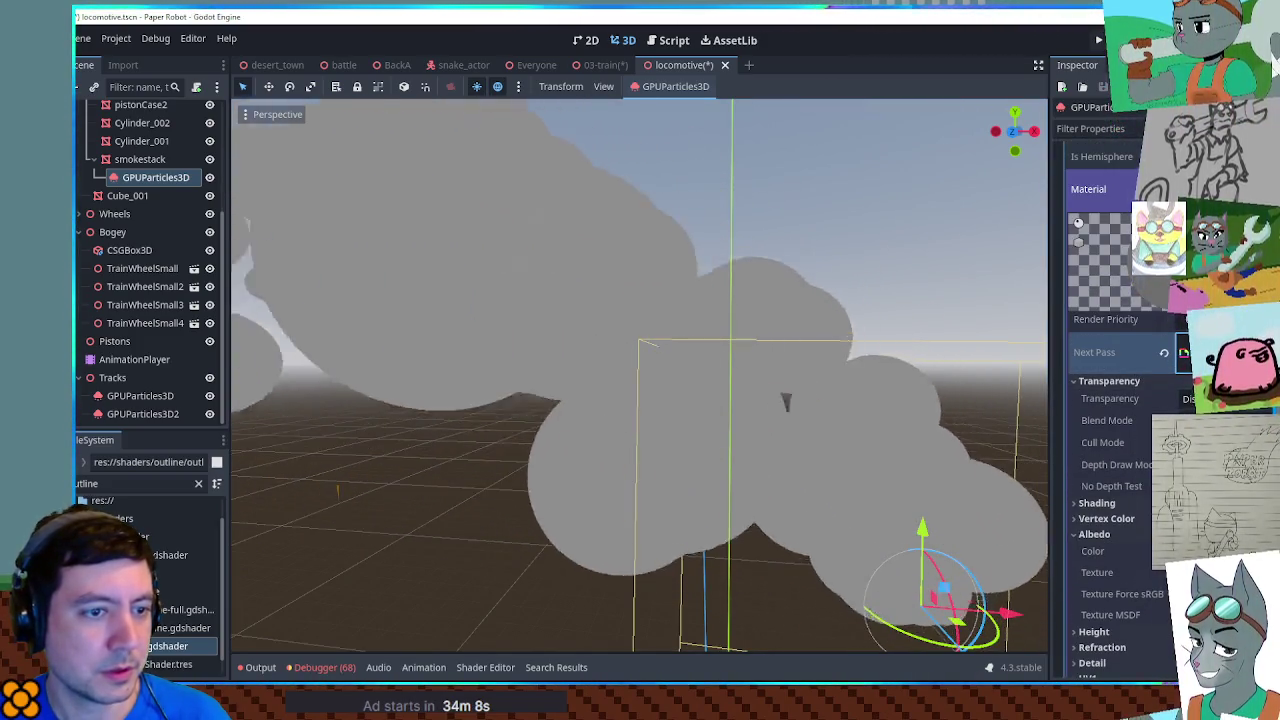
{"action": "left_click", "coordinate": [1170, 398]}
{"action": "left_click_drag", "start_coordinate": [160, 655], "coordinate": [1130, 482]}
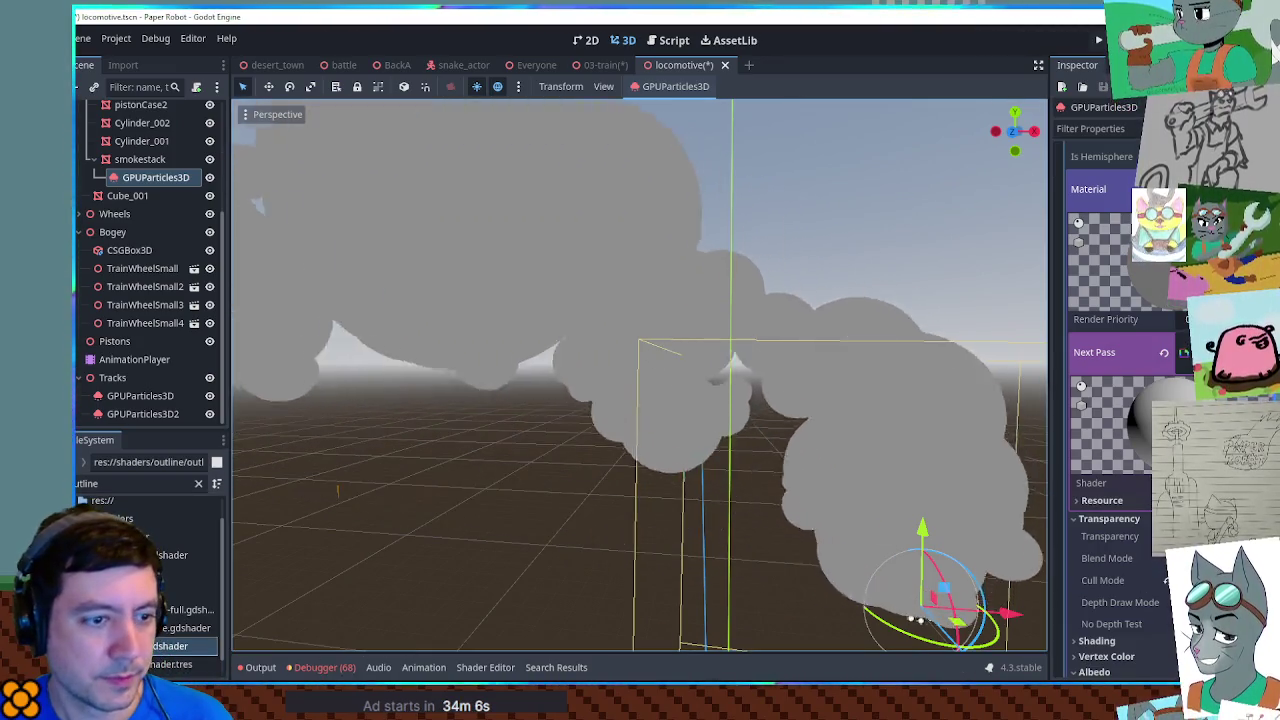
Step: Review the next-pass shader and outlineShader.tres, then open outline2d.gdshader for reading
{"action": "left_click_drag", "start_coordinate": [963, 485], "coordinate": [850, 420]}
{"action": "left_click", "coordinate": [1120, 485]}
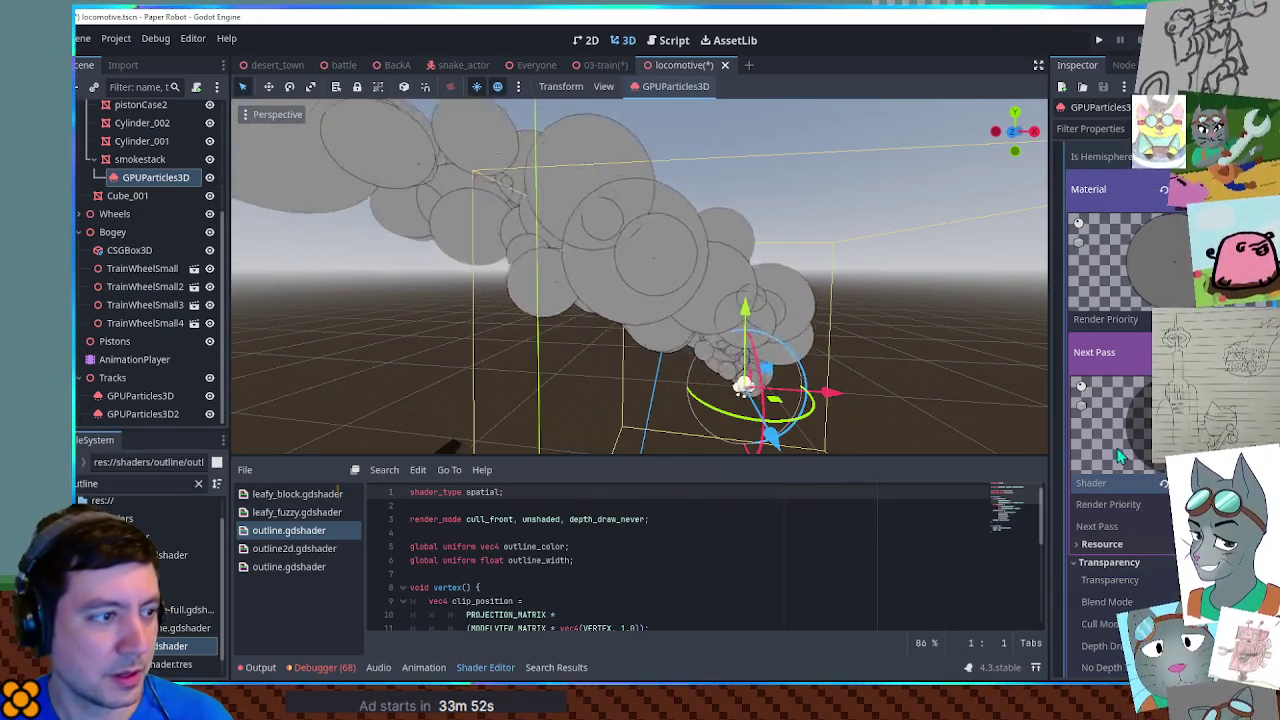
{"action": "scroll", "coordinate": [957, 420], "scroll_direction": "up", "scroll_amount": 5}
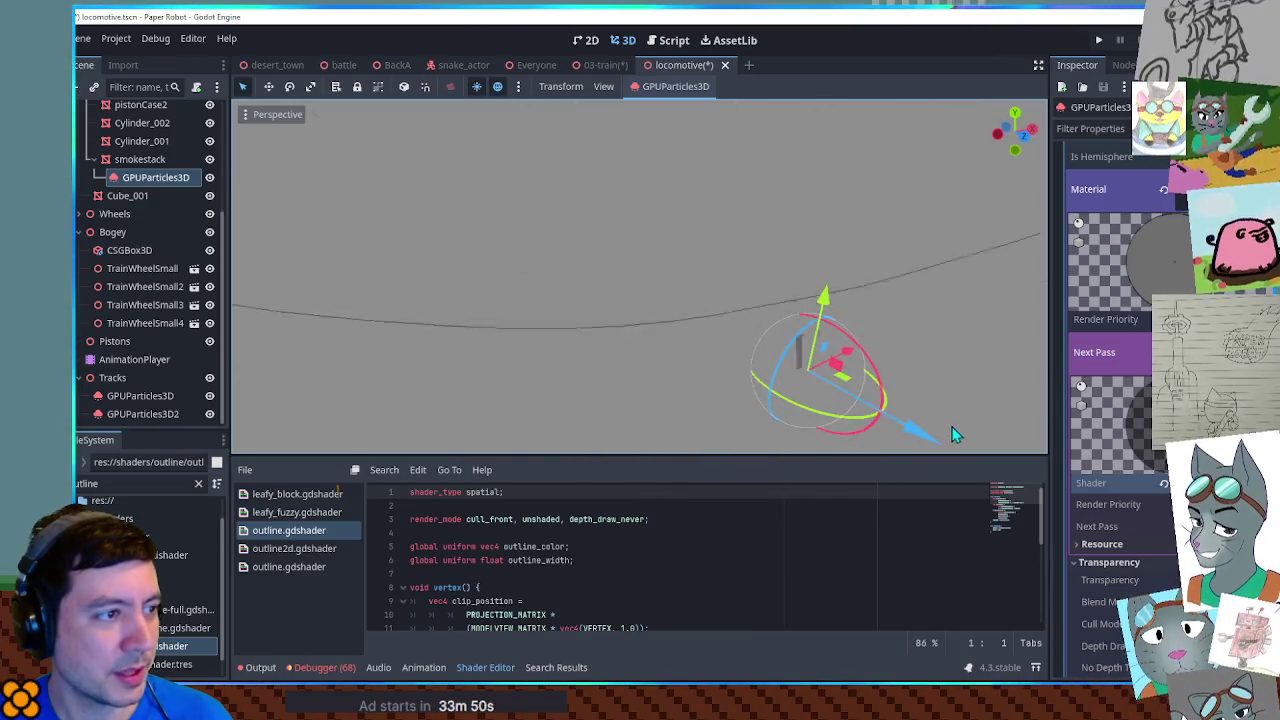
{"action": "scroll", "coordinate": [930, 418], "scroll_direction": "down", "scroll_amount": 3}
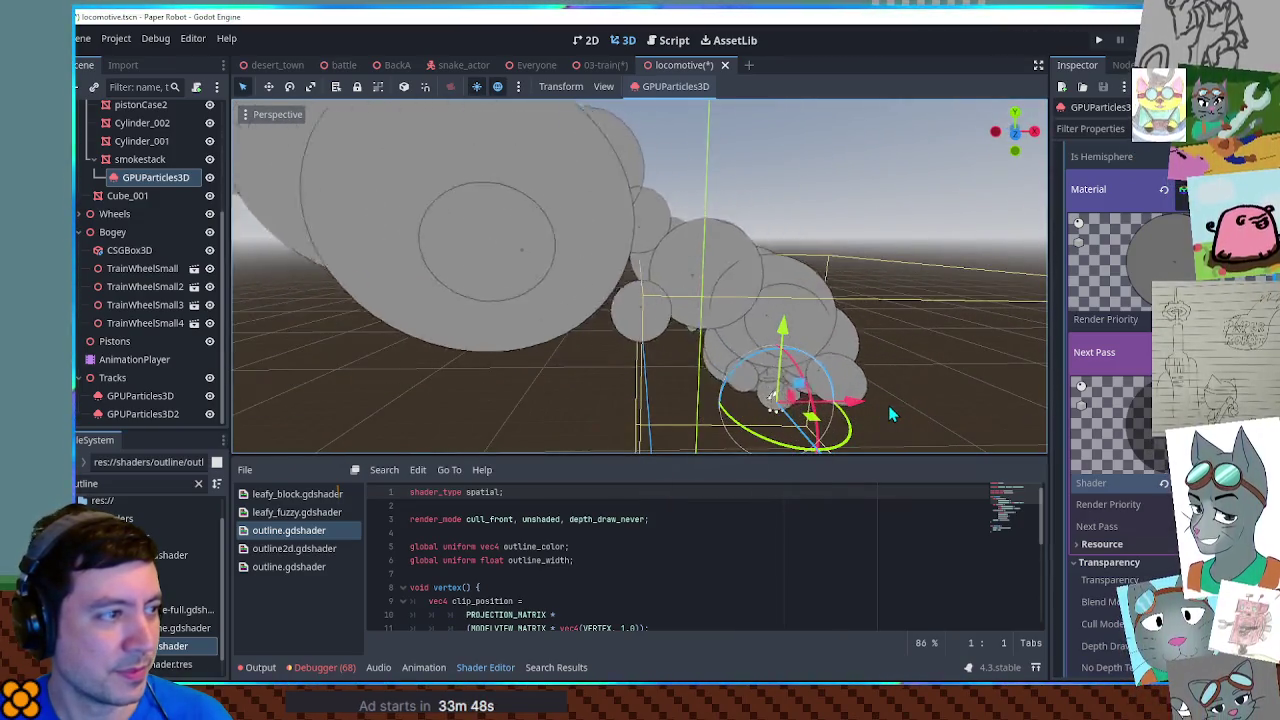
{"action": "left_click", "coordinate": [472, 673]}
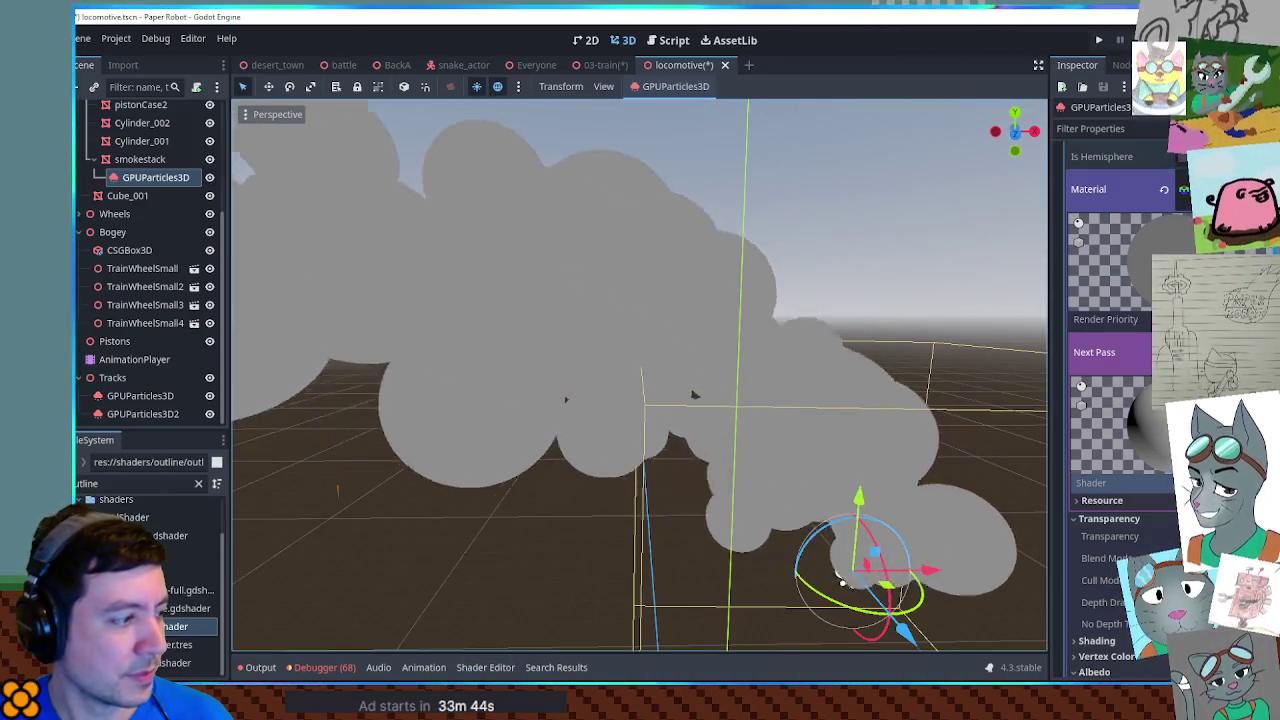
{"action": "left_click", "coordinate": [170, 645]}
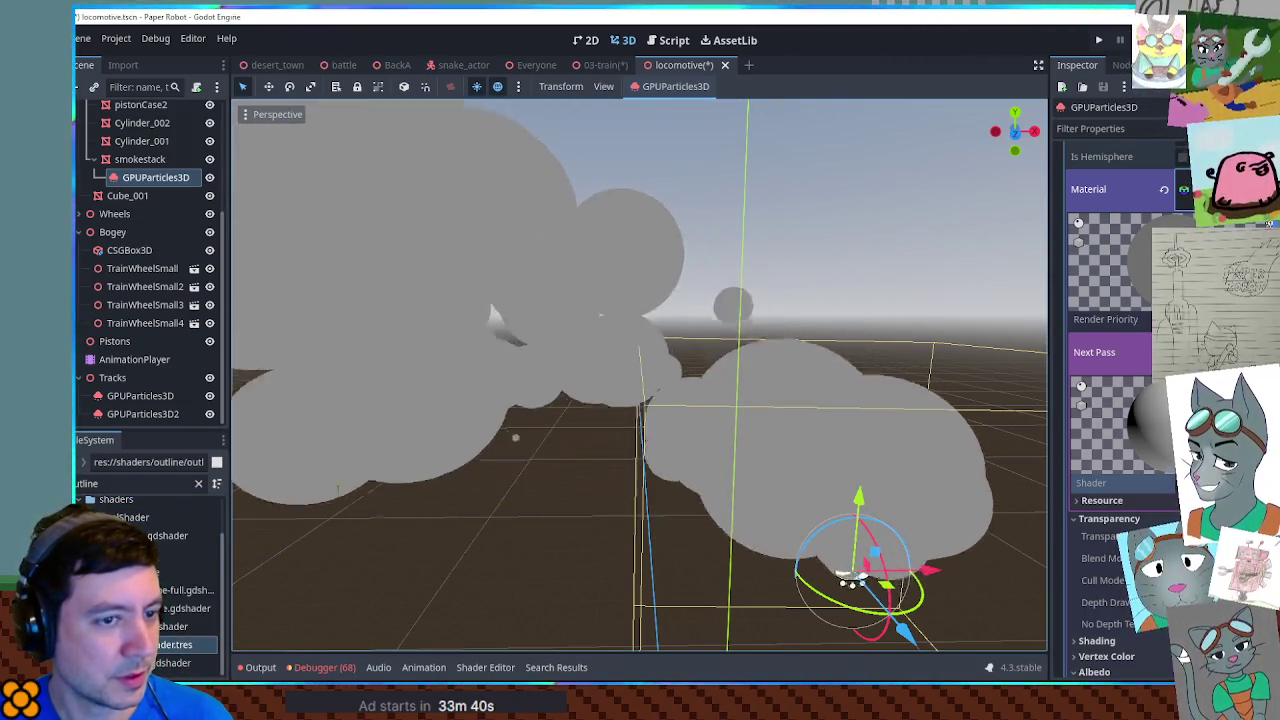
{"action": "double_click", "coordinate": [170, 645]}
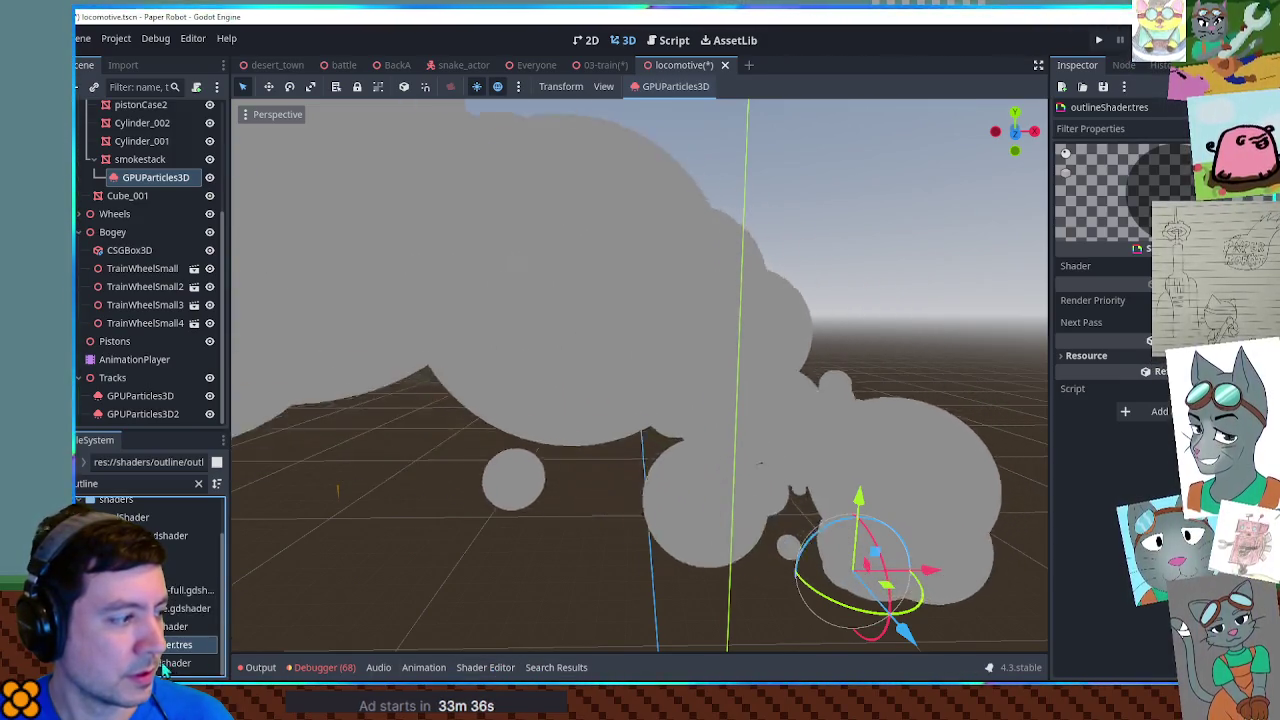
{"action": "left_click", "coordinate": [486, 668]}
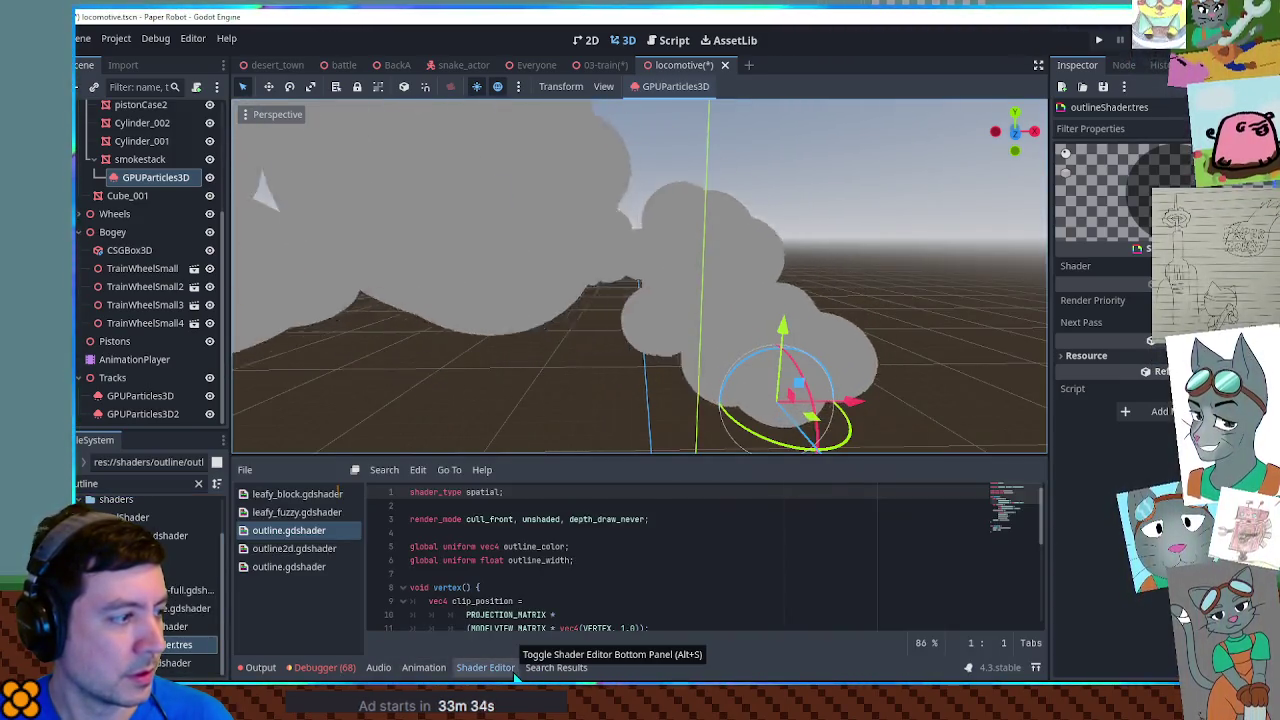
{"action": "left_click", "coordinate": [513, 672]}
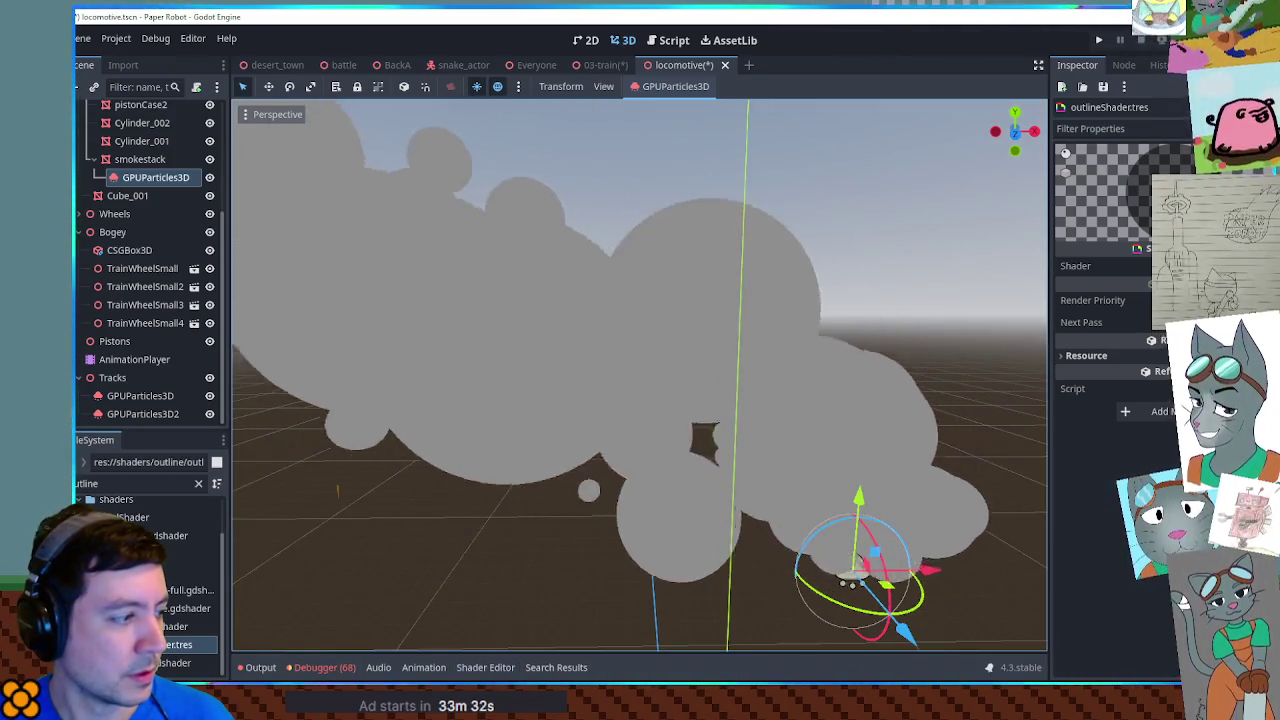
{"action": "double_click", "coordinate": [170, 663]}
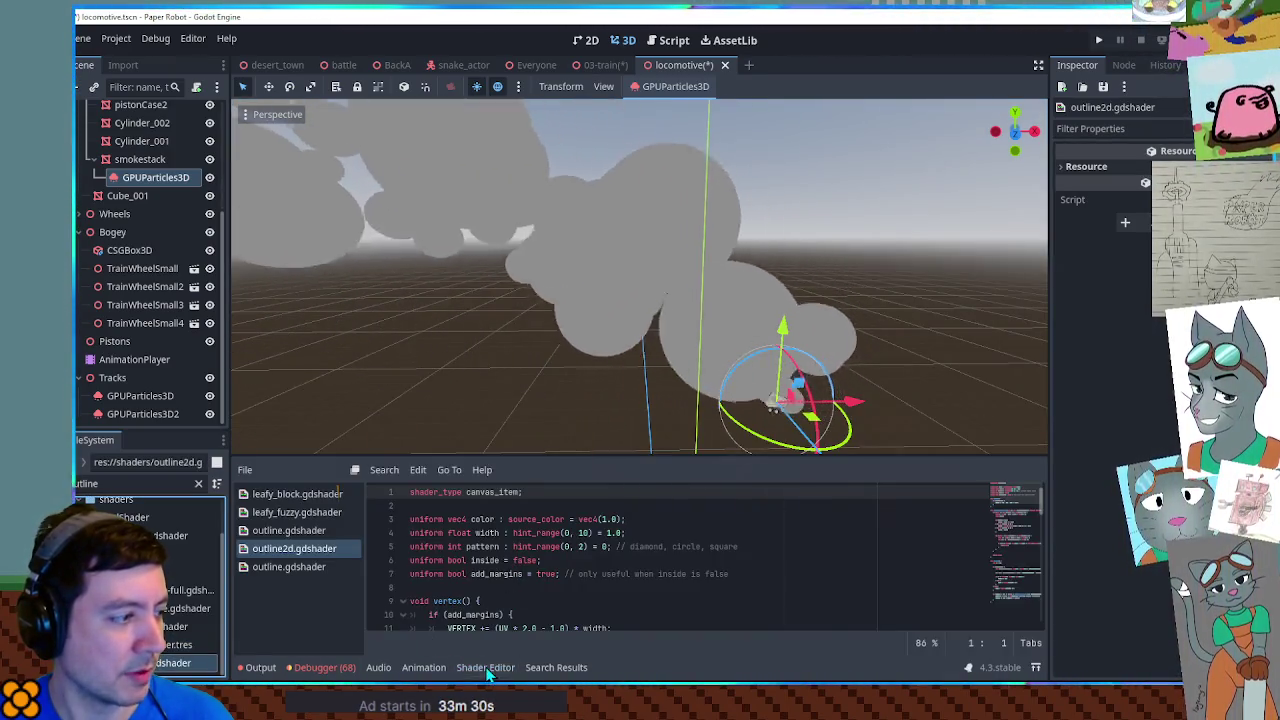
Step: Save locomotive.tscn so the smokestack smoke renders as black blobs with grey outlines
{"action": "left_click", "coordinate": [486, 668]}
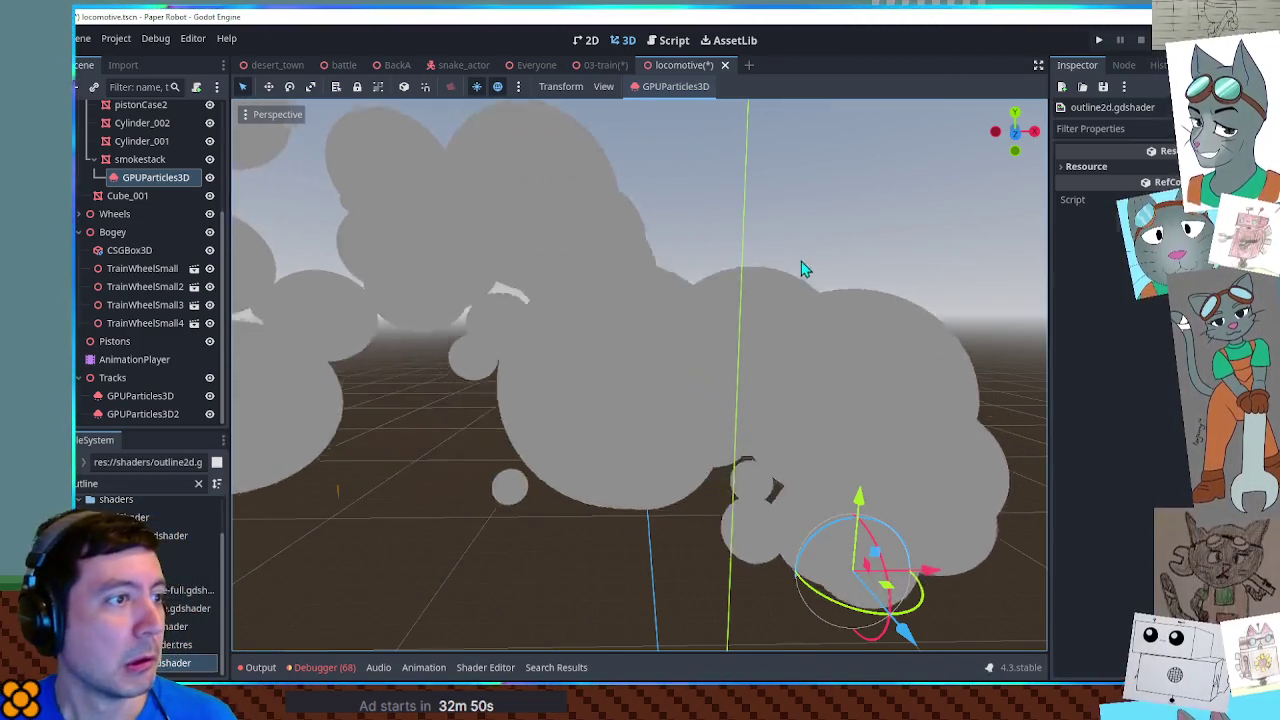
{"action": "scroll", "coordinate": [814, 263], "scroll_direction": "down", "scroll_amount": 5}
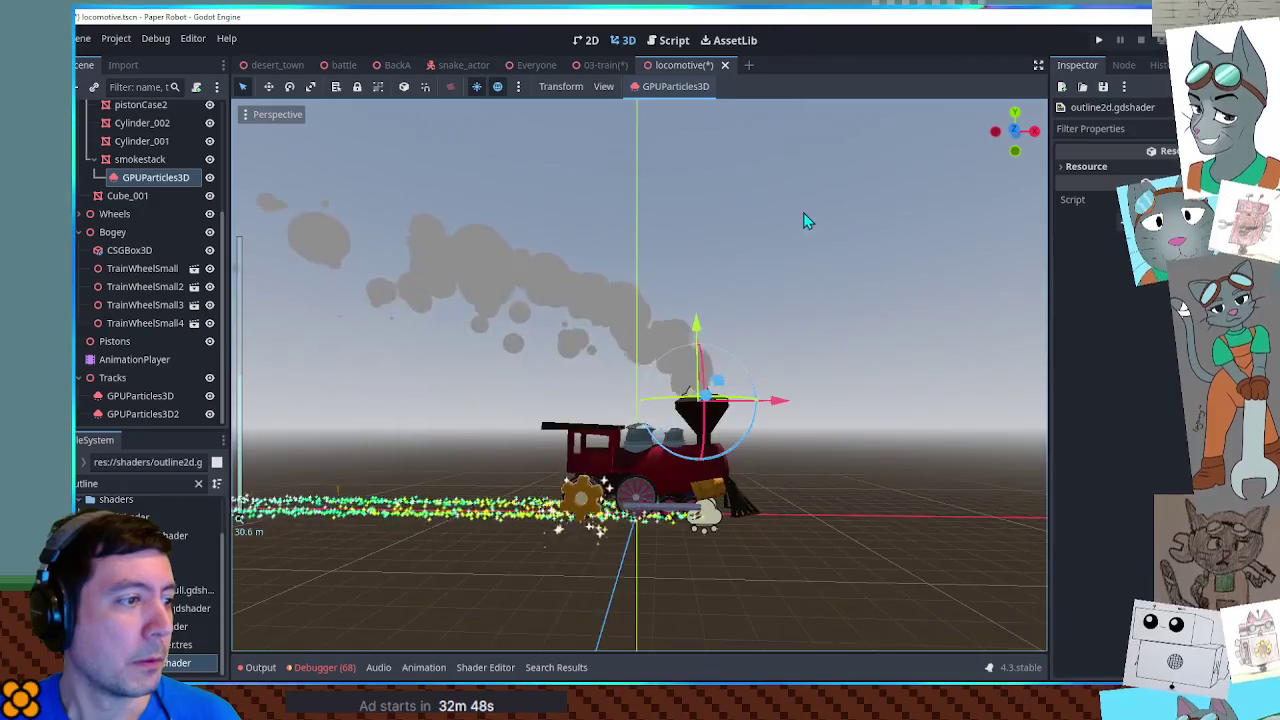
{"action": "scroll", "coordinate": [803, 215], "scroll_direction": "up", "scroll_amount": 5}
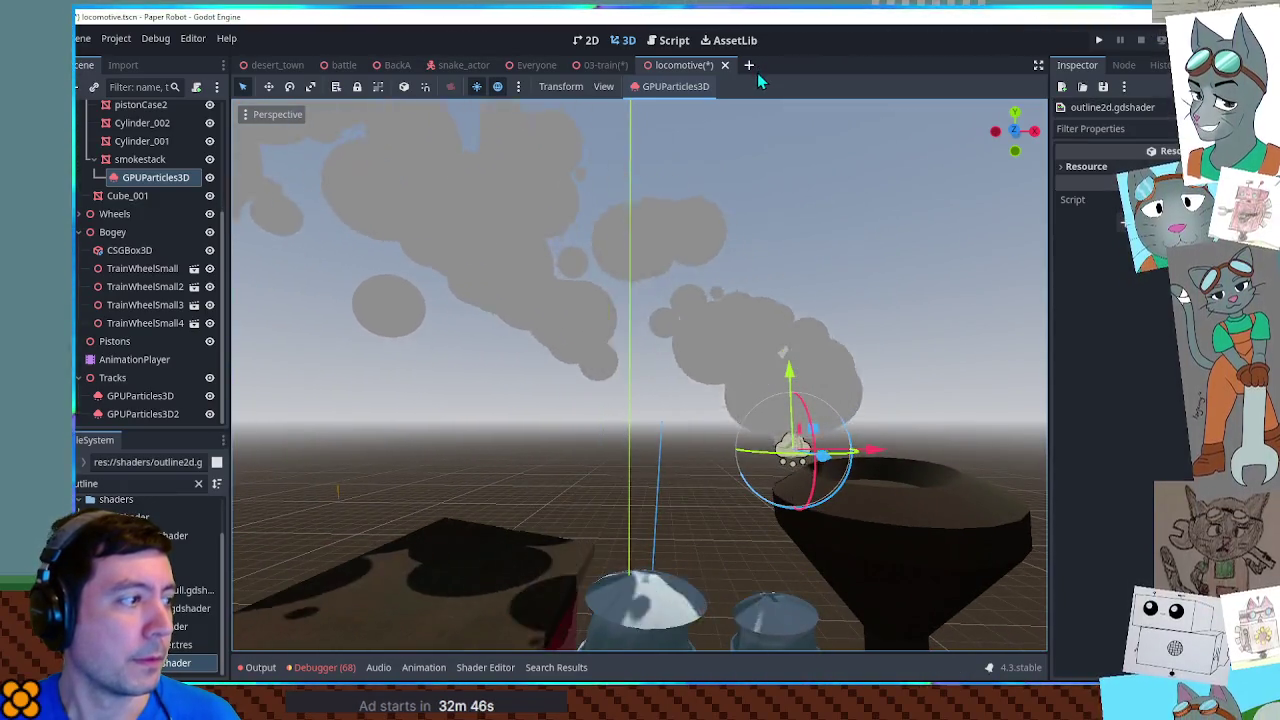
{"action": "key", "text": "ctrl+s"}
{"action": "key", "text": "ctrl+z"}
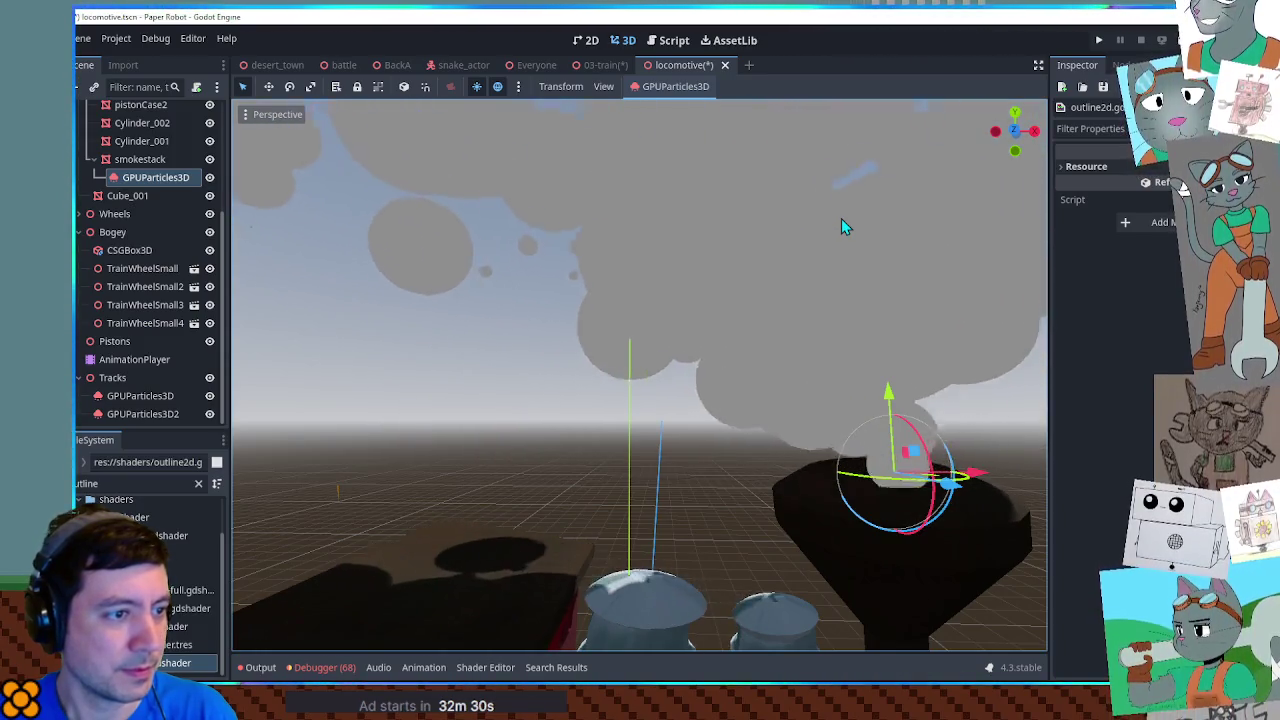
{"action": "key", "text": "ctrl+s"}
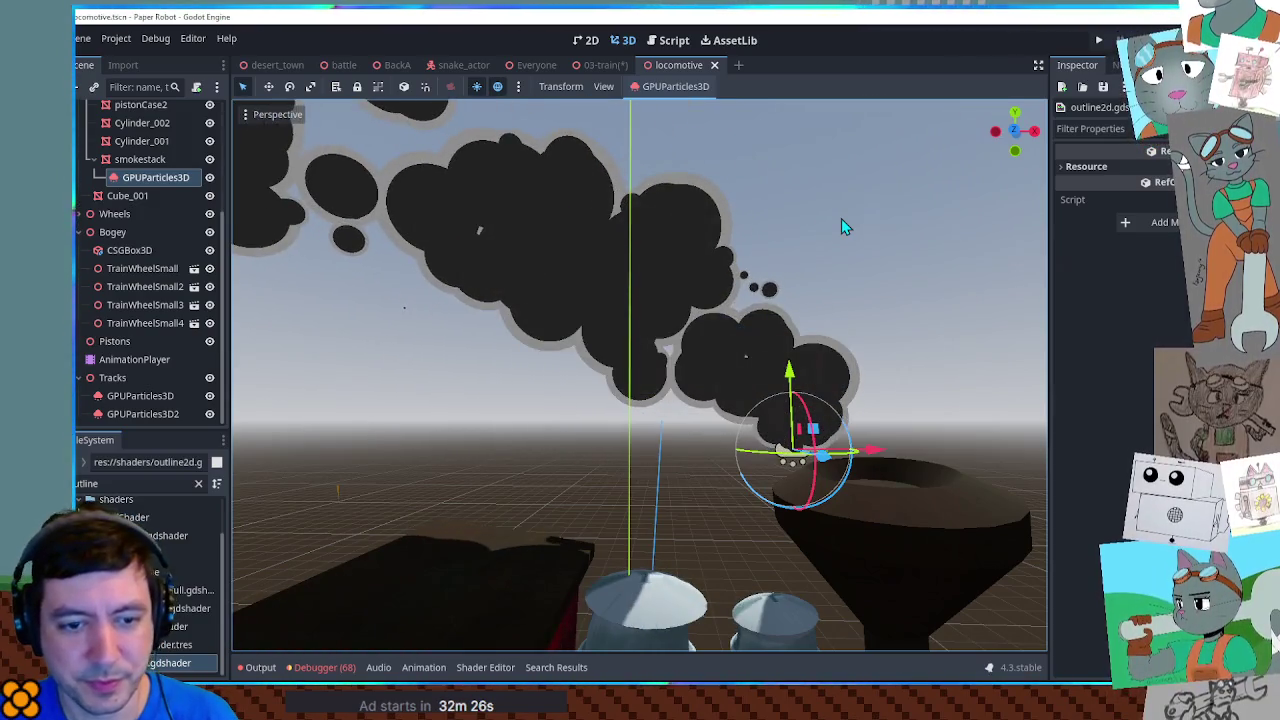
{"action": "scroll", "coordinate": [848, 250], "scroll_direction": "down", "scroll_amount": 2}
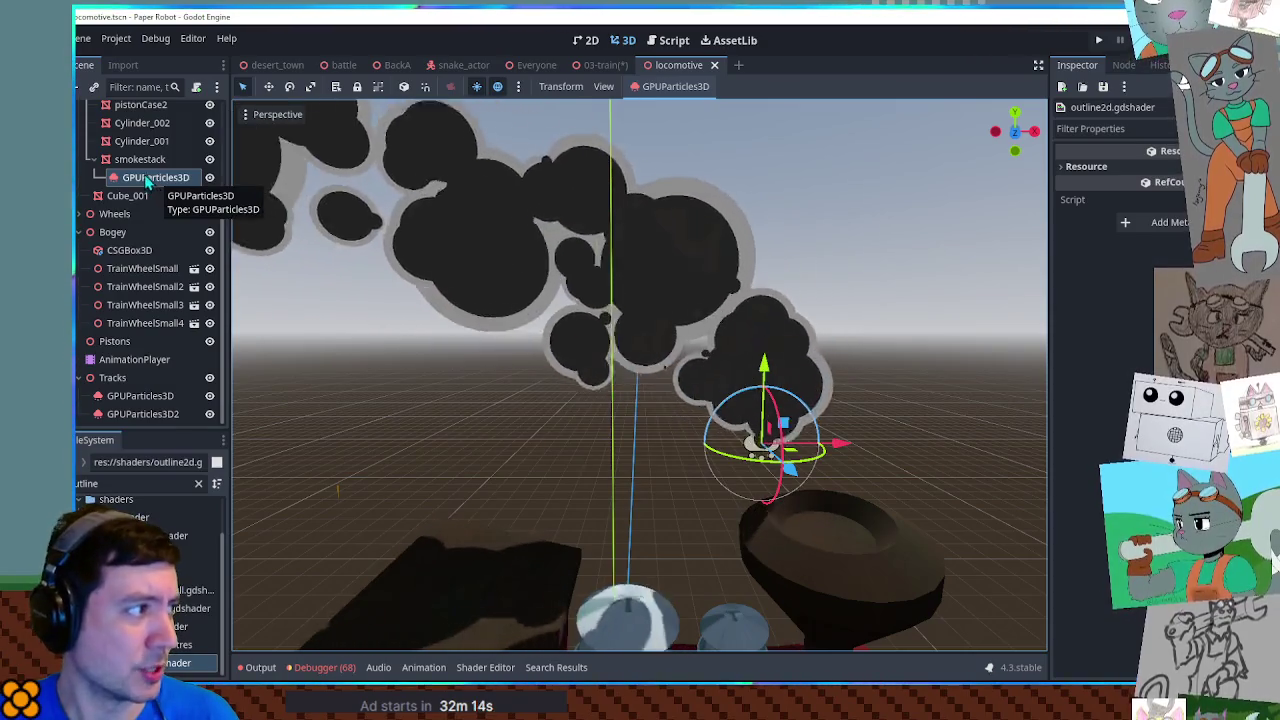
Step: Add a GPUParticles2D child node under smokestack
{"action": "left_click", "coordinate": [137, 161]}
{"action": "key", "text": "ctrl+a"}
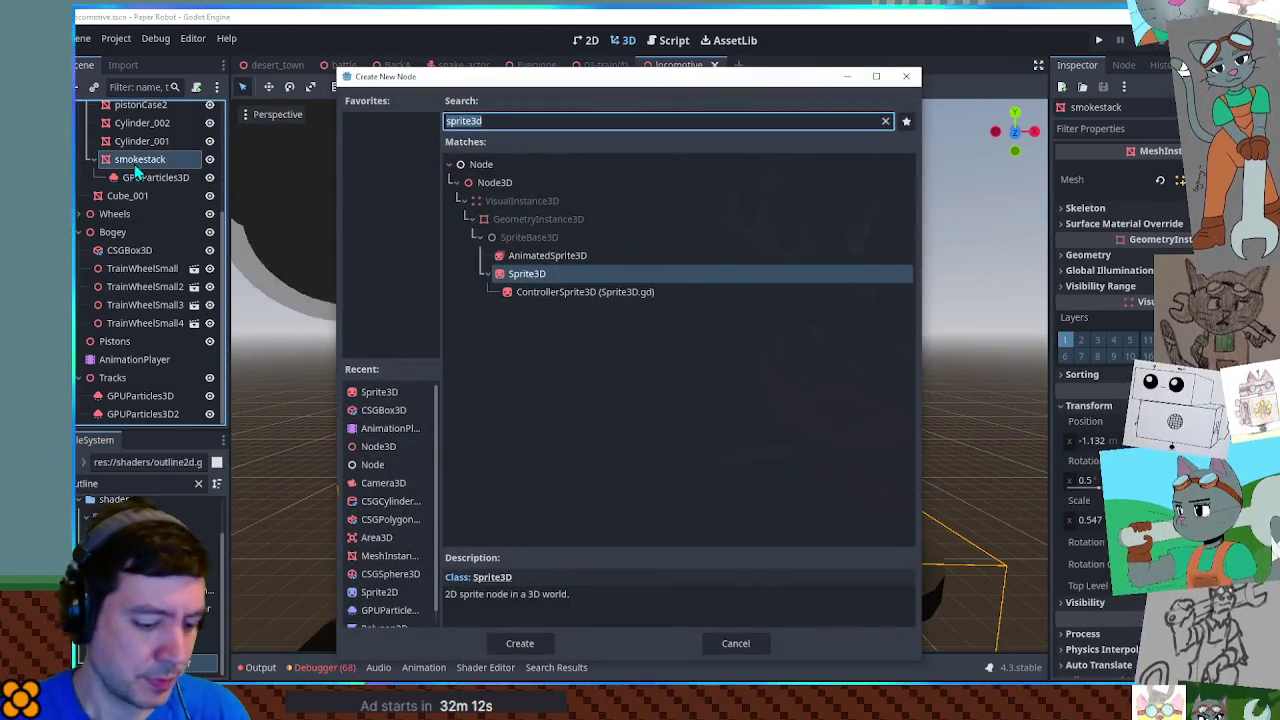
{"action": "type", "text": "gpu2"}
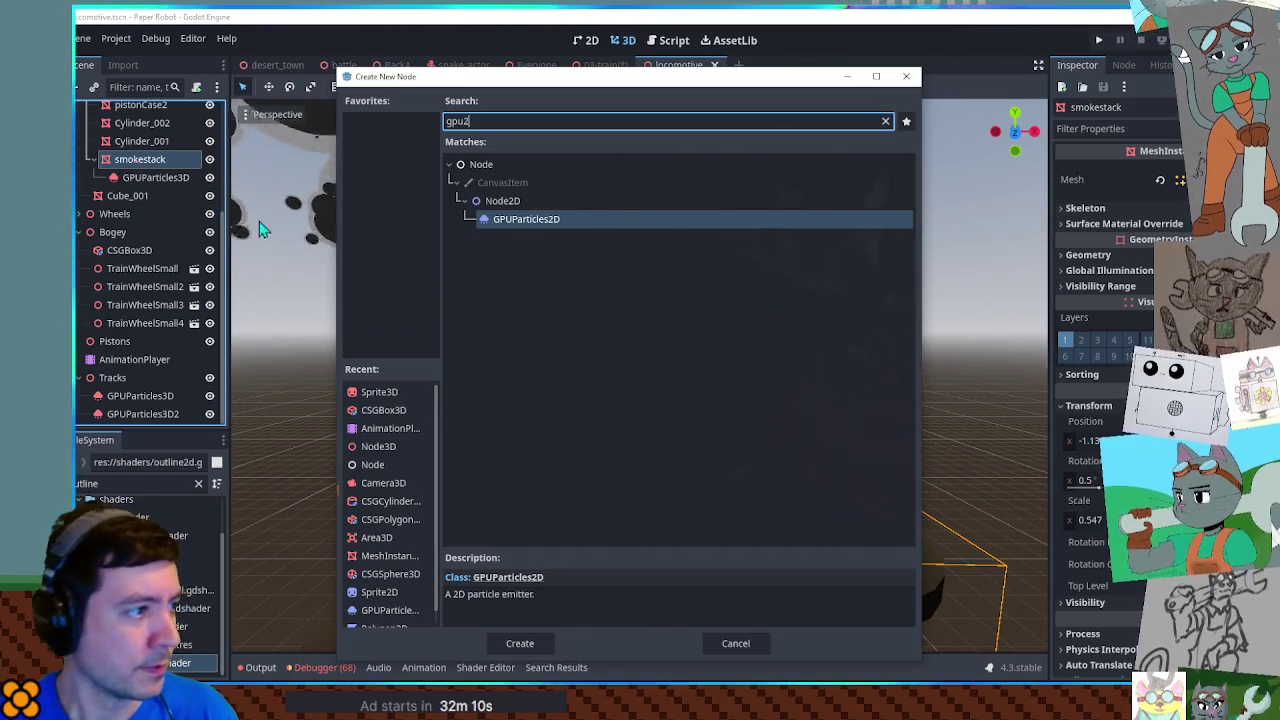
{"action": "double_click", "coordinate": [511, 224]}
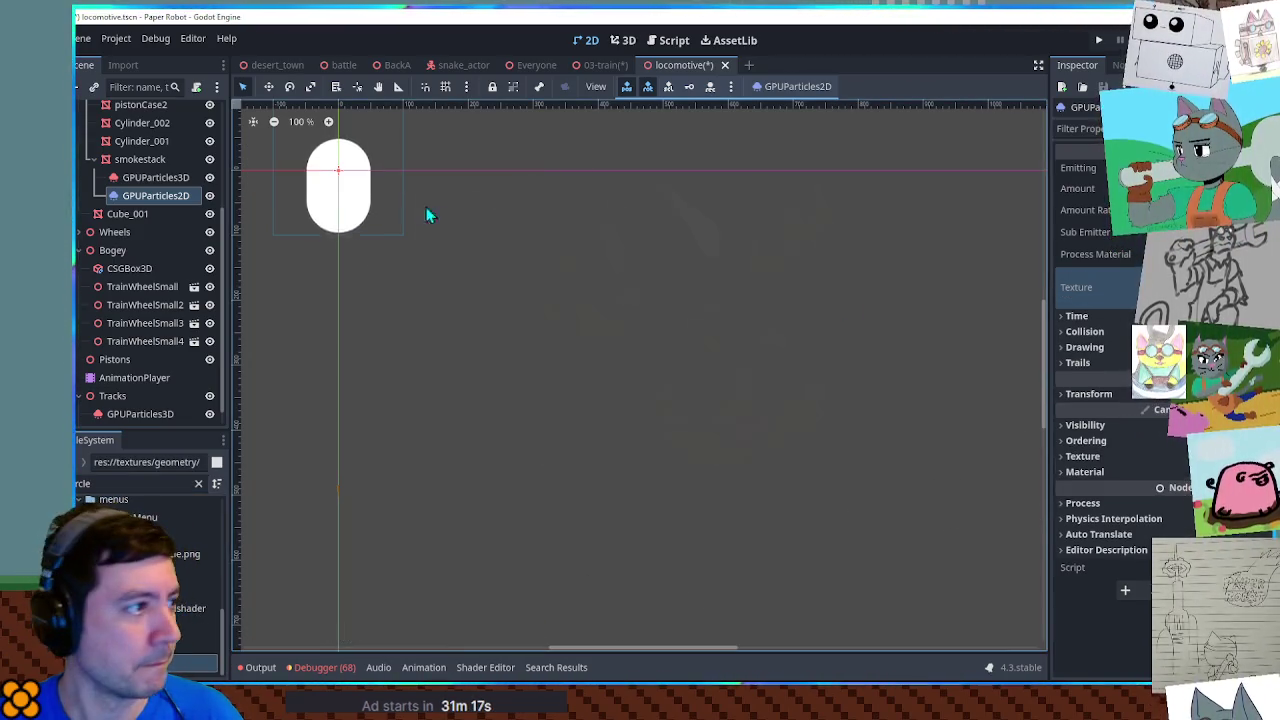
Step: Frame the capsule particle and expand the 2D emitter's Process Material Accelerations
{"action": "left_click_drag", "start_coordinate": [449, 237], "coordinate": [663, 380]}
{"action": "scroll", "coordinate": [580, 357], "scroll_direction": "up", "scroll_amount": 3}
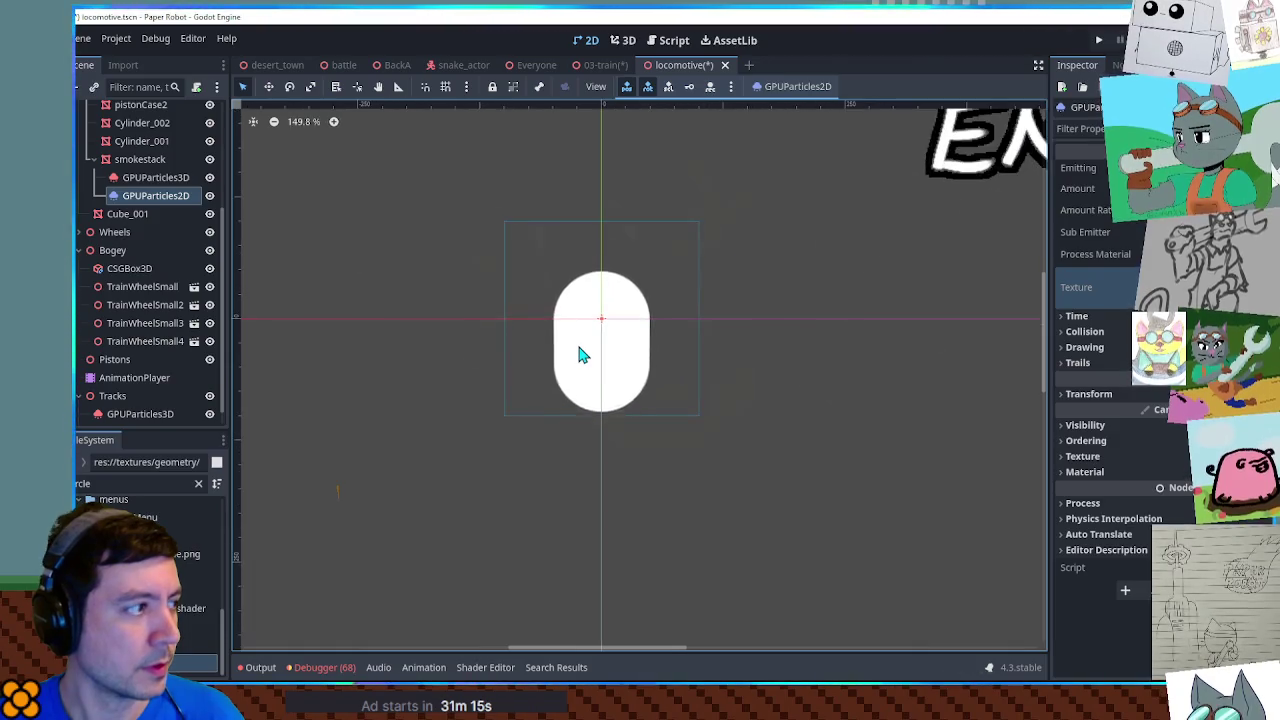
{"action": "scroll", "coordinate": [580, 350], "scroll_direction": "down", "scroll_amount": 5}
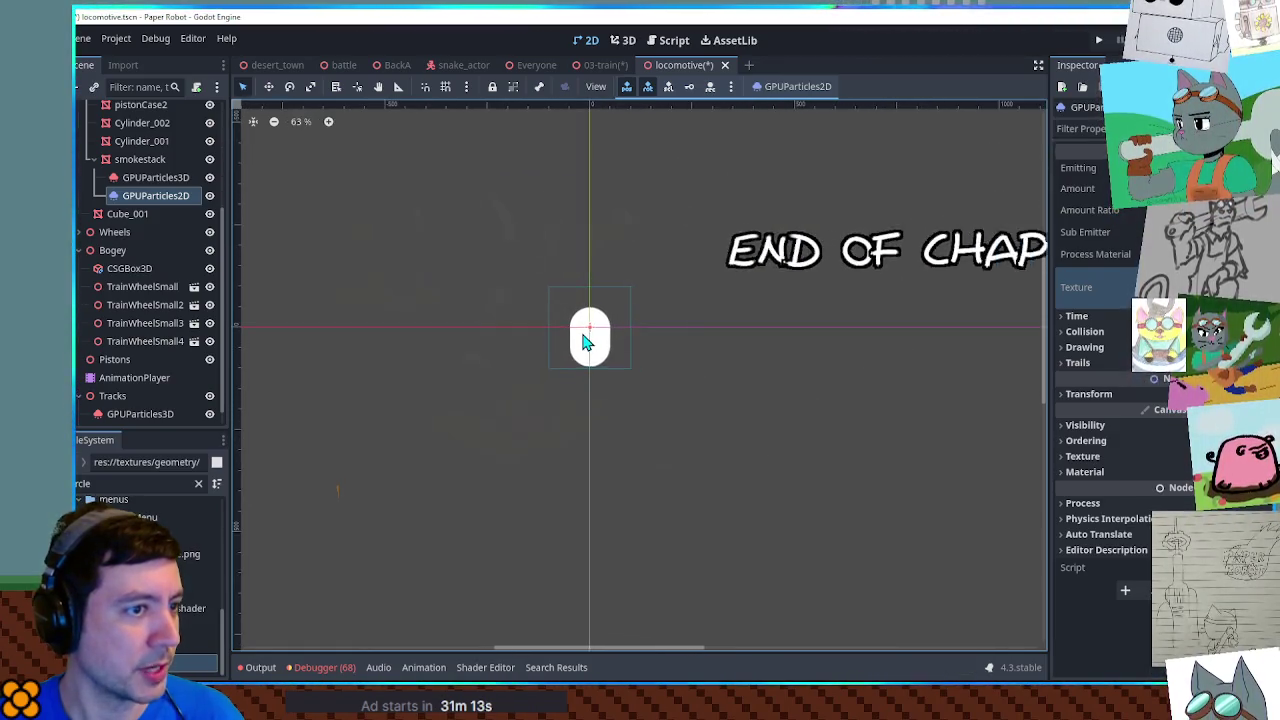
{"action": "scroll", "coordinate": [588, 342], "scroll_direction": "up", "scroll_amount": 7}
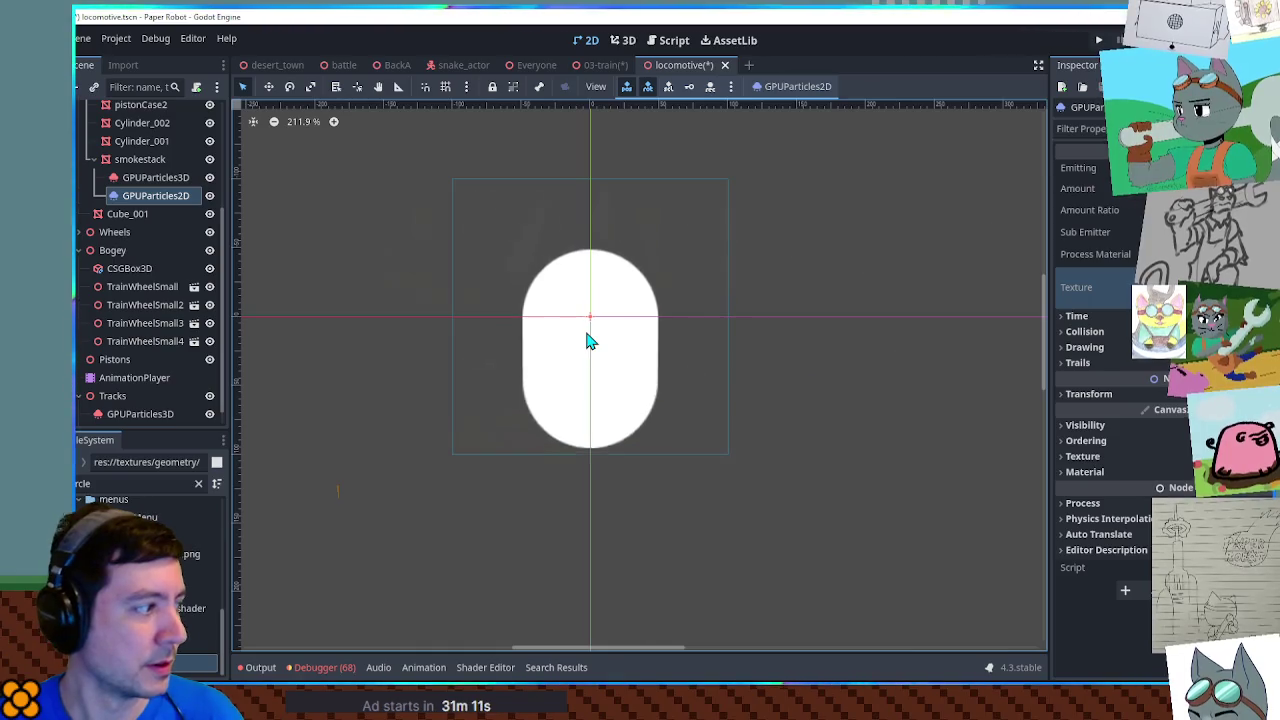
{"action": "left_click_drag", "start_coordinate": [583, 328], "coordinate": [636, 360]}
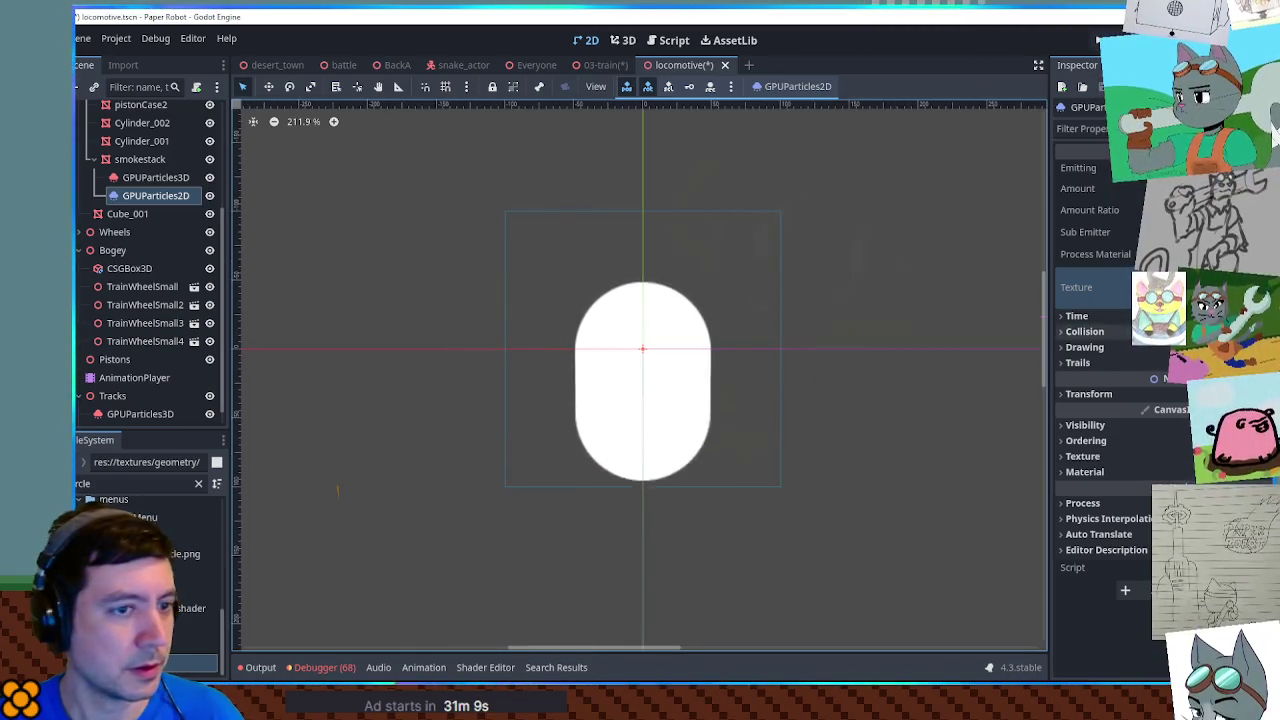
{"action": "left_click", "coordinate": [1160, 254]}
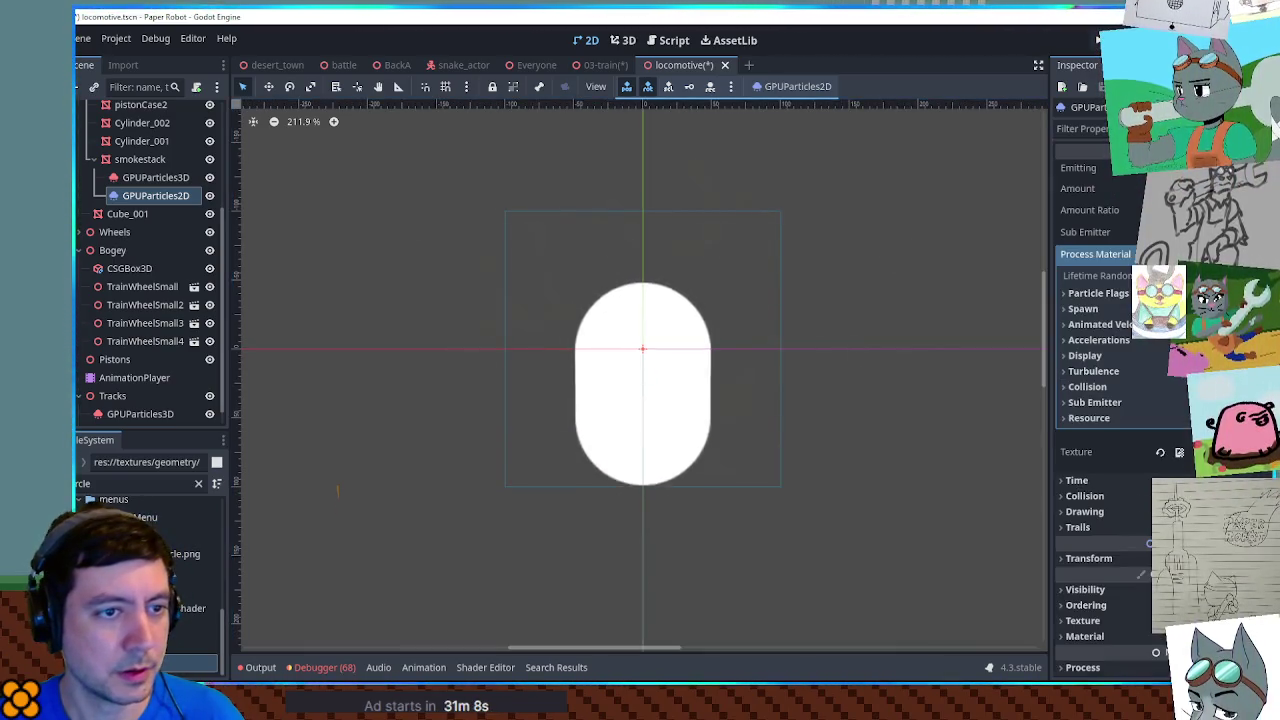
{"action": "left_click", "coordinate": [1121, 342]}
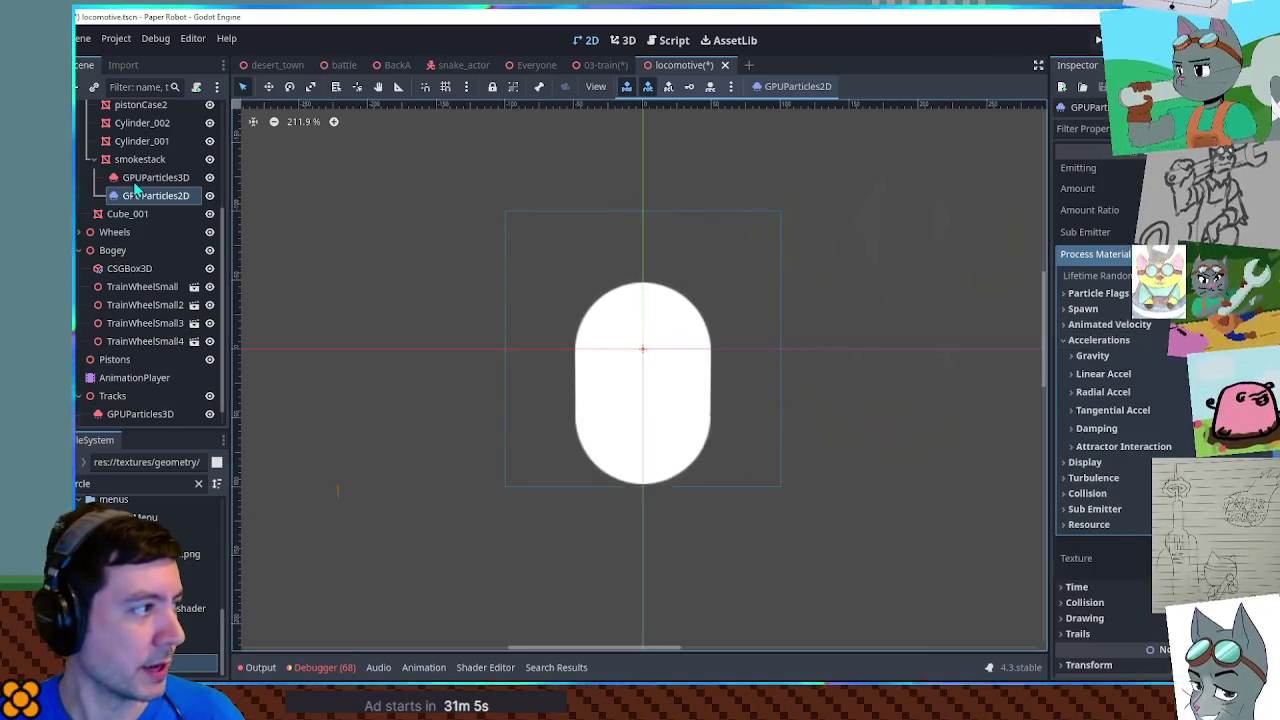
{"action": "left_click", "coordinate": [150, 178]}
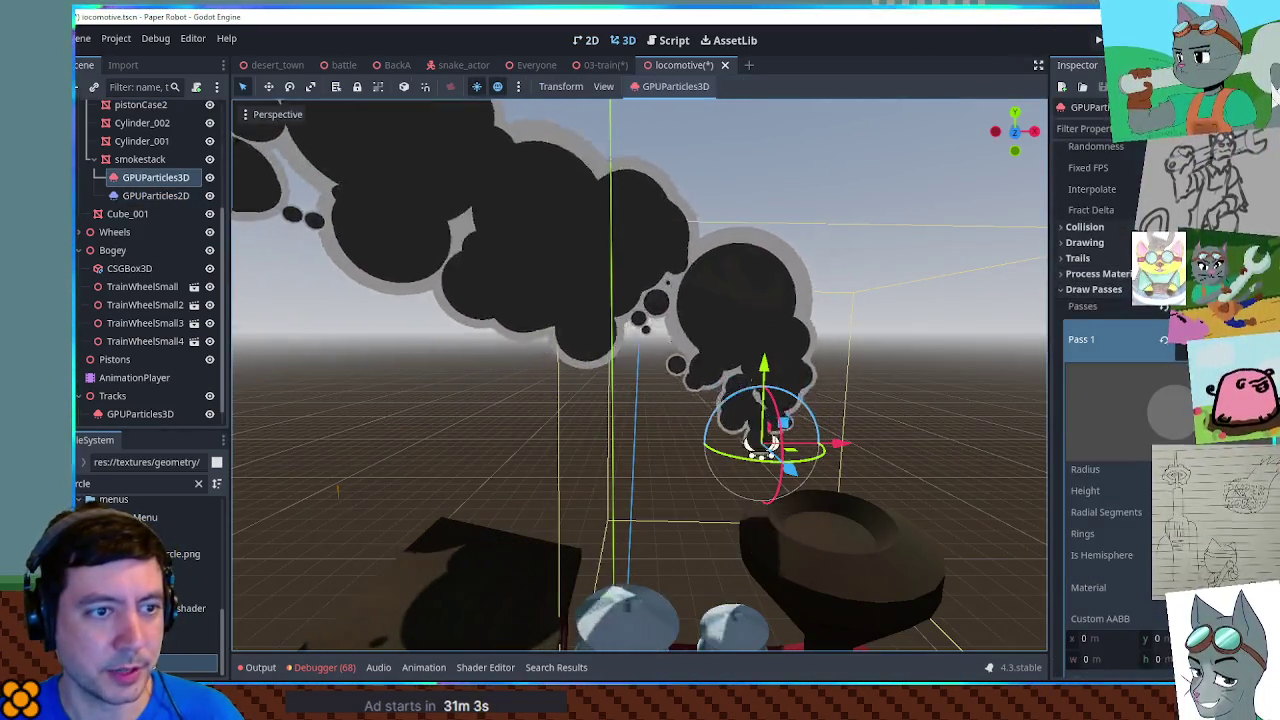
Step: Expand the 3D emitter's Process Material Accelerations and Spawn Velocity sections
{"action": "scroll", "coordinate": [1110, 400], "scroll_direction": "up", "scroll_amount": 5}
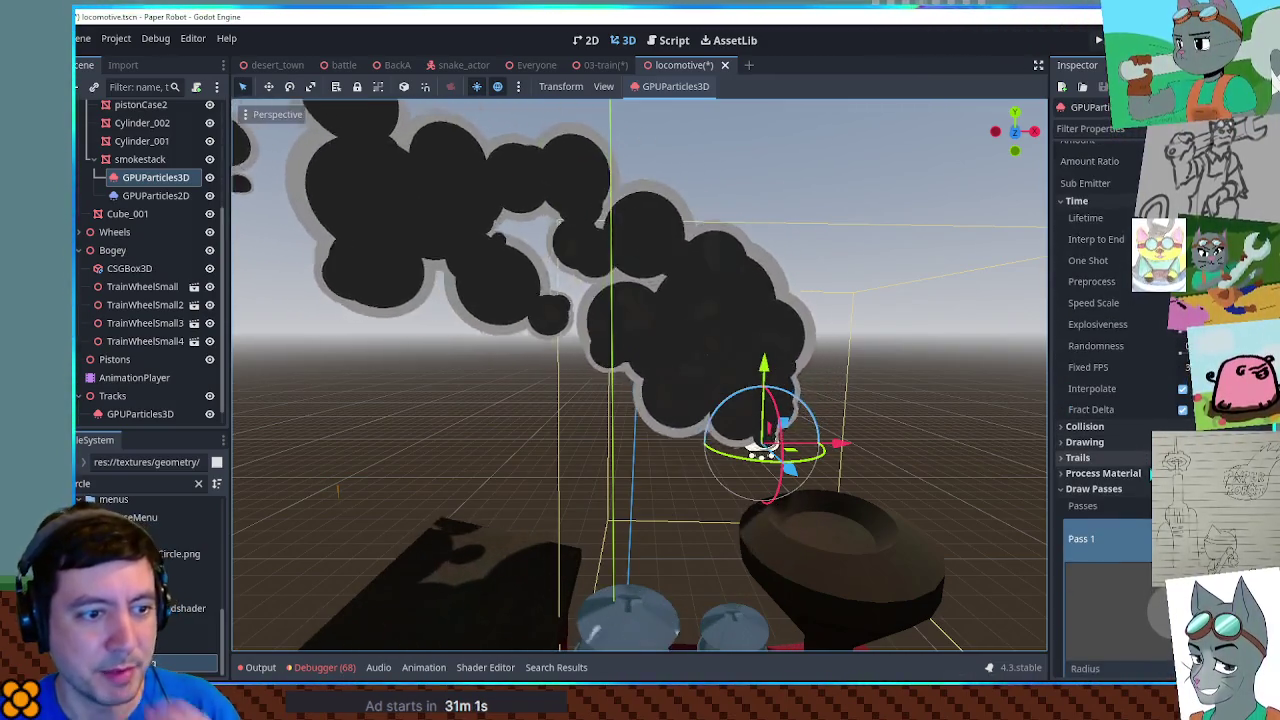
{"action": "left_click", "coordinate": [1103, 473]}
{"action": "scroll", "coordinate": [1168, 410], "scroll_direction": "down", "scroll_amount": 5}
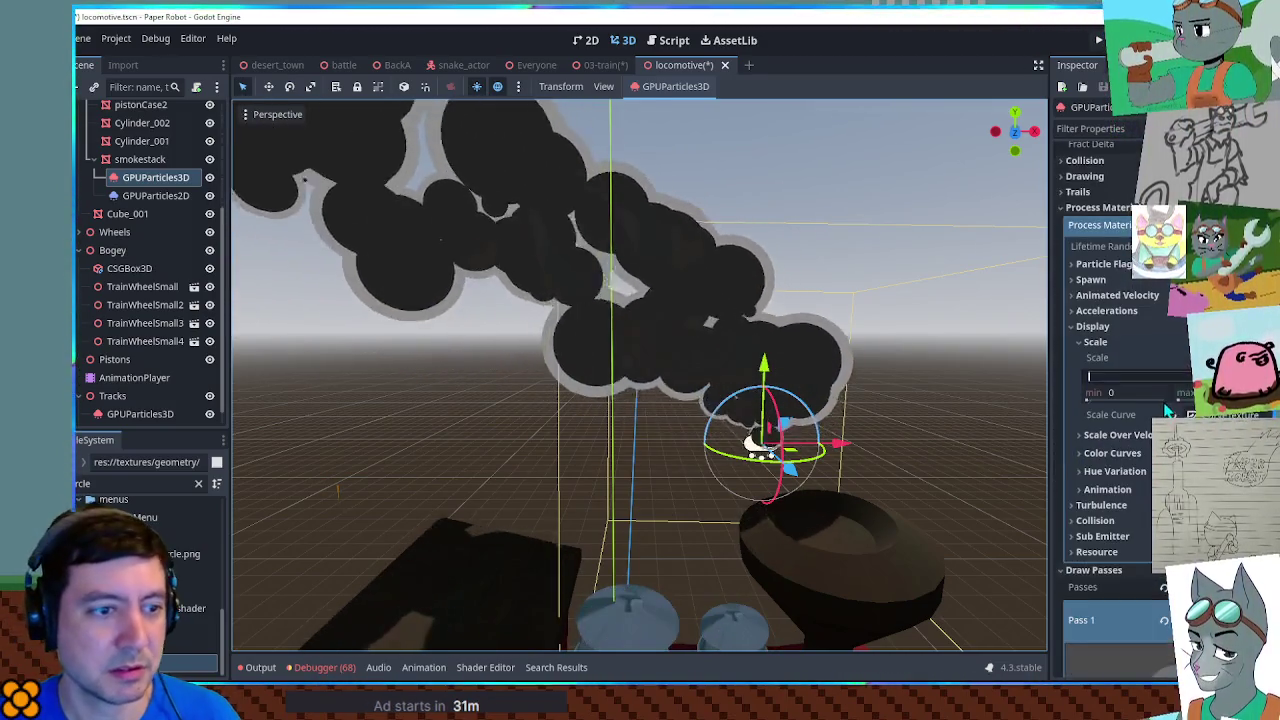
{"action": "left_click", "coordinate": [1095, 330]}
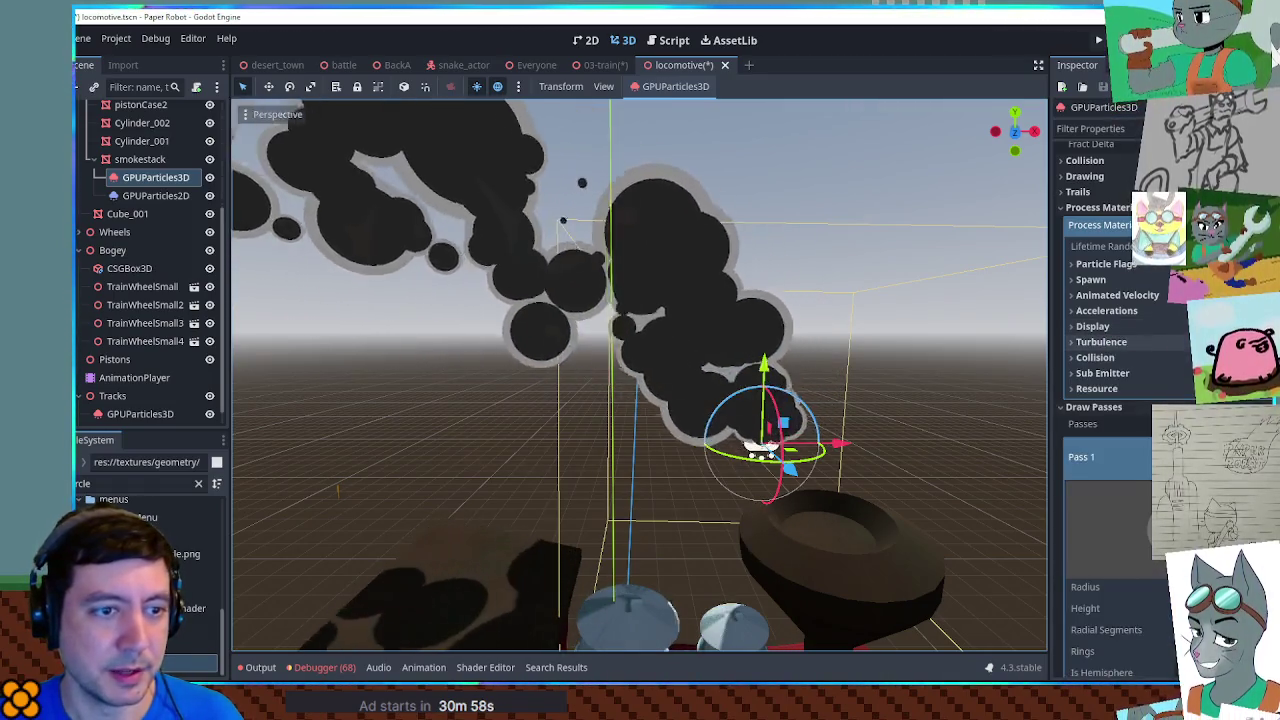
{"action": "left_click", "coordinate": [1128, 310]}
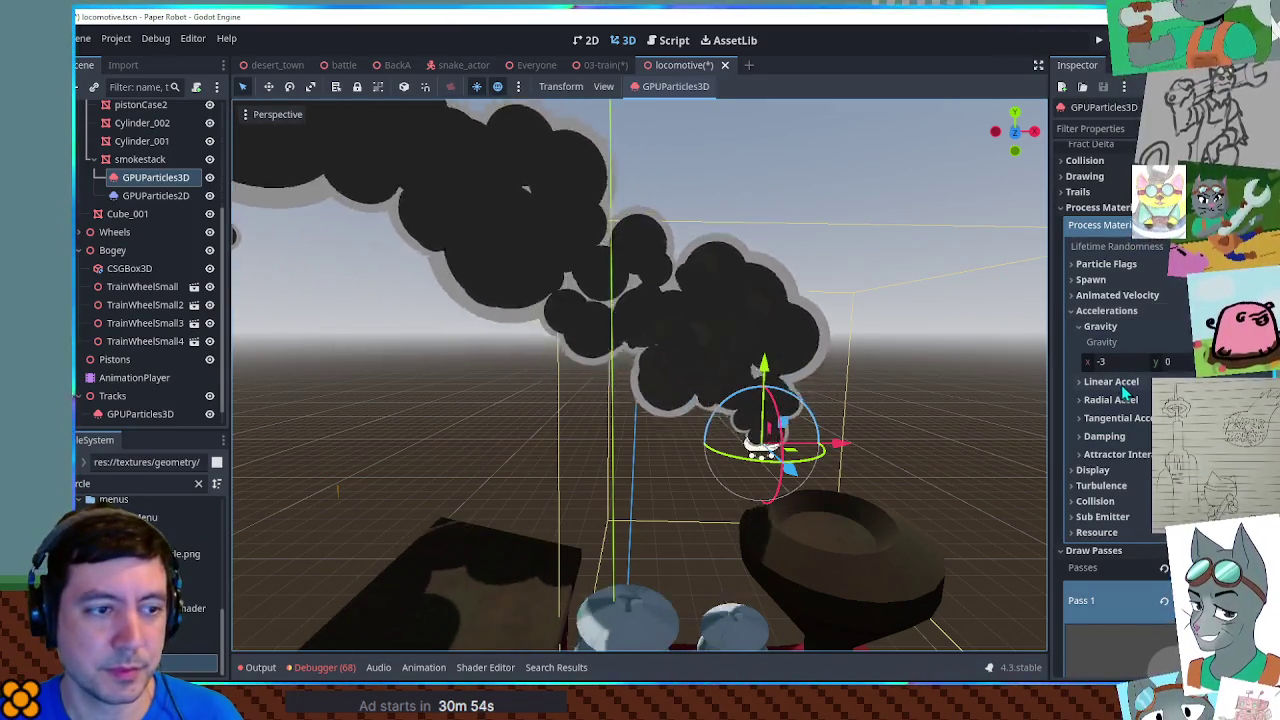
{"action": "left_click", "coordinate": [1100, 325]}
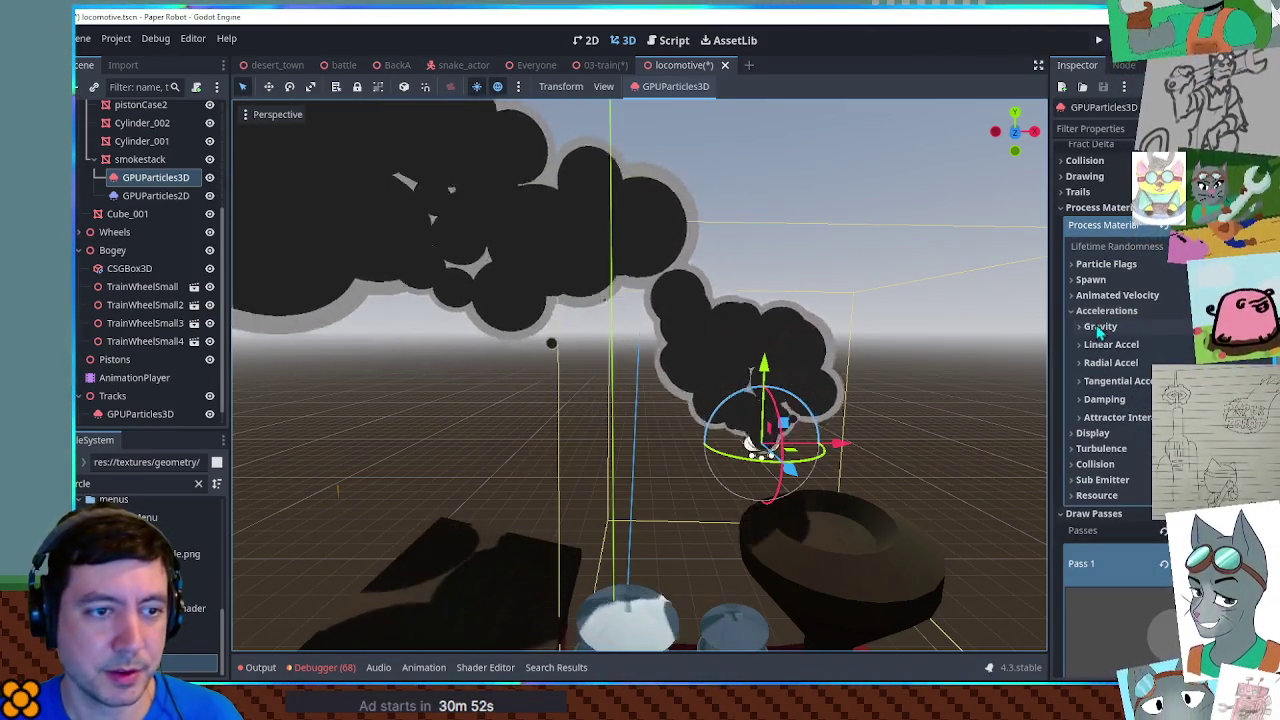
{"action": "left_click", "coordinate": [1090, 279]}
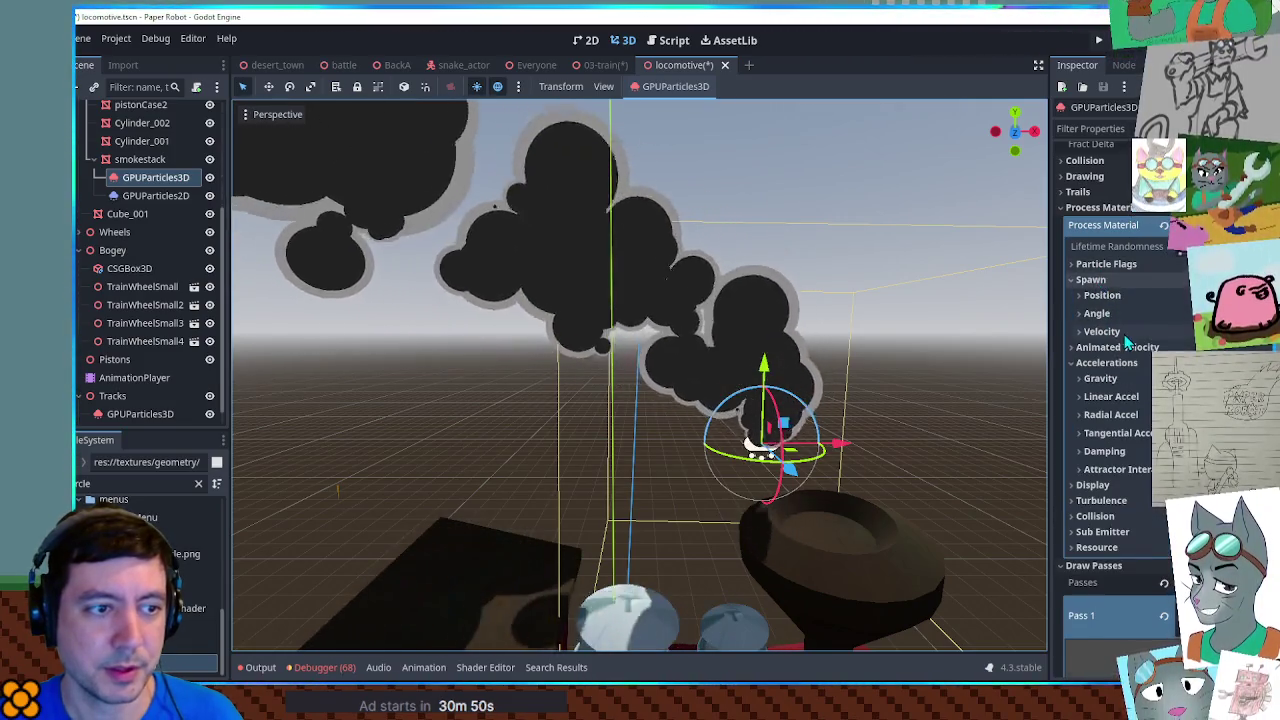
{"action": "left_click", "coordinate": [1121, 331]}
{"action": "scroll", "coordinate": [1128, 340], "scroll_direction": "down", "scroll_amount": 3}
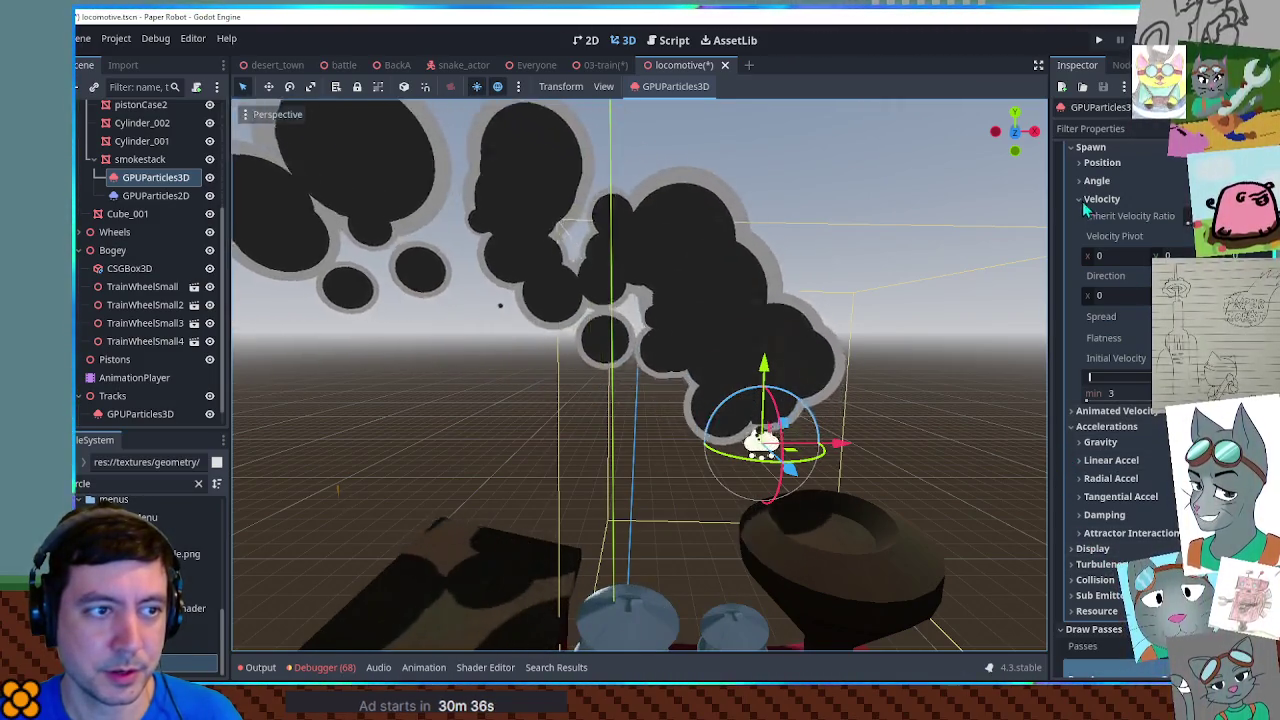
Step: Review the 3D emitter's velocity and scale values and its gravity X of -3
{"action": "left_click", "coordinate": [1092, 199]}
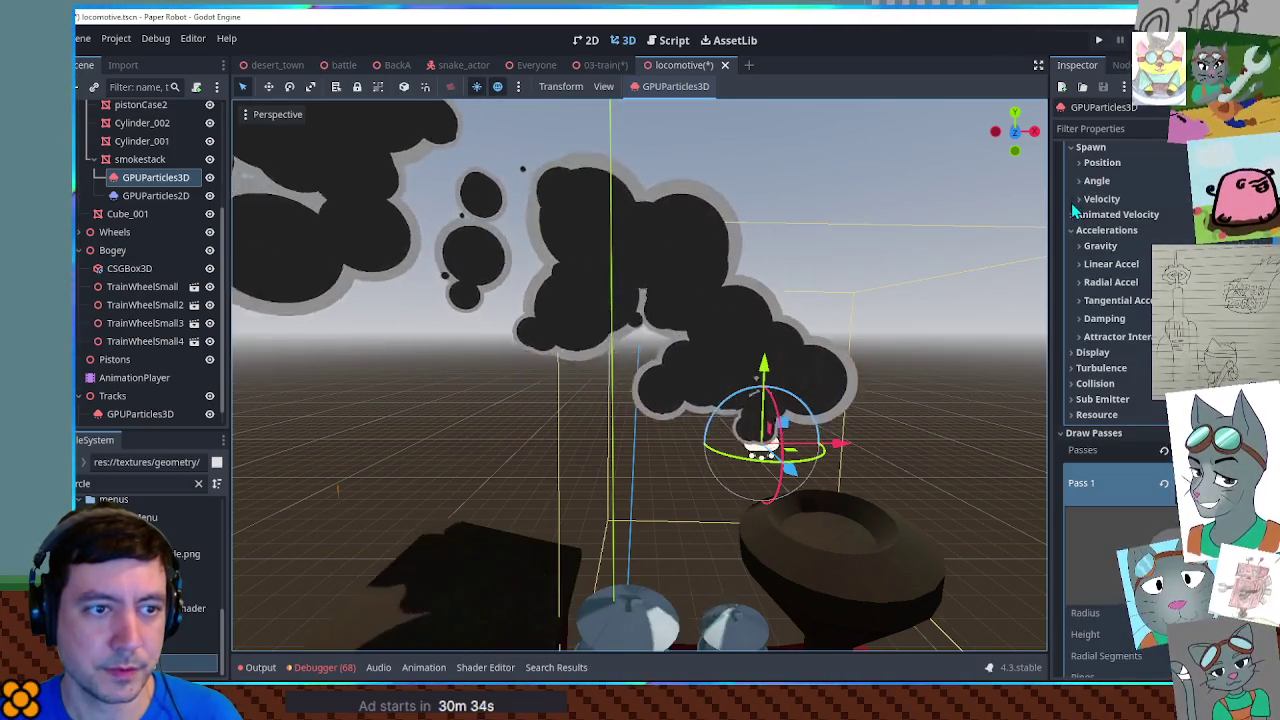
{"action": "left_click", "coordinate": [1098, 199]}
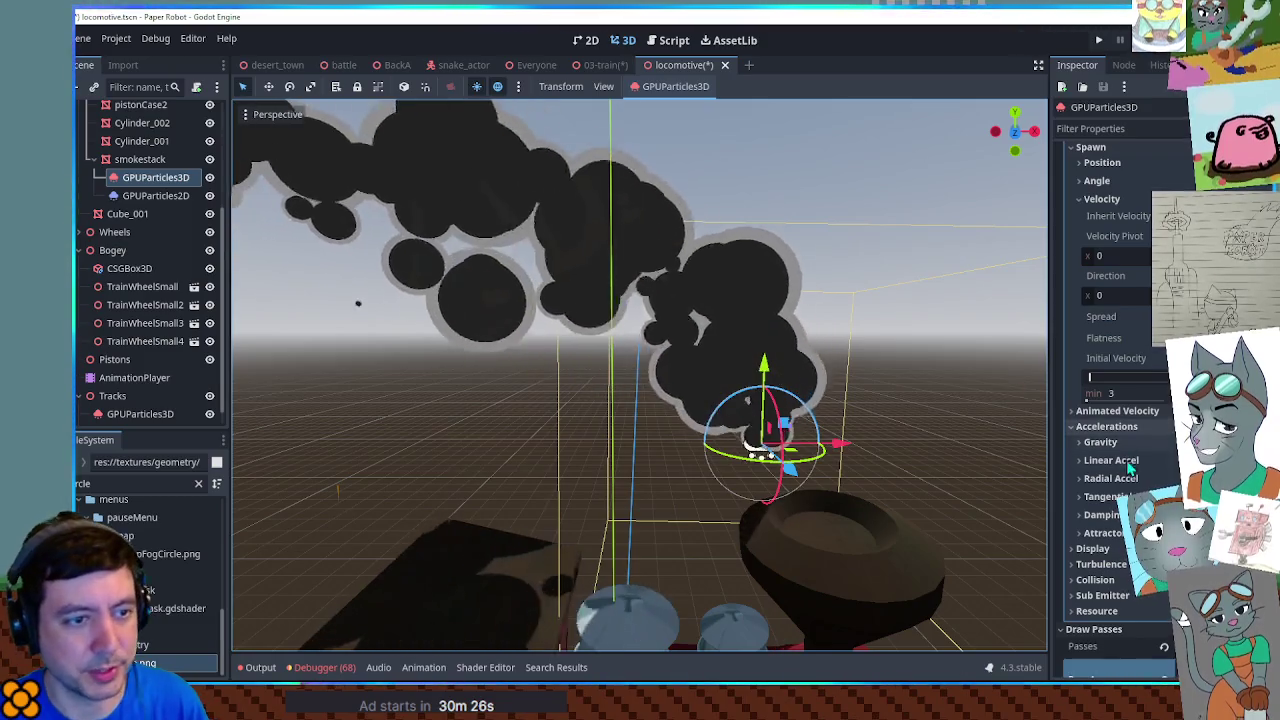
{"action": "scroll", "coordinate": [1113, 400], "scroll_direction": "down", "scroll_amount": 5}
{"action": "left_click", "coordinate": [1092, 283]}
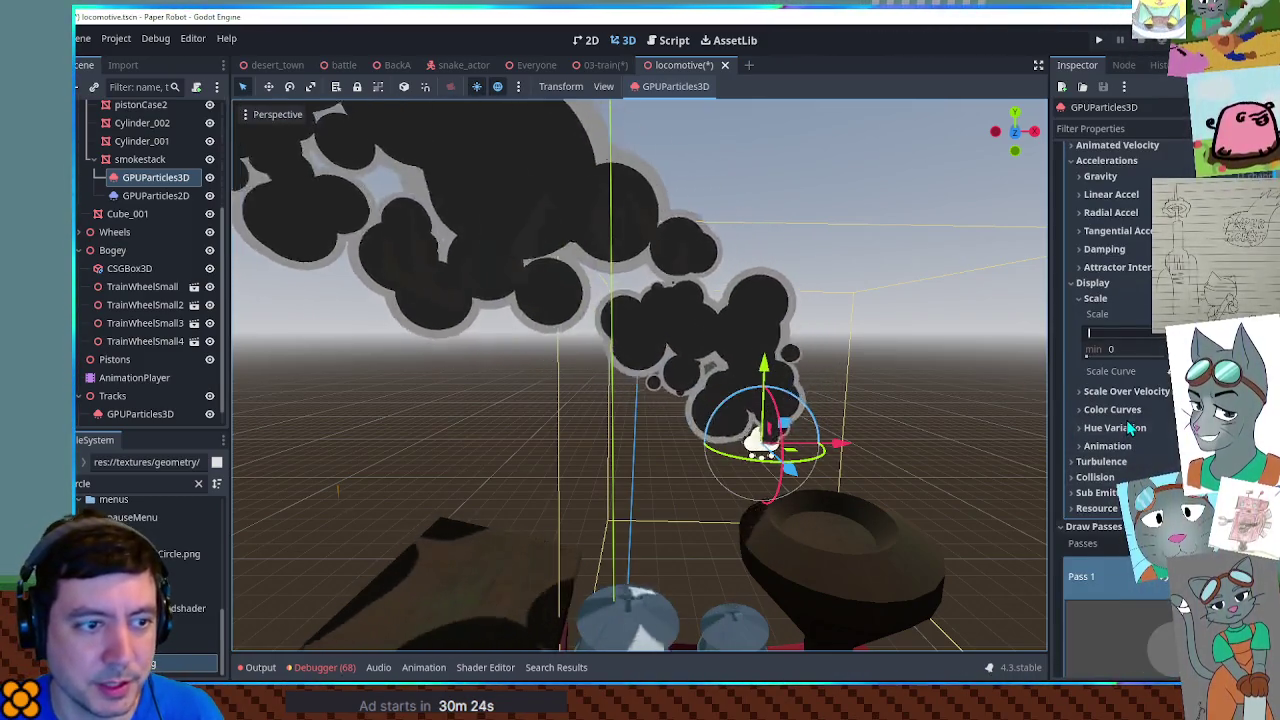
{"action": "left_click", "coordinate": [1093, 299]}
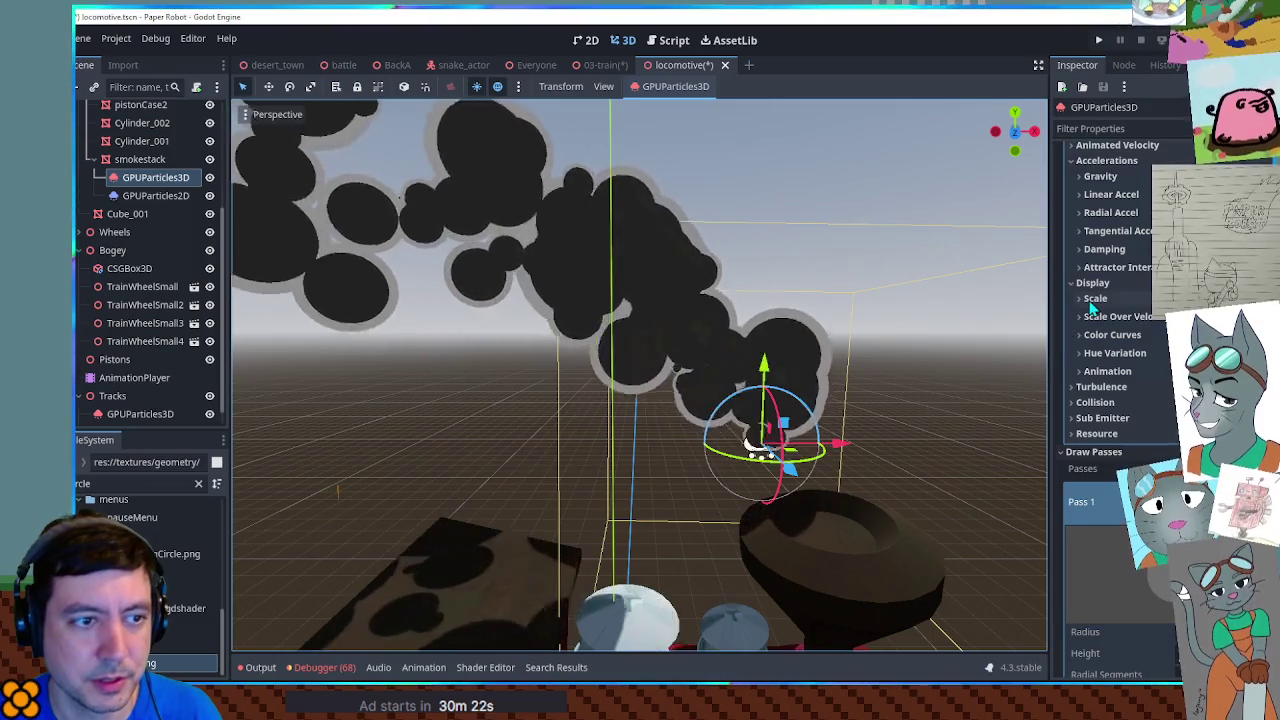
{"action": "scroll", "coordinate": [1110, 380], "scroll_direction": "up", "scroll_amount": 4}
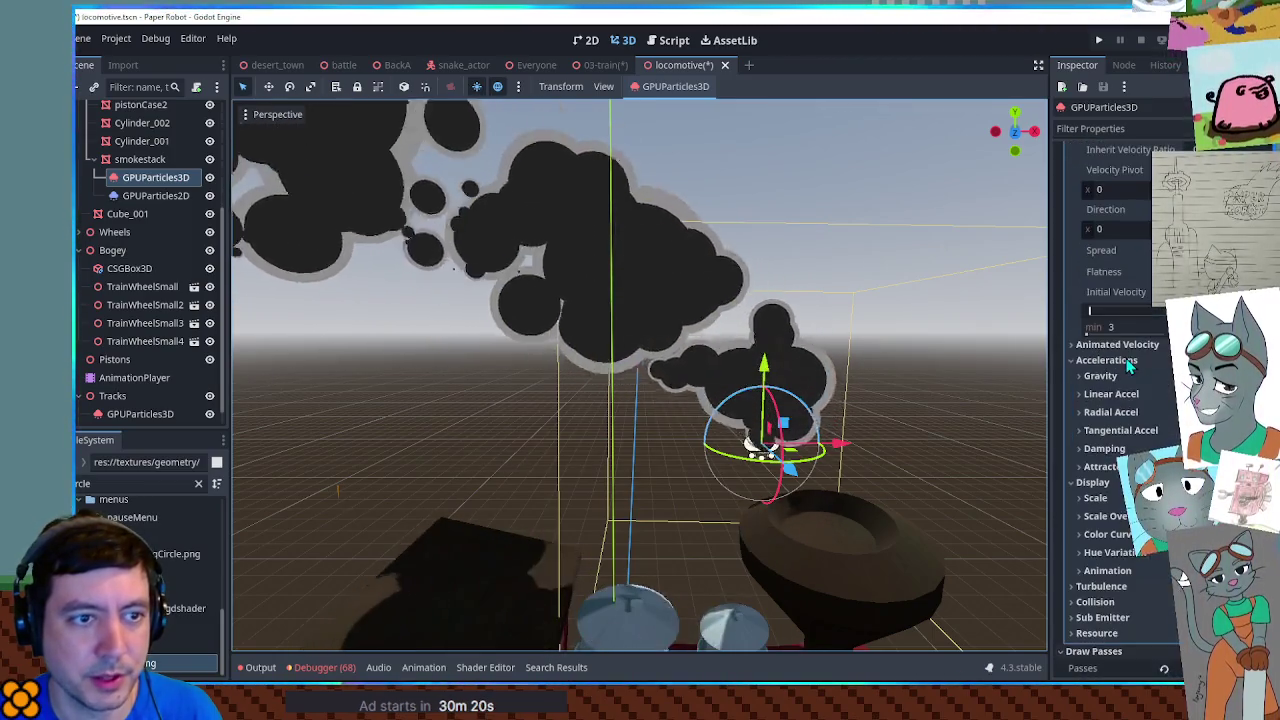
{"action": "left_click", "coordinate": [1104, 376]}
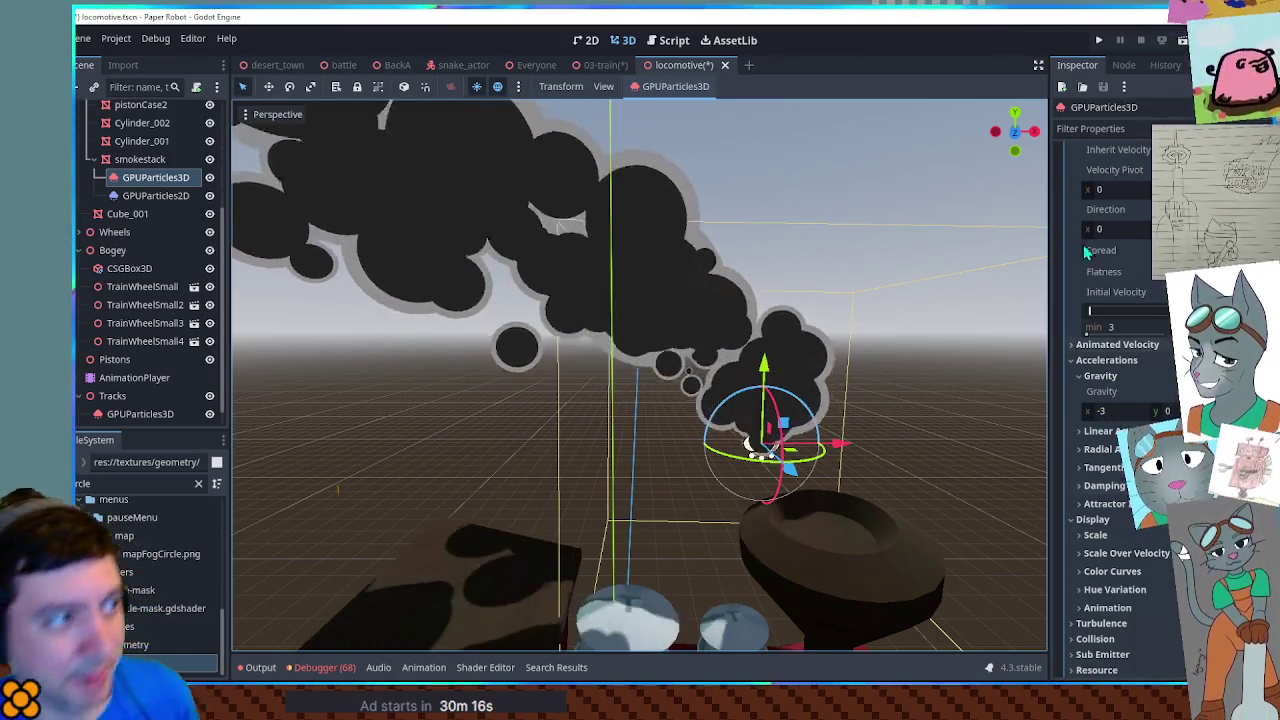
{"action": "mouse_move", "coordinate": [588, 64]}
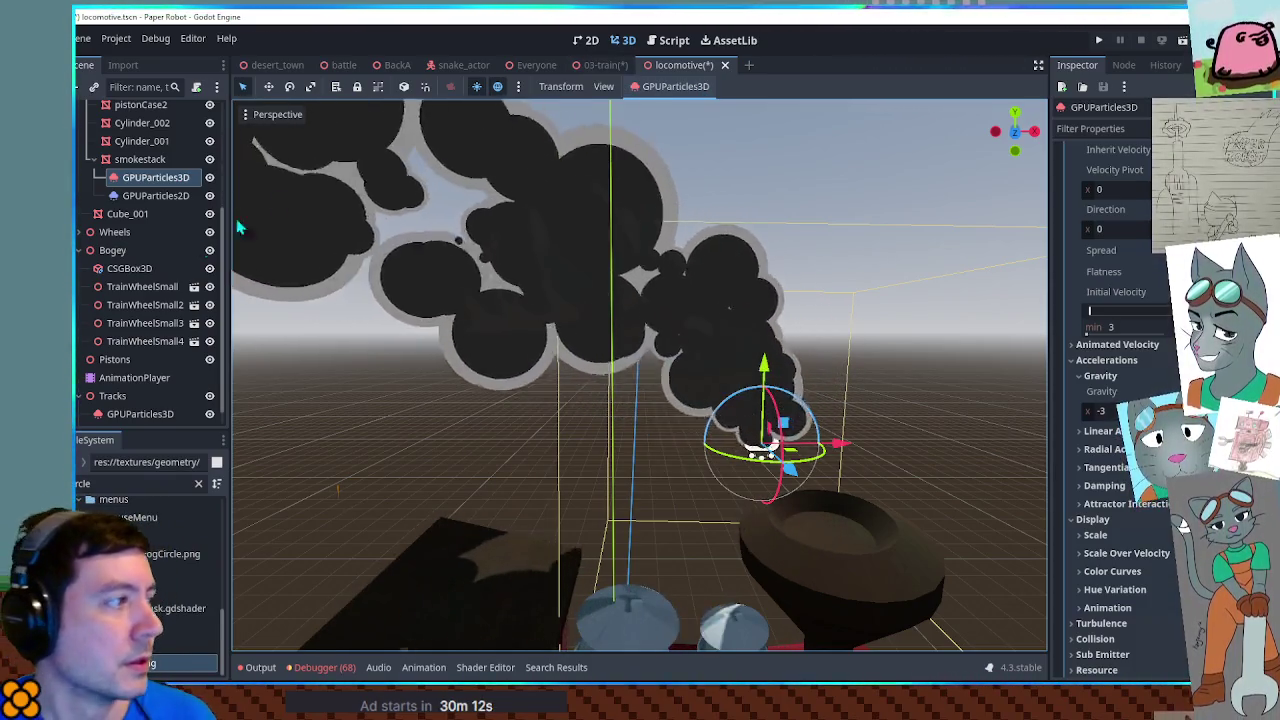
{"action": "left_click", "coordinate": [140, 197]}
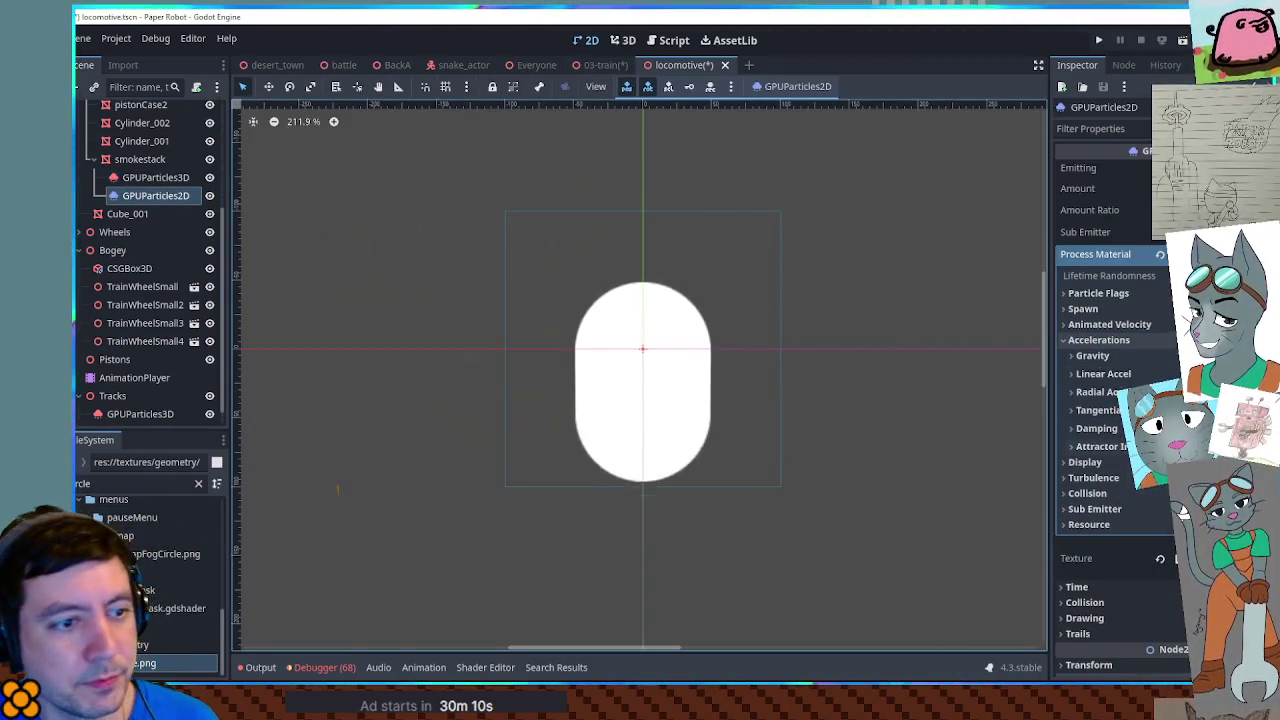
Step: Set the 2D emitter's gravity X to -30
{"action": "left_click", "coordinate": [1123, 354]}
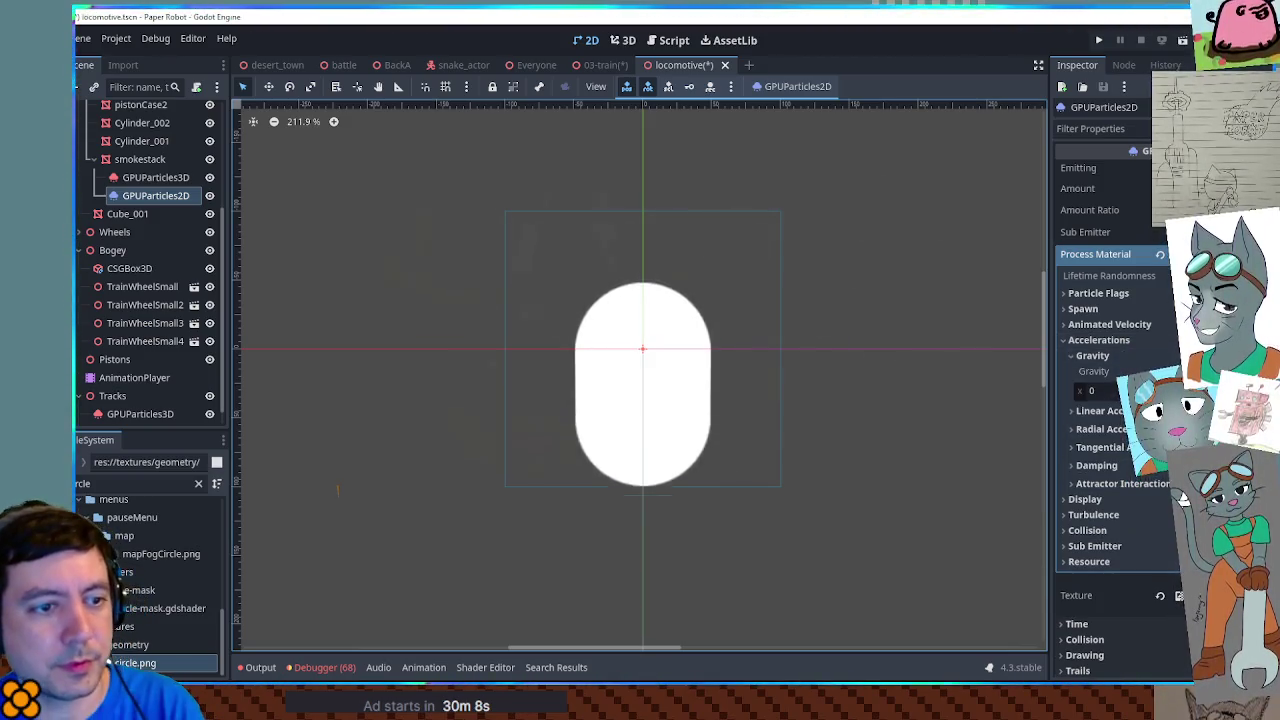
{"action": "left_click", "coordinate": [1095, 391]}
{"action": "type", "text": "30"}
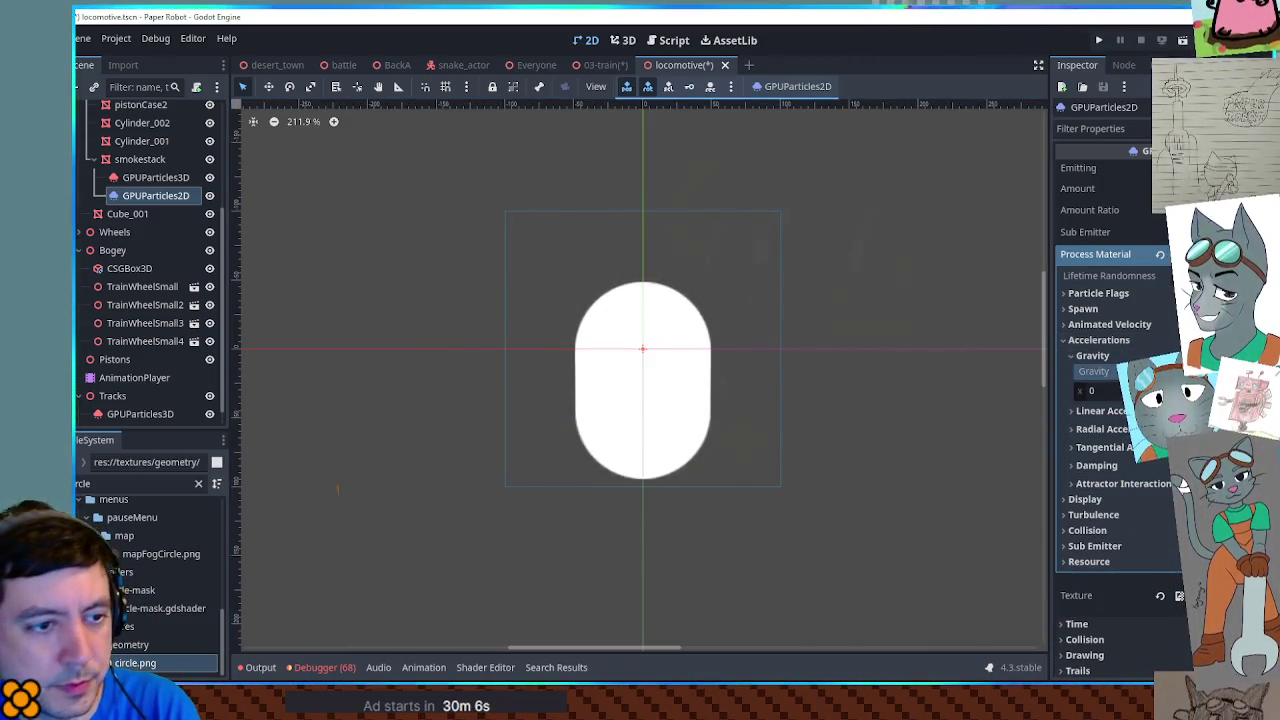
{"action": "key", "text": "Home"}
{"action": "type", "text": "-"}
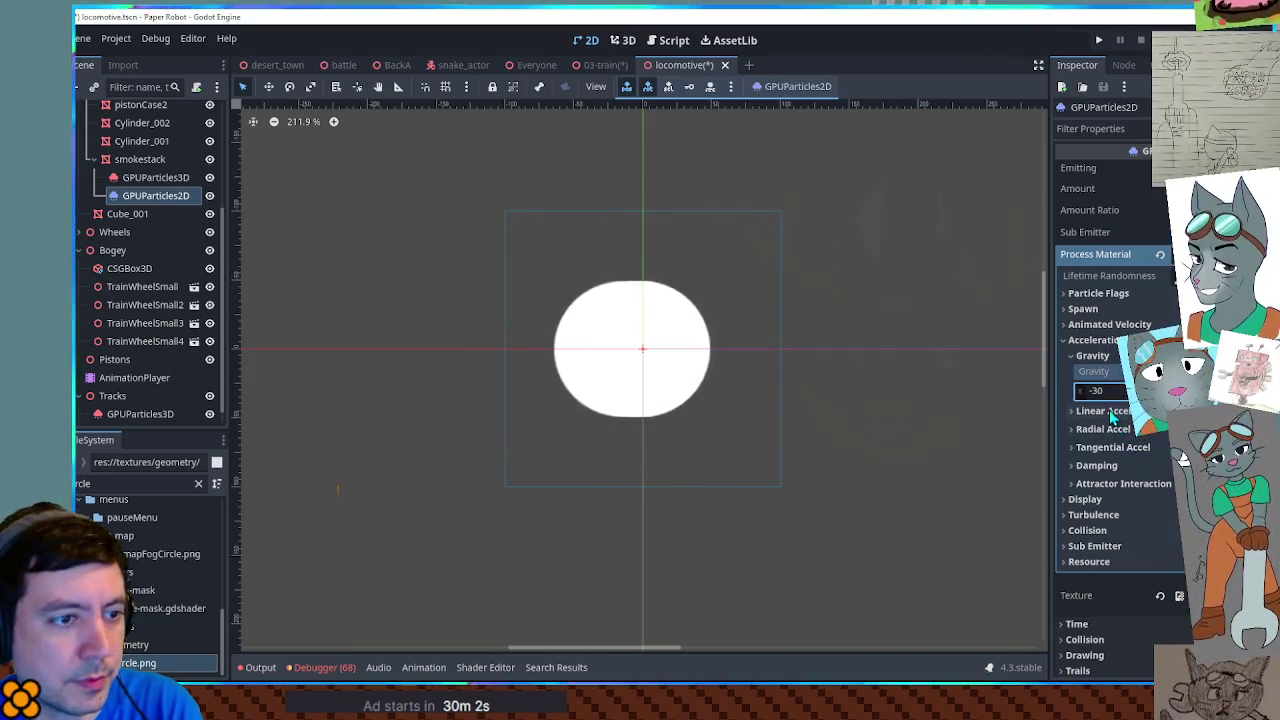
Step: Aim the 2D particles upward with direction (0, -1) and minimum initial velocity 30
{"action": "left_click", "coordinate": [1090, 310]}
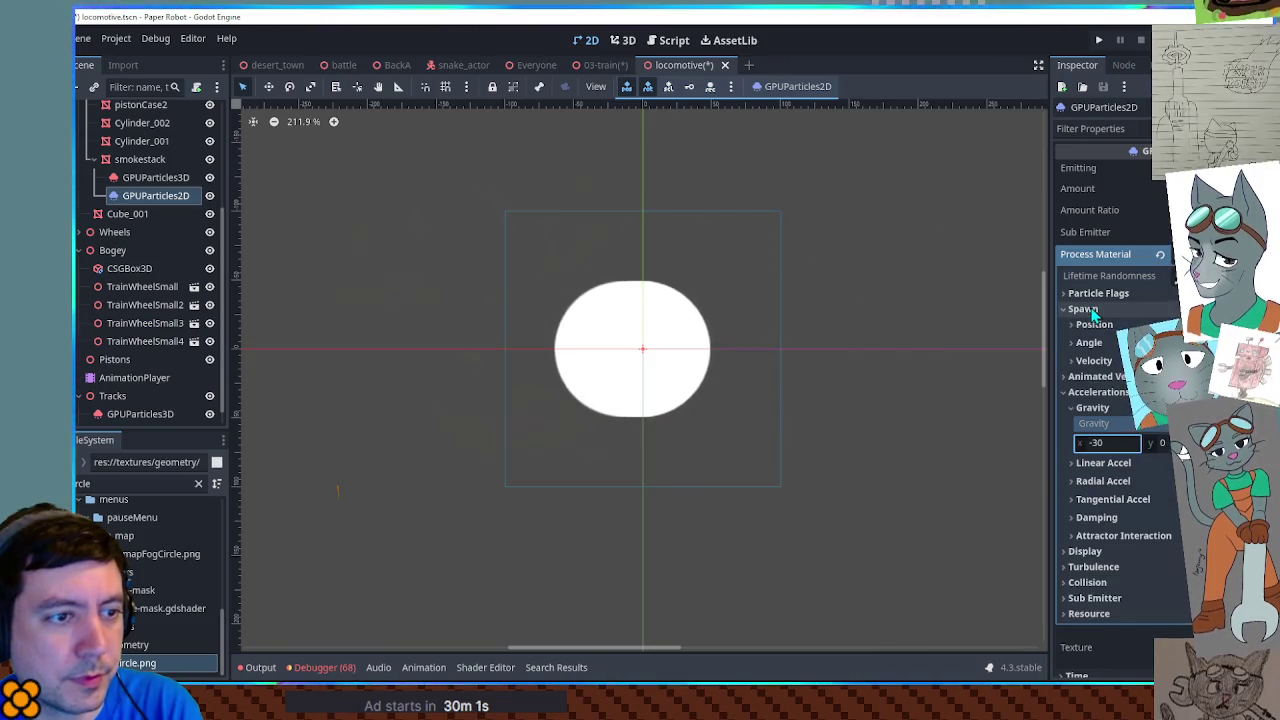
{"action": "left_click", "coordinate": [1094, 360]}
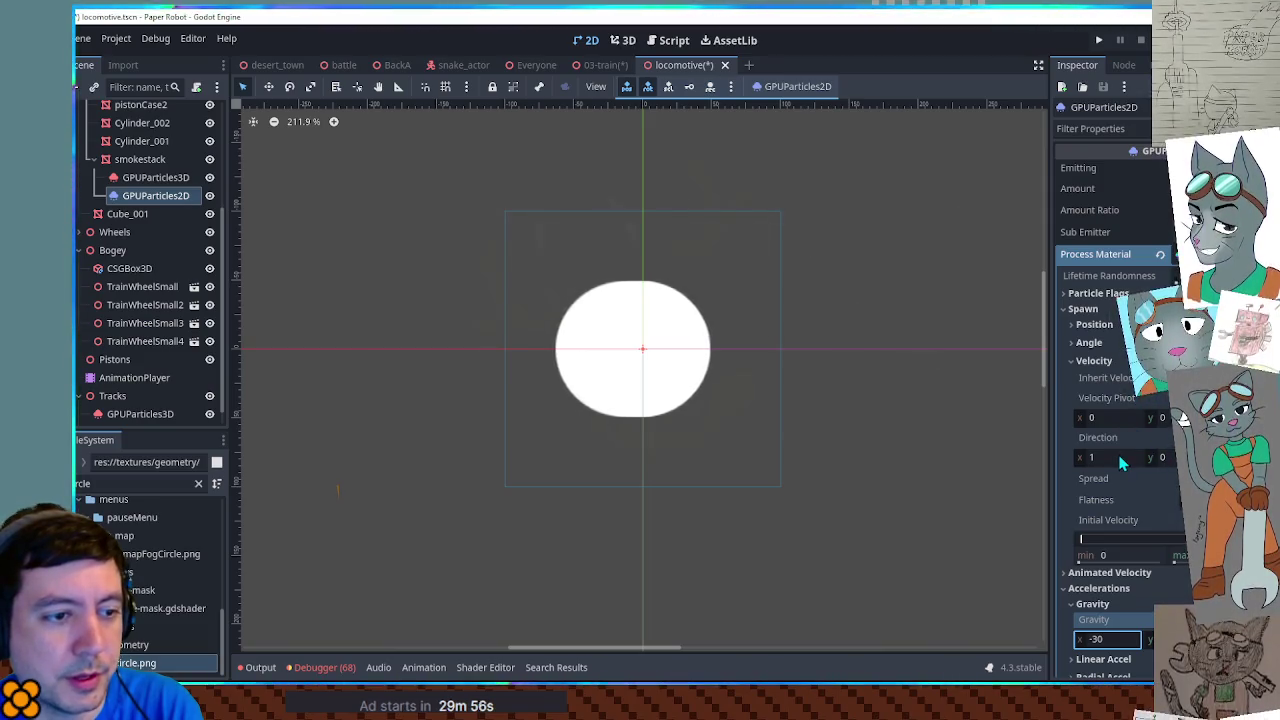
{"action": "left_click_drag", "start_coordinate": [1122, 458], "coordinate": [1095, 460]}
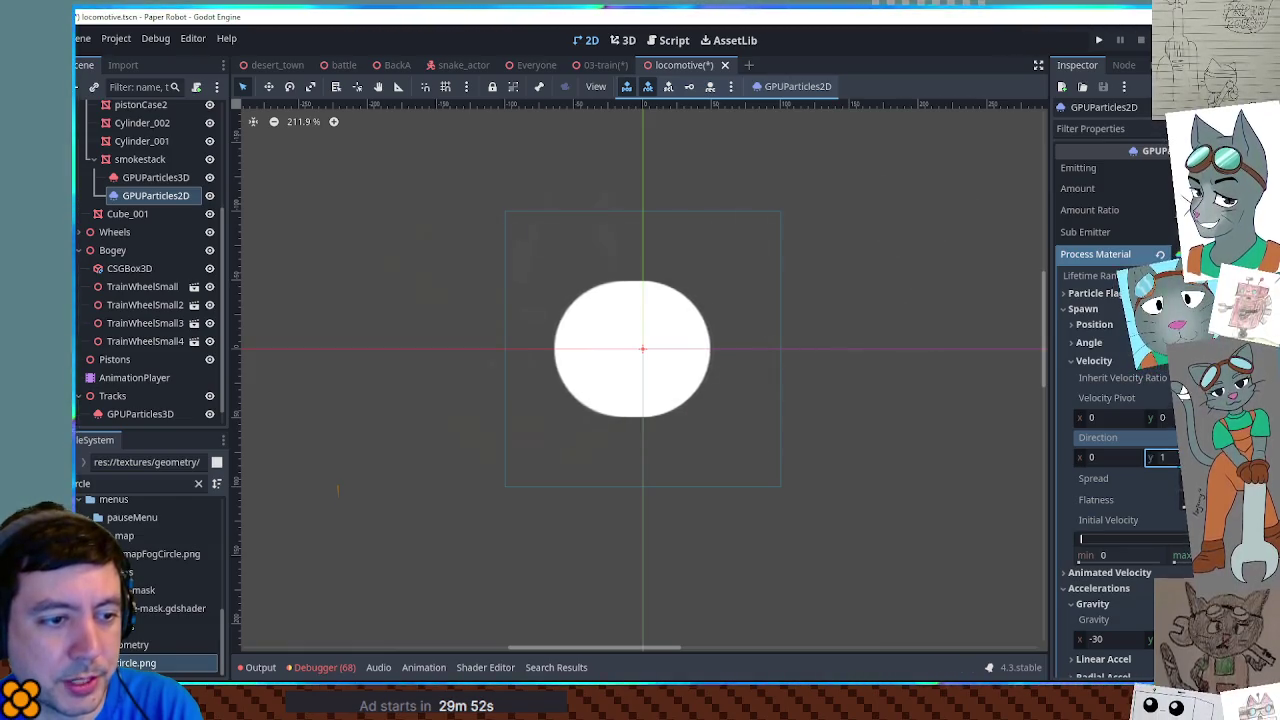
{"action": "left_click", "coordinate": [1120, 556]}
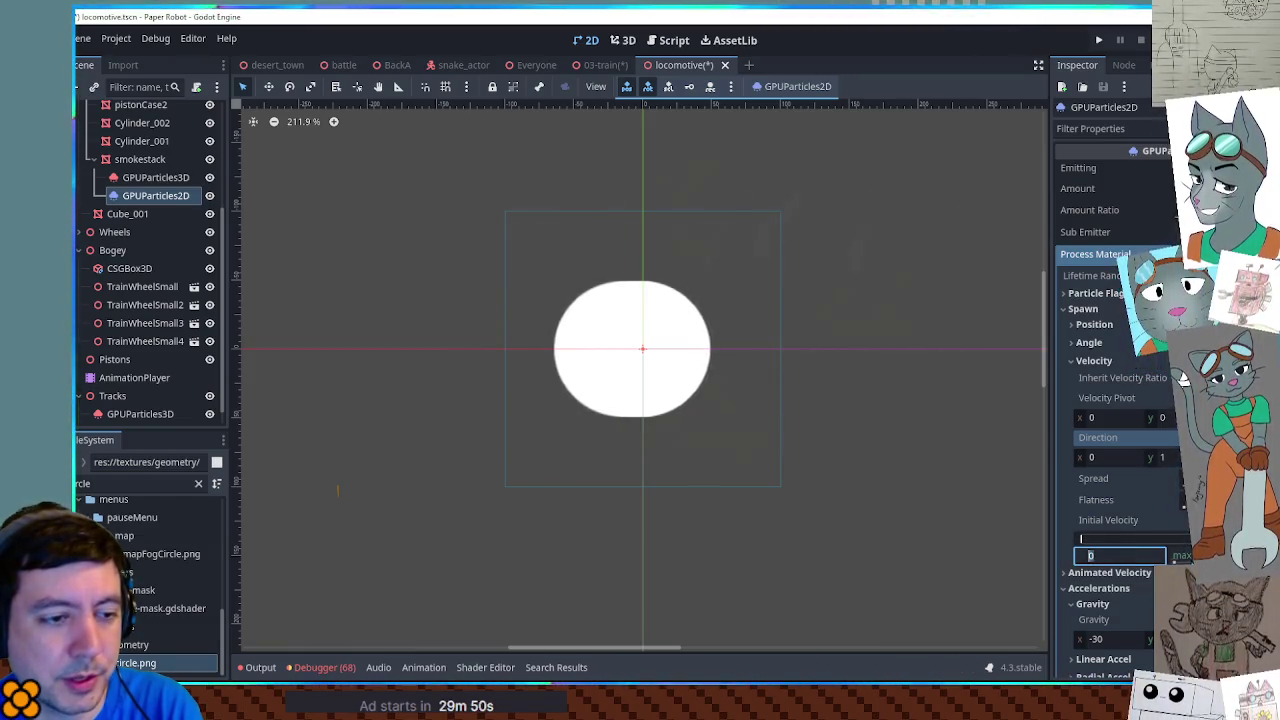
{"action": "type", "text": "30"}
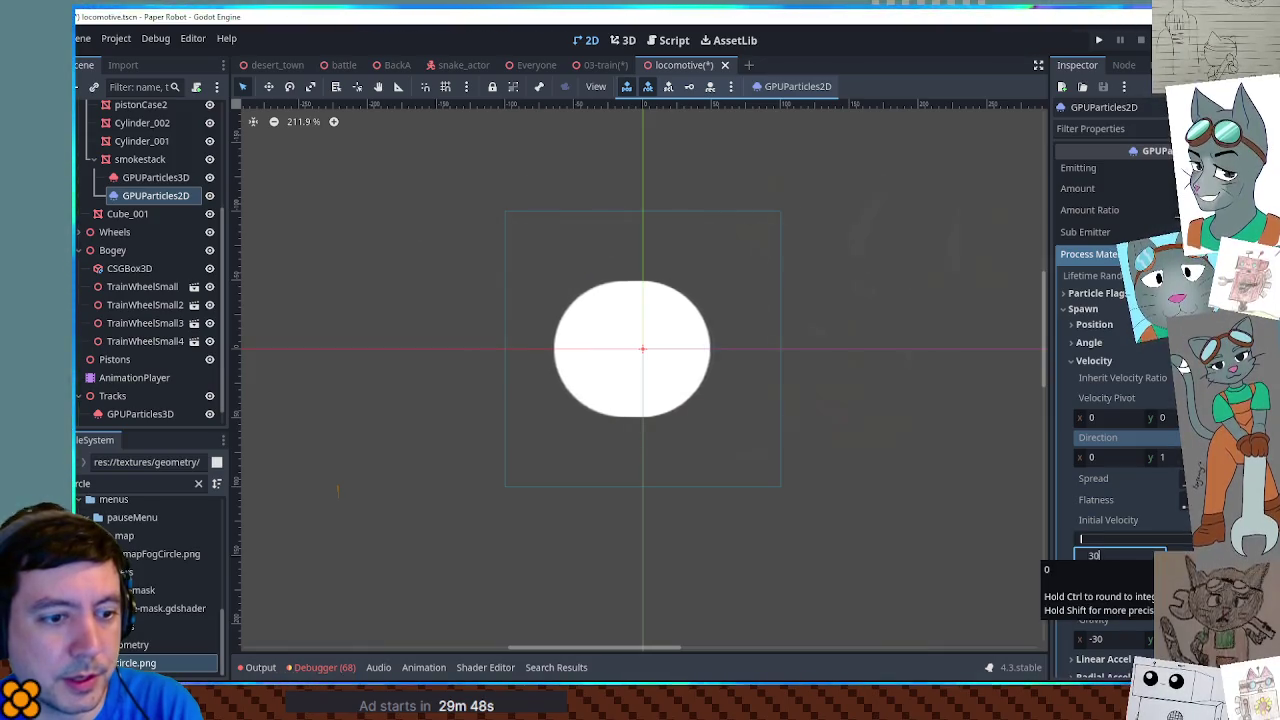
{"action": "key", "text": "Return"}
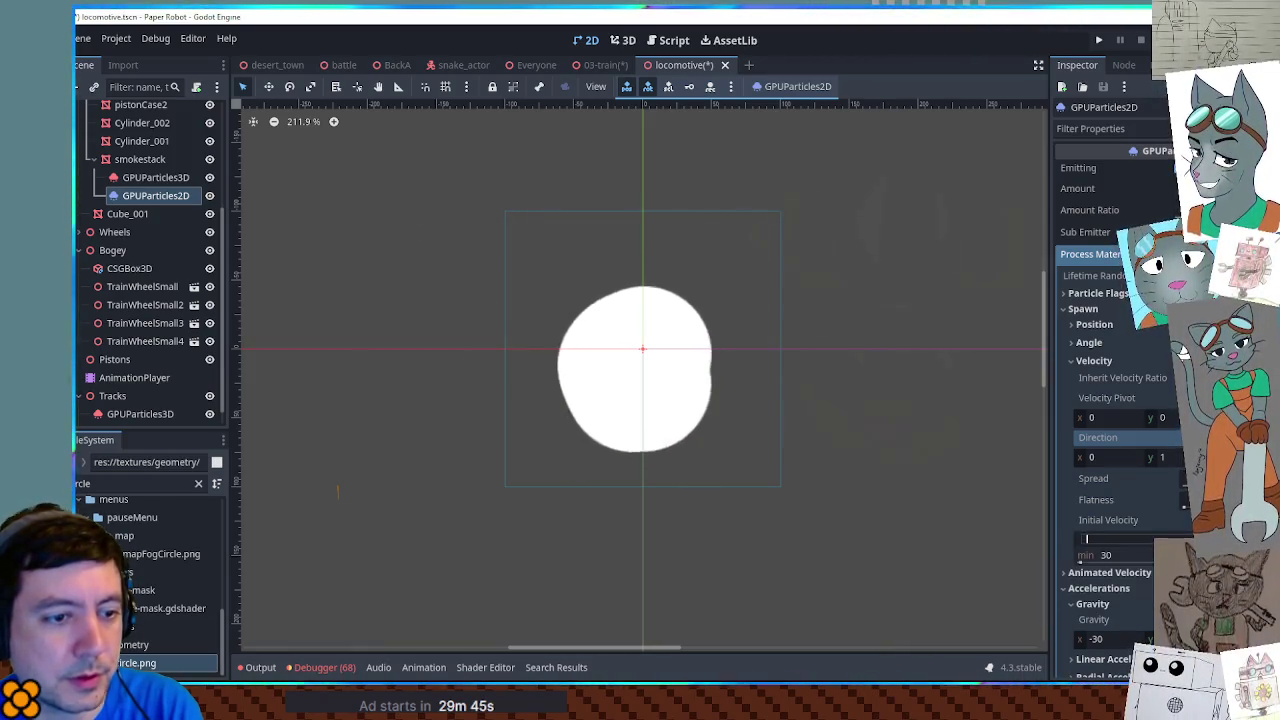
{"action": "left_click", "coordinate": [1163, 457]}
{"action": "type", "text": "-1"}
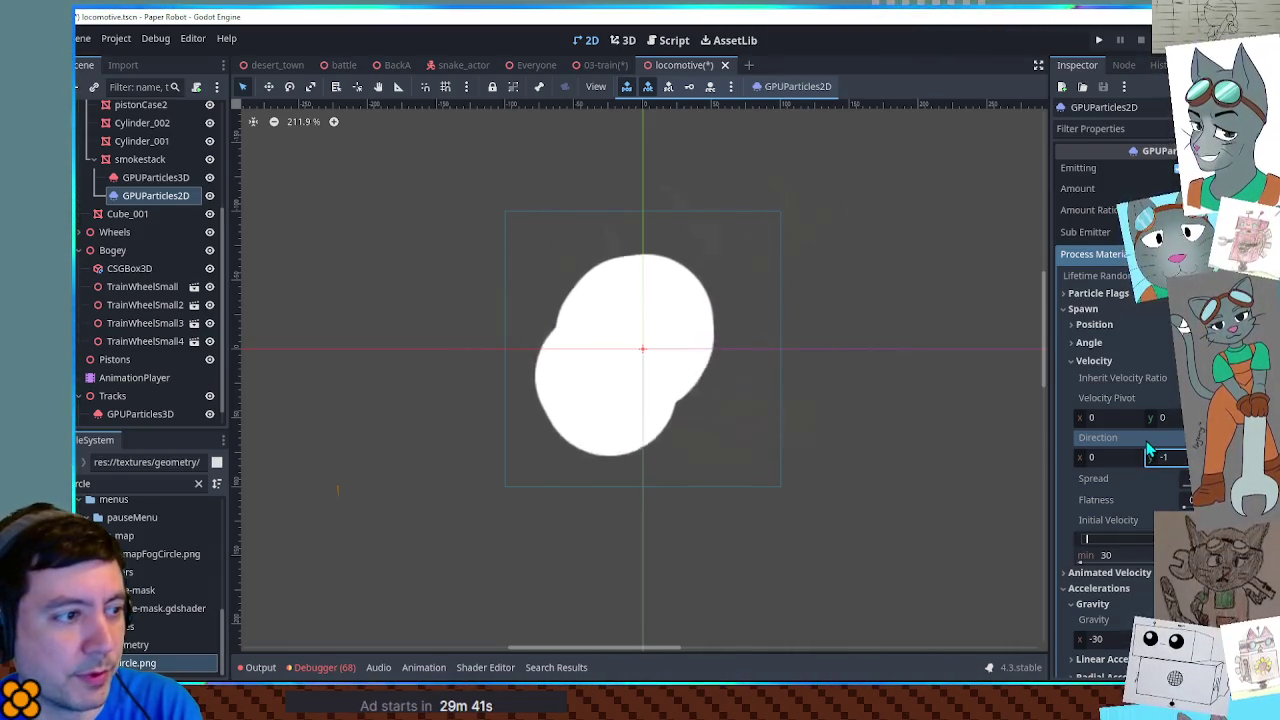
{"action": "scroll", "coordinate": [1146, 448], "scroll_direction": "down", "scroll_amount": 5}
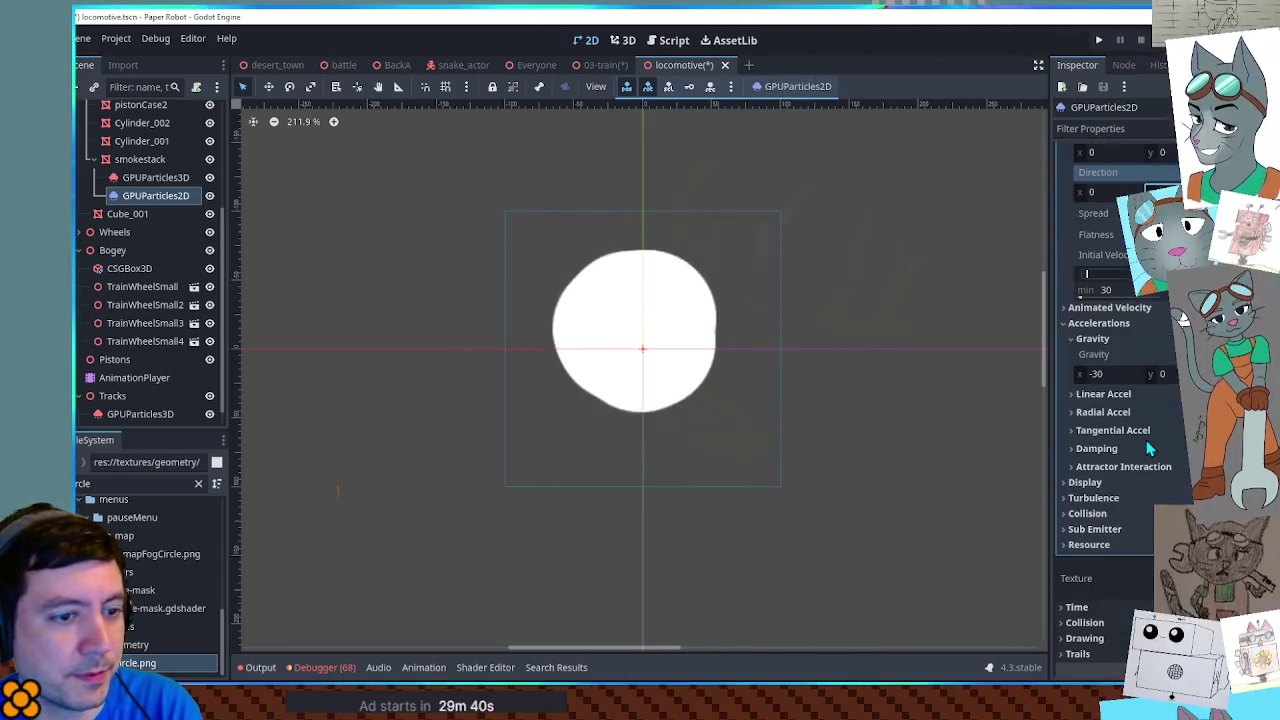
{"action": "left_click", "coordinate": [1082, 482]}
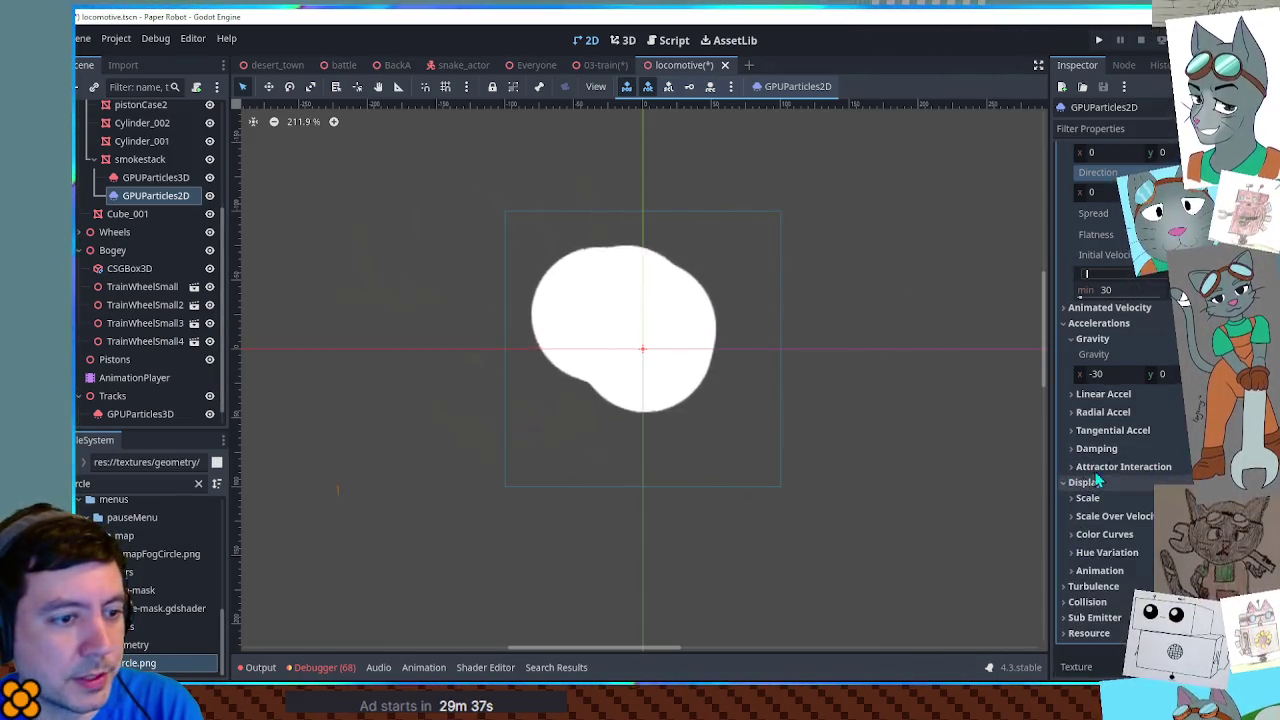
{"action": "scroll", "coordinate": [1094, 420], "scroll_direction": "down", "scroll_amount": 3}
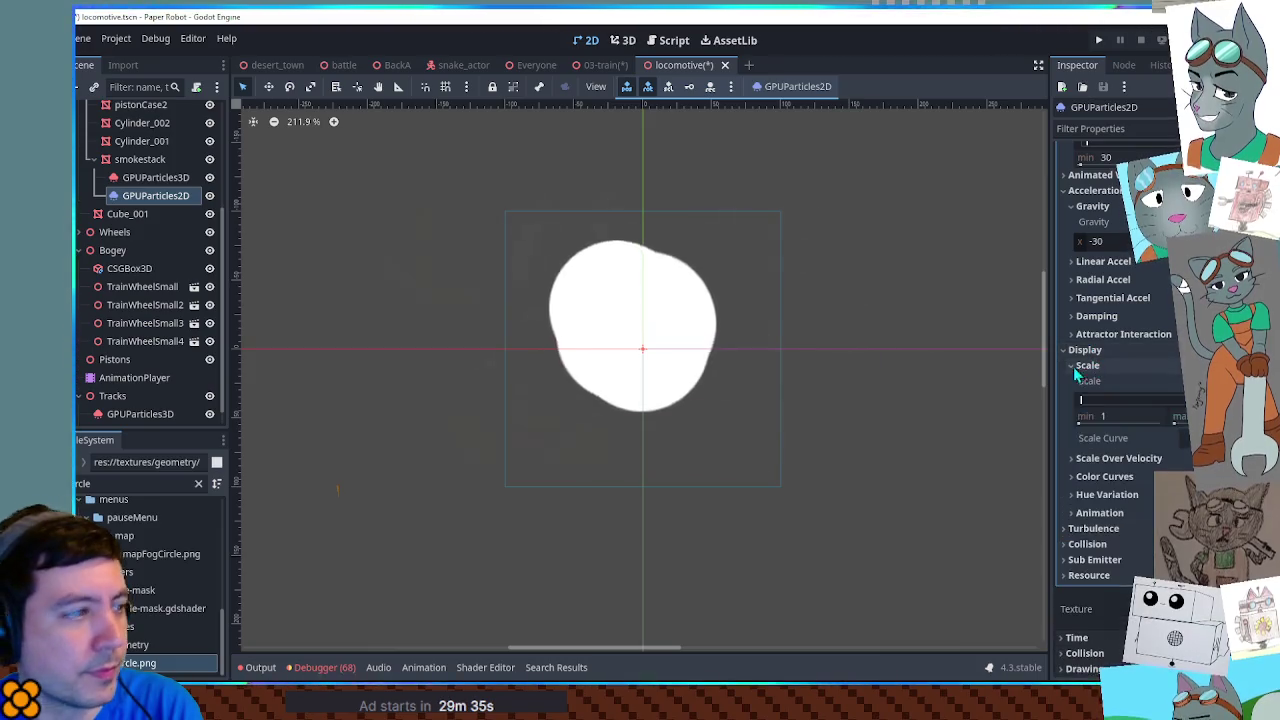
{"action": "left_click", "coordinate": [140, 178]}
{"action": "scroll", "coordinate": [1110, 250], "scroll_direction": "down", "scroll_amount": 5}
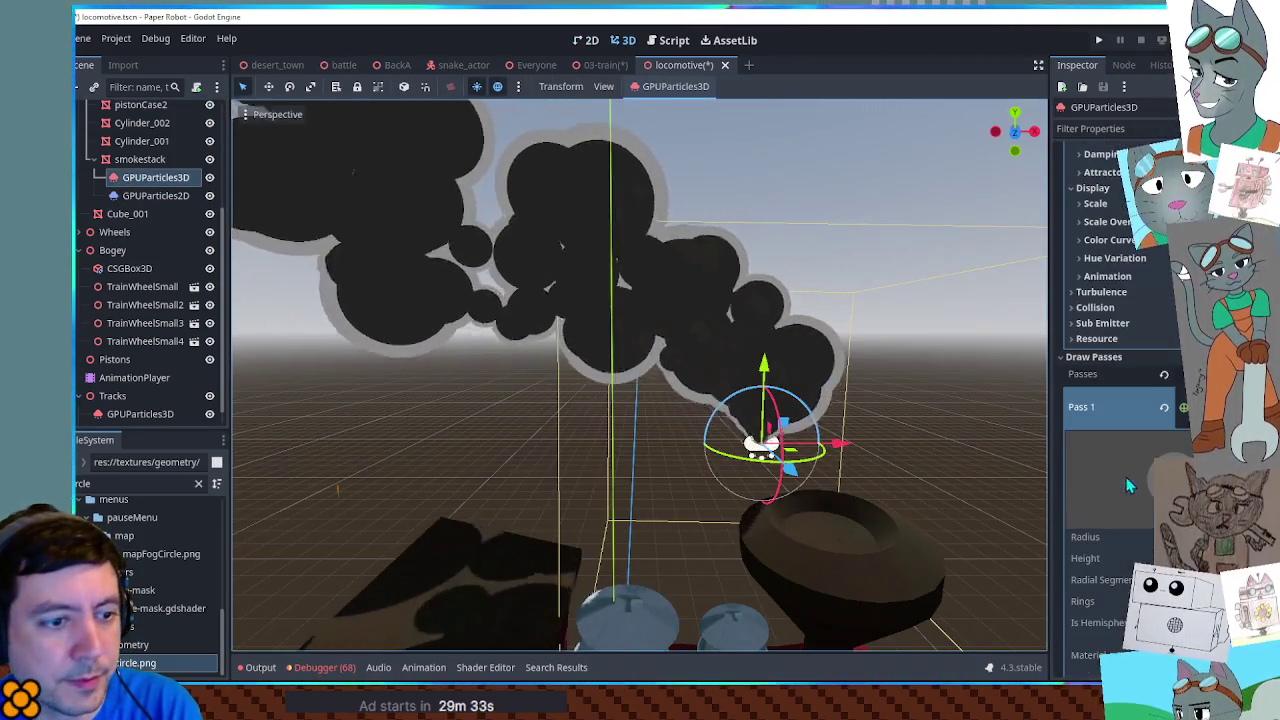
Step: Give the 2D smoke a minimum scale of 0, expand Scale Curve, and set gravity X to -300
{"action": "left_click", "coordinate": [1097, 203]}
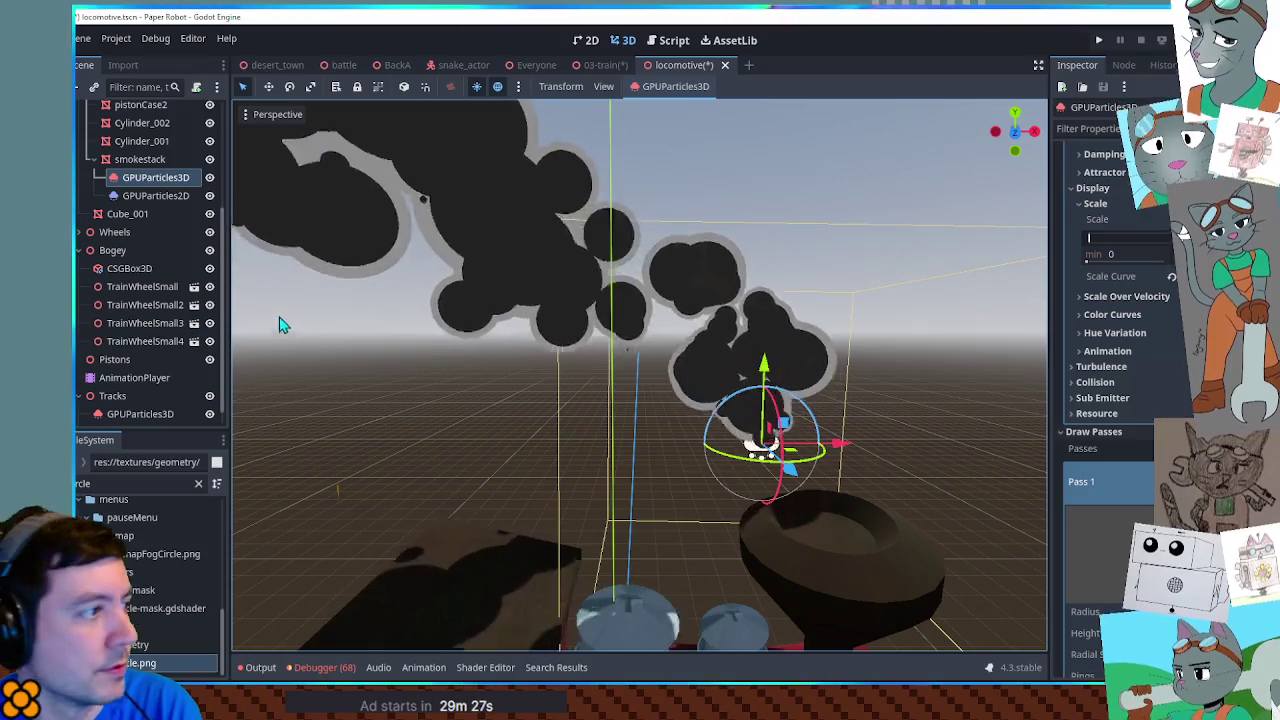
{"action": "left_click", "coordinate": [145, 196]}
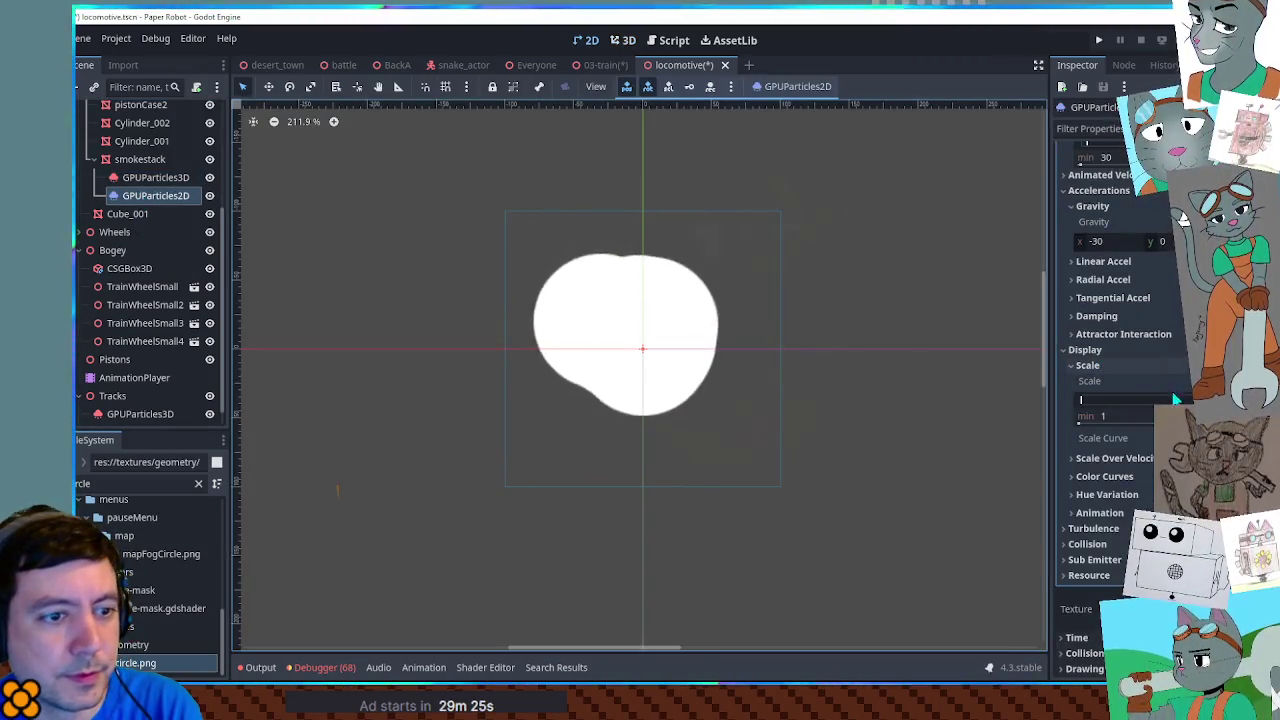
{"action": "type", "text": "0"}
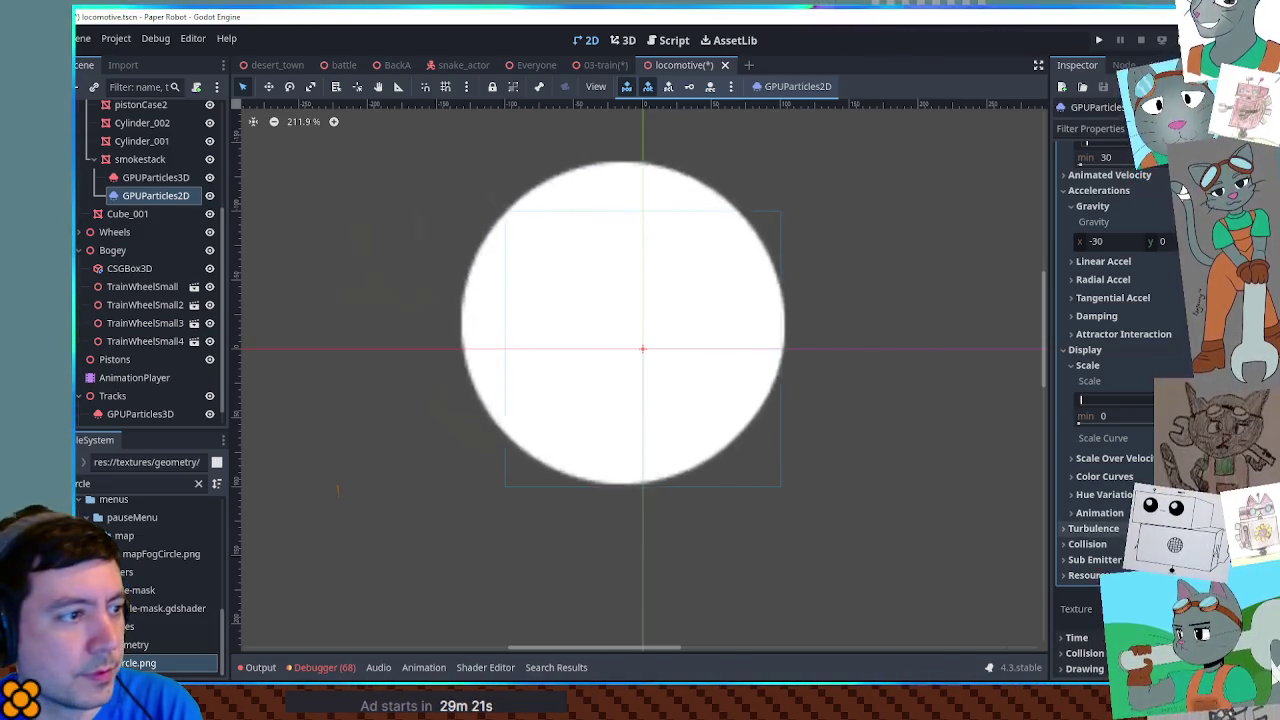
{"action": "scroll", "coordinate": [940, 375], "scroll_direction": "down", "scroll_amount": 1}
{"action": "scroll", "coordinate": [940, 375], "scroll_direction": "down", "scroll_amount": 1}
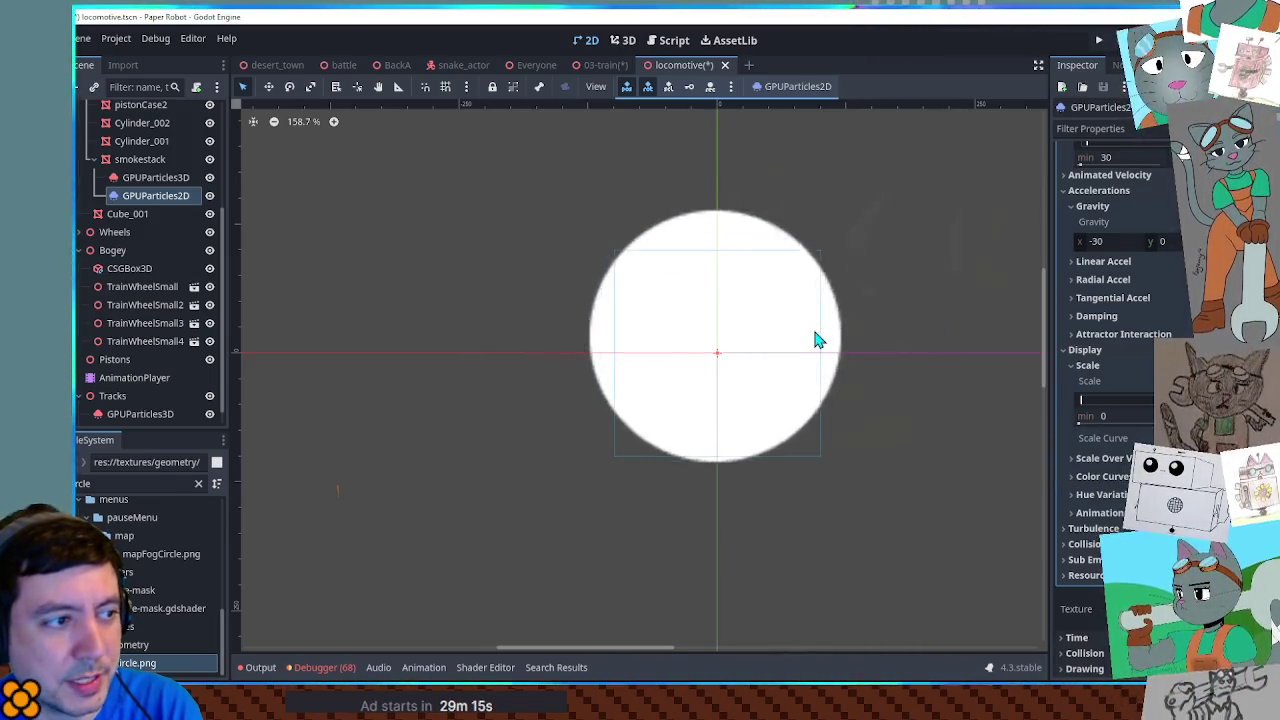
{"action": "left_click", "coordinate": [1102, 438]}
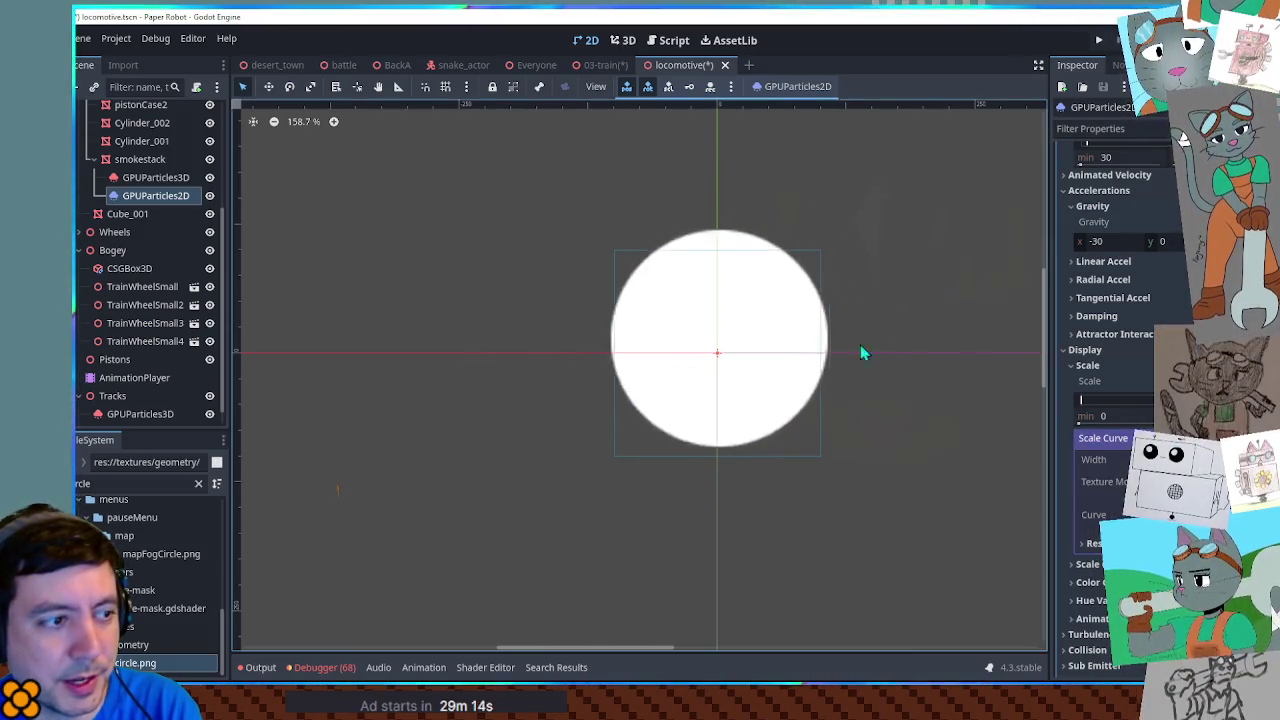
{"action": "scroll", "coordinate": [1112, 366], "scroll_direction": "up", "scroll_amount": 2}
{"action": "scroll", "coordinate": [904, 399], "scroll_direction": "down", "scroll_amount": 6}
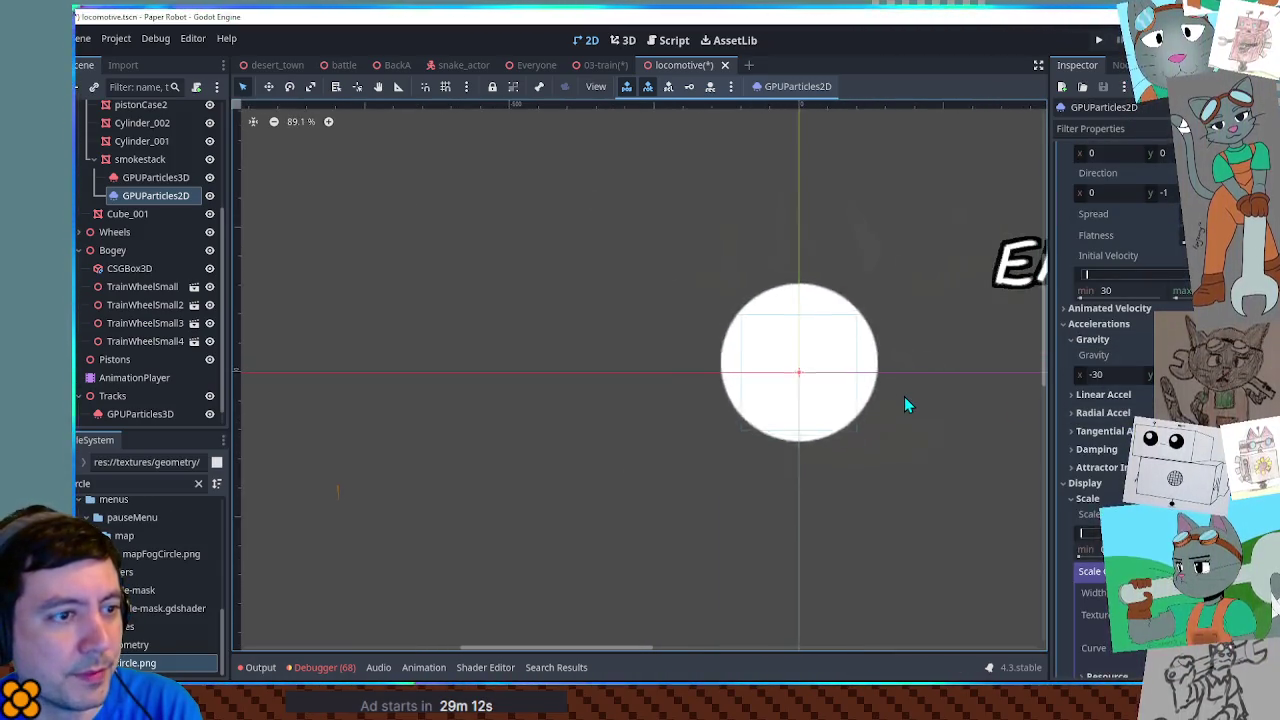
{"action": "scroll", "coordinate": [1100, 490], "scroll_direction": "up", "scroll_amount": 6}
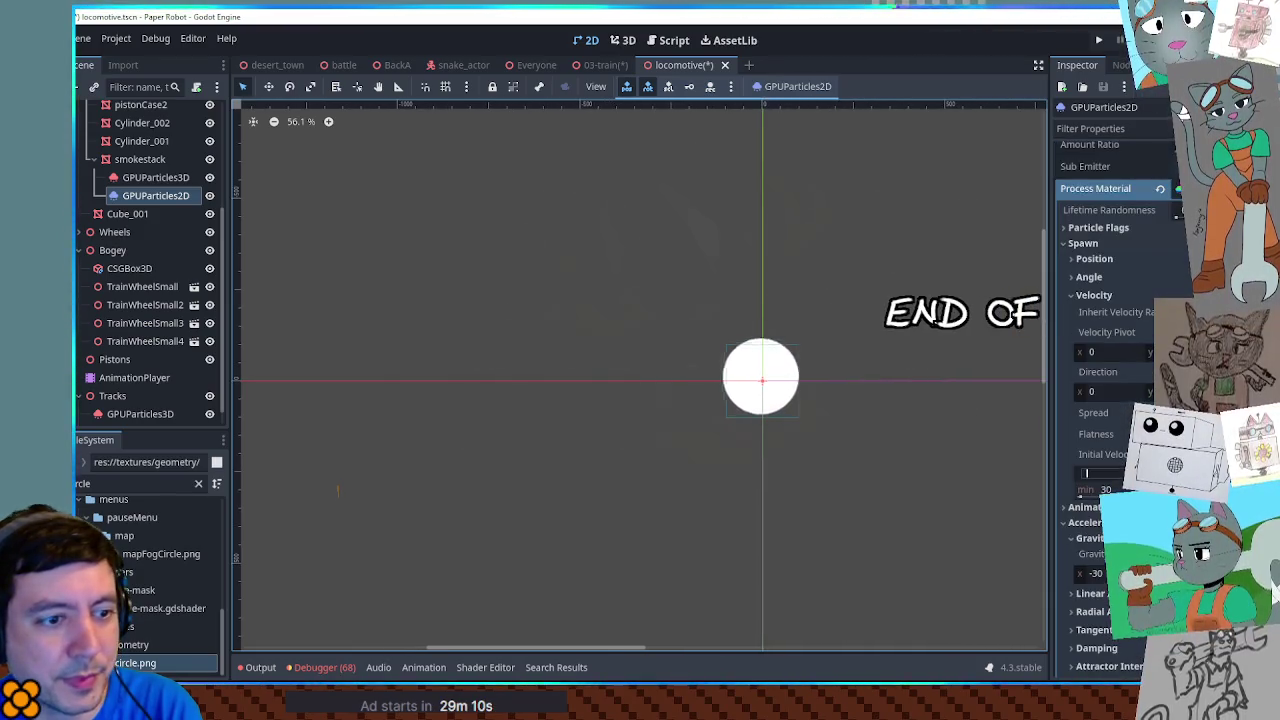
{"action": "scroll", "coordinate": [1110, 400], "scroll_direction": "down", "scroll_amount": 4}
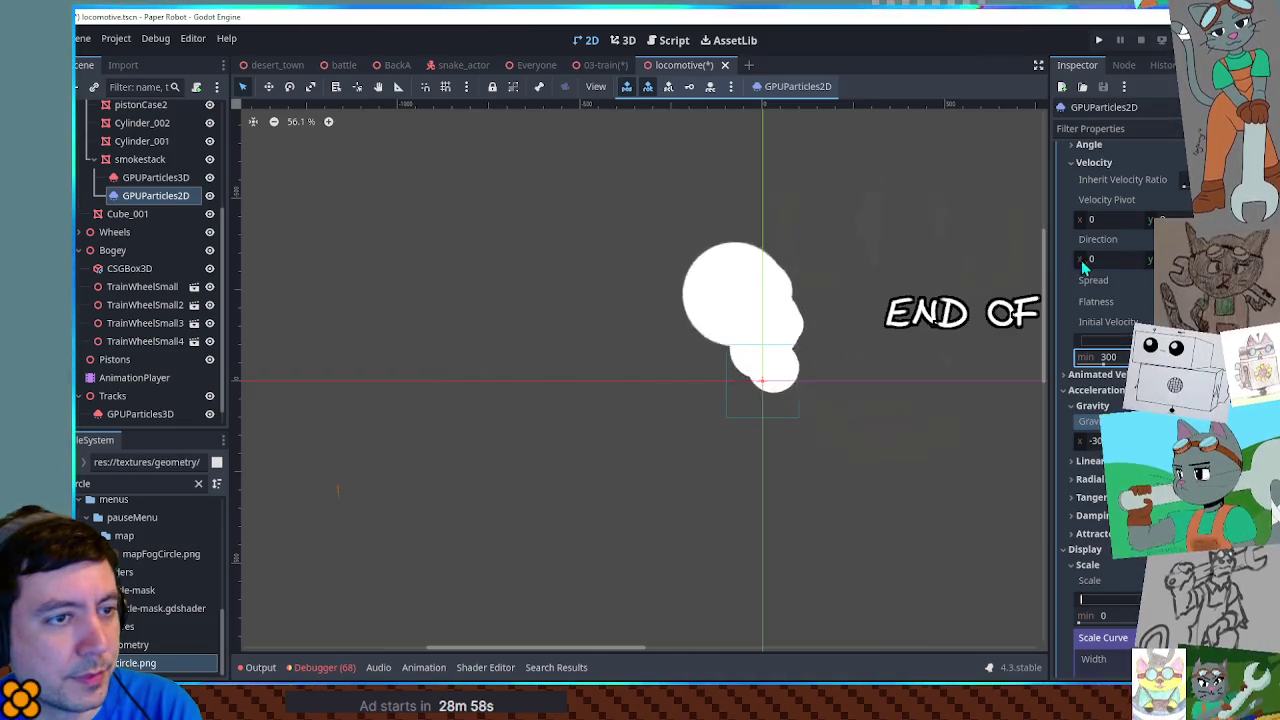
Step: Set the 2D smoke's initial velocity to 300, enlarge its scale, and set gravity X to -600
{"action": "scroll", "coordinate": [1132, 280], "scroll_direction": "up", "scroll_amount": 4}
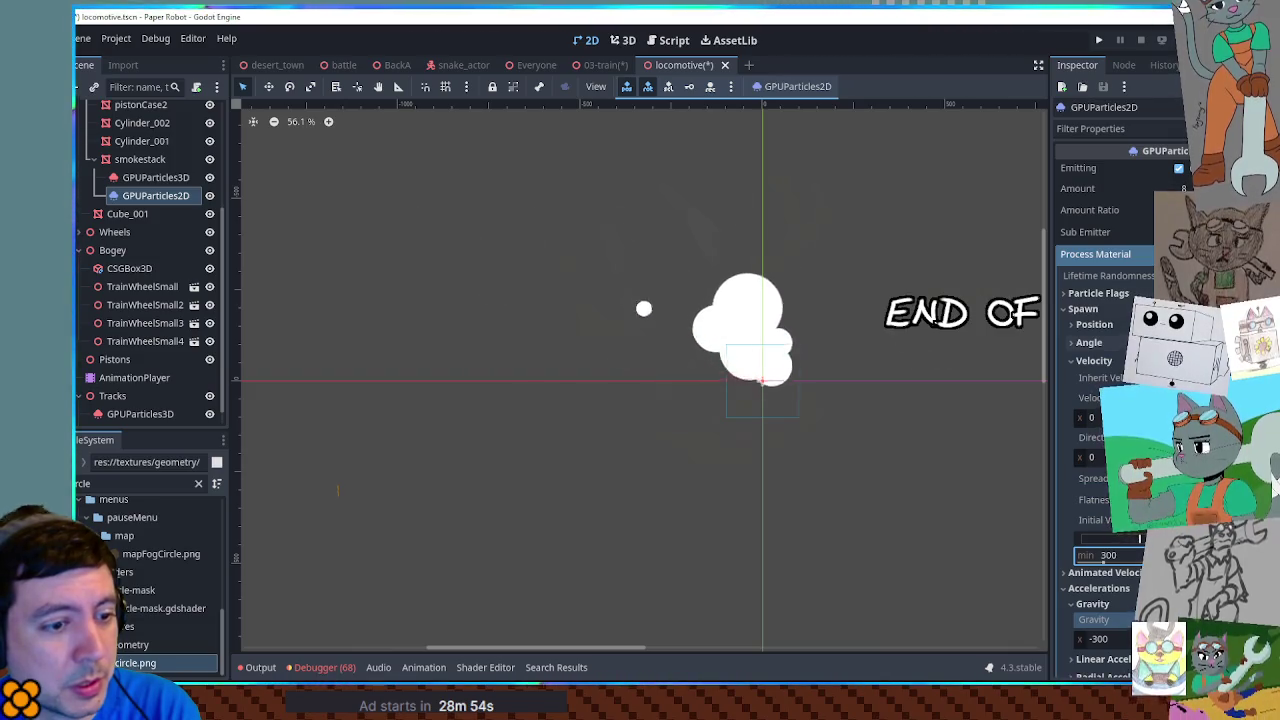
{"action": "scroll", "coordinate": [1110, 300], "scroll_direction": "down", "scroll_amount": 5}
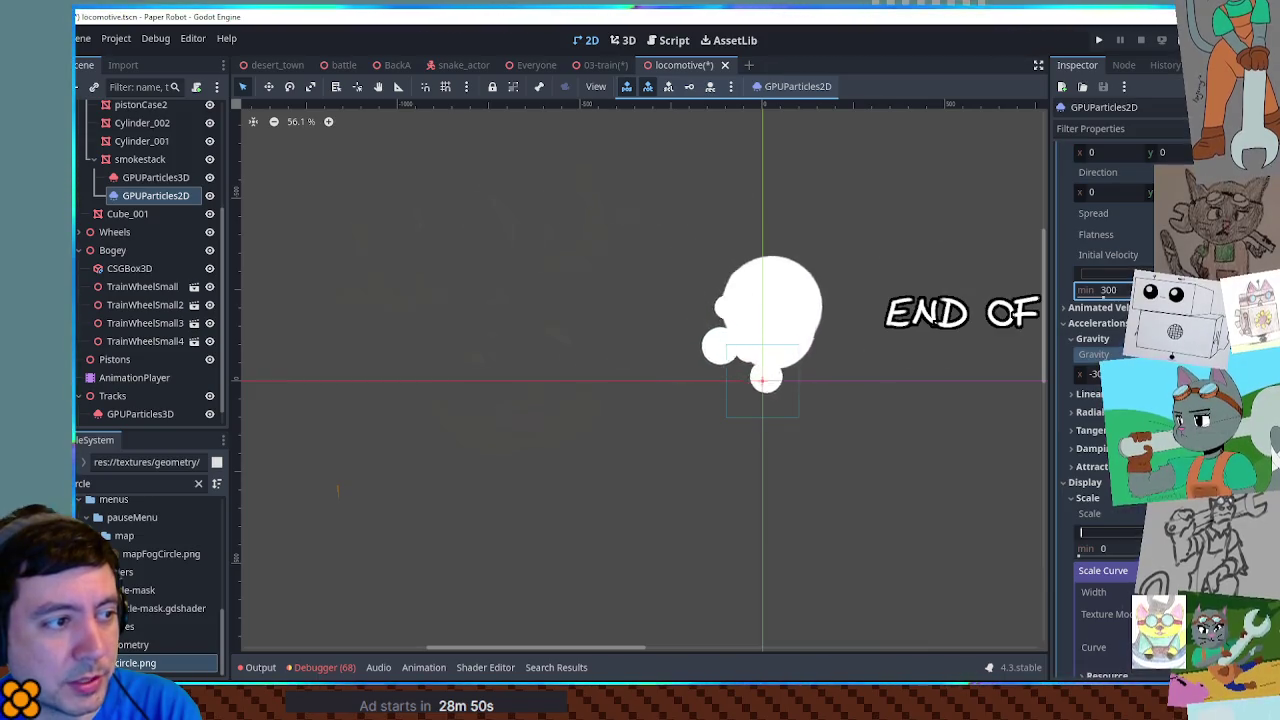
{"action": "scroll", "coordinate": [1110, 400], "scroll_direction": "down", "scroll_amount": 5}
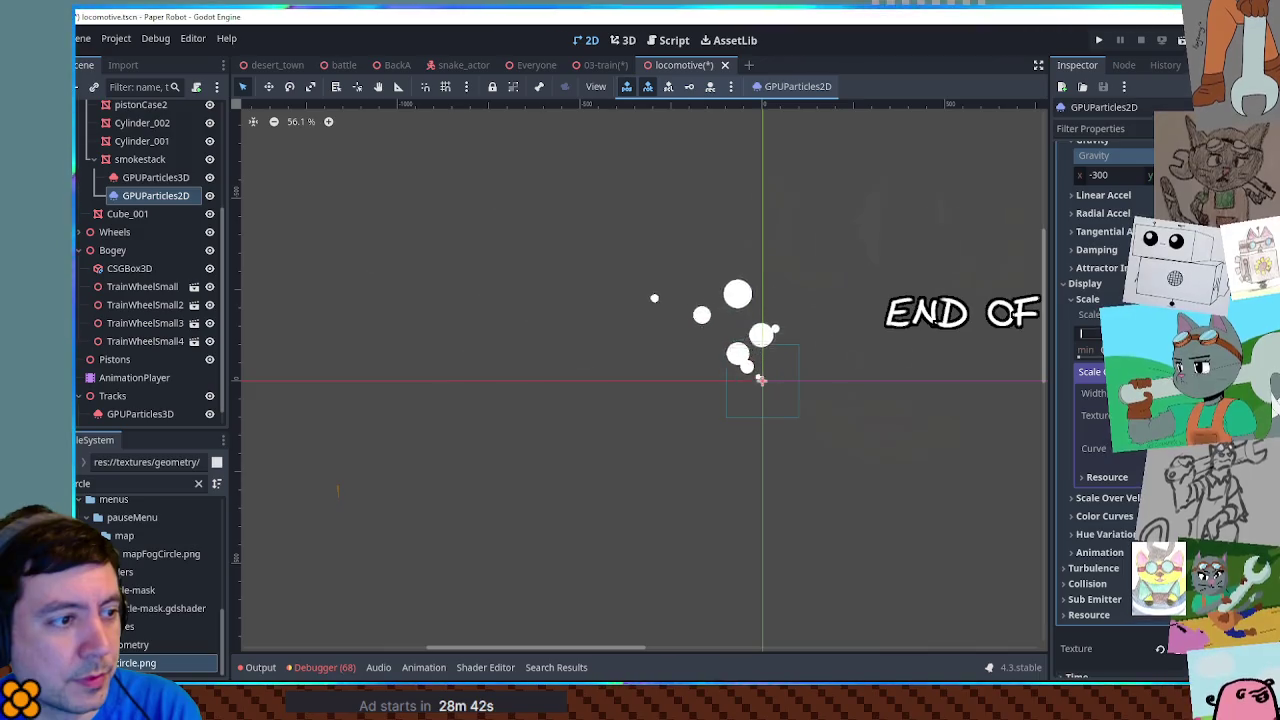
{"action": "key", "text": "Return"}
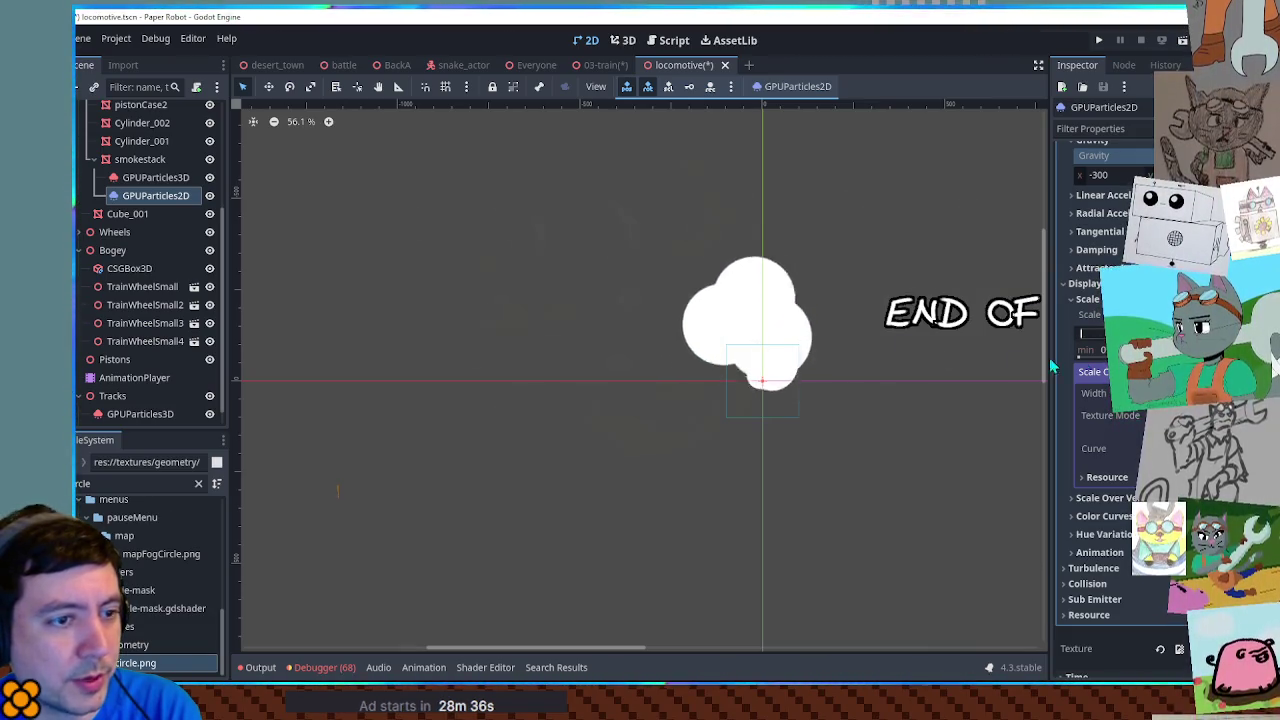
{"action": "scroll", "coordinate": [1100, 360], "scroll_direction": "up", "scroll_amount": 2}
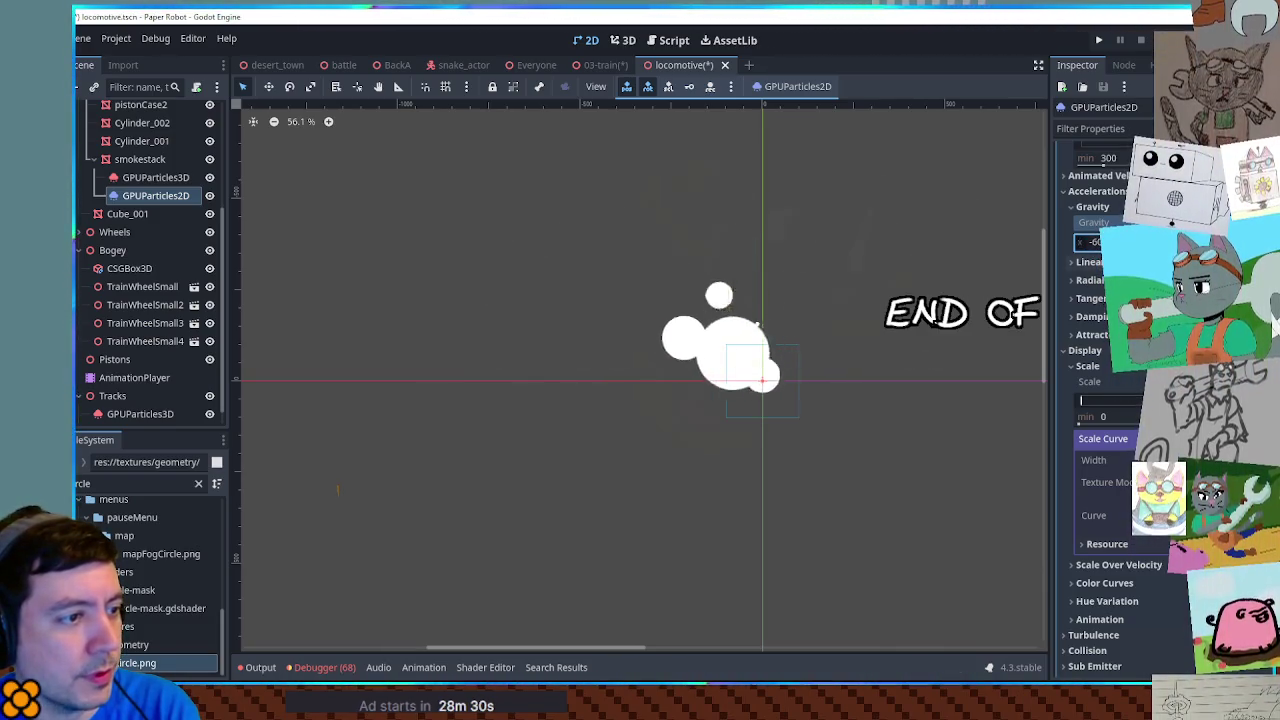
{"action": "scroll", "coordinate": [1100, 400], "scroll_direction": "up", "scroll_amount": 8}
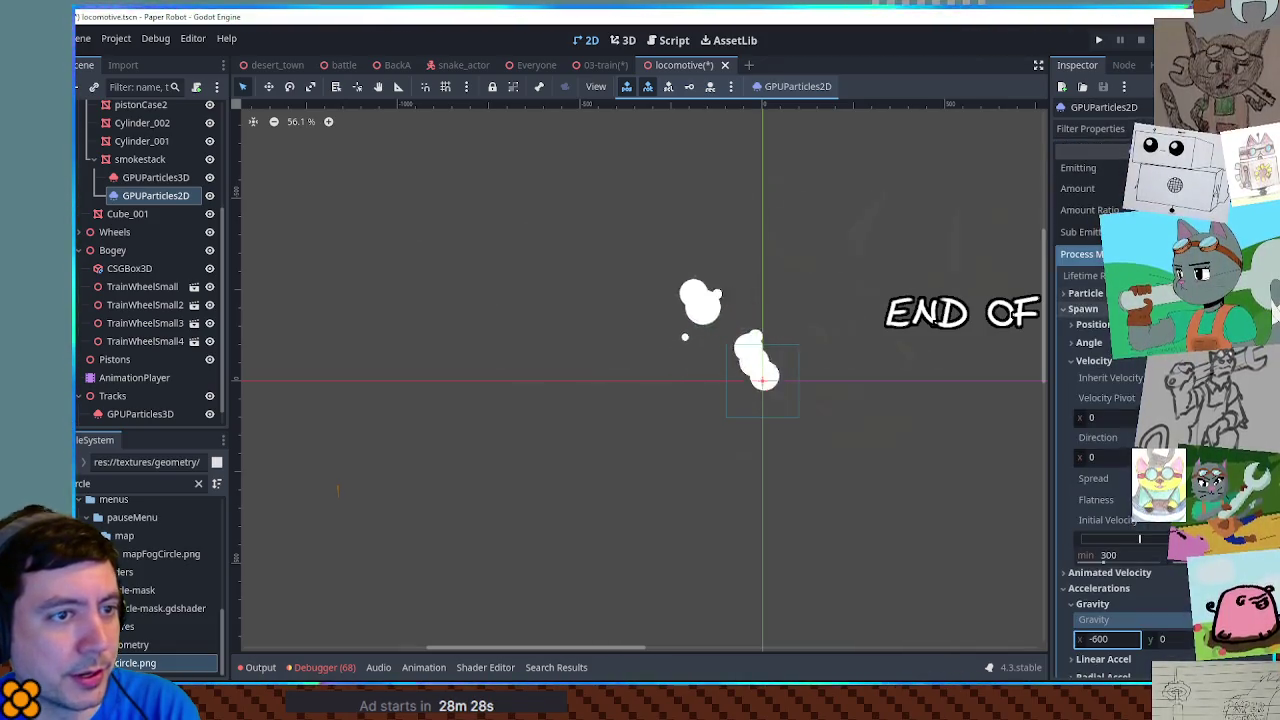
{"action": "left_click", "coordinate": [155, 177]}
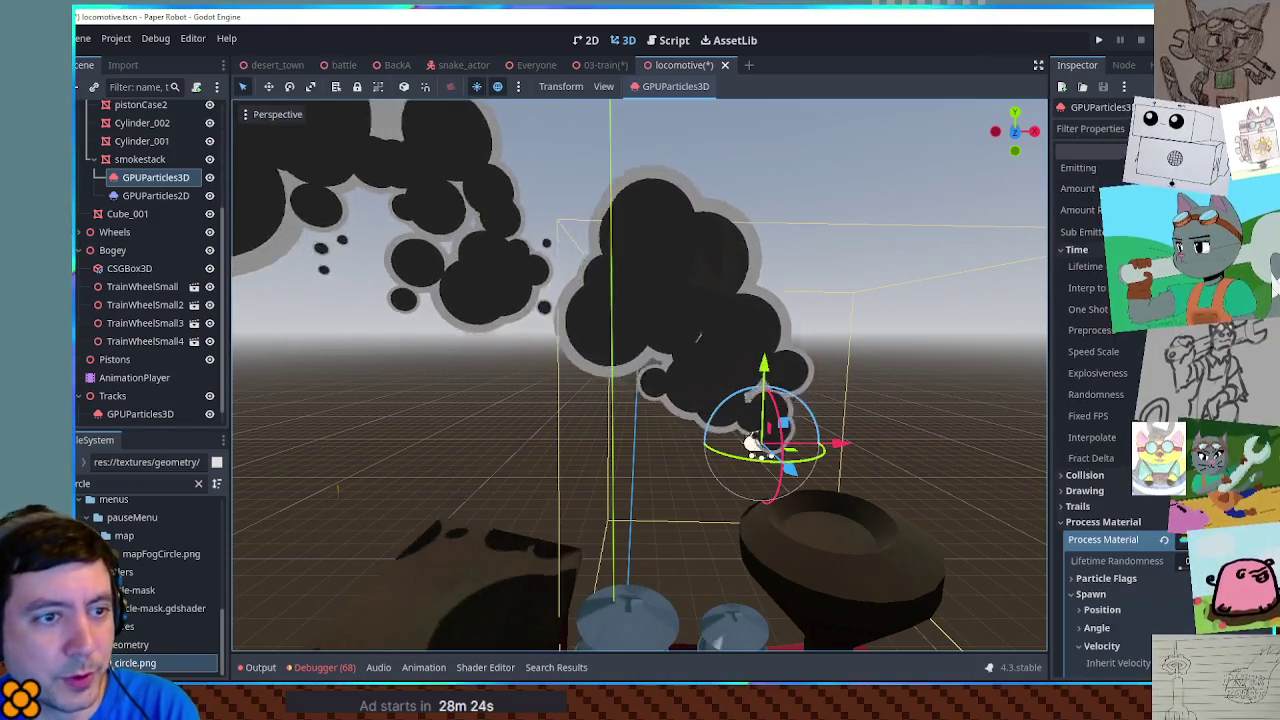
{"action": "scroll", "coordinate": [1100, 400], "scroll_direction": "up", "scroll_amount": 1}
{"action": "left_click", "coordinate": [160, 195]}
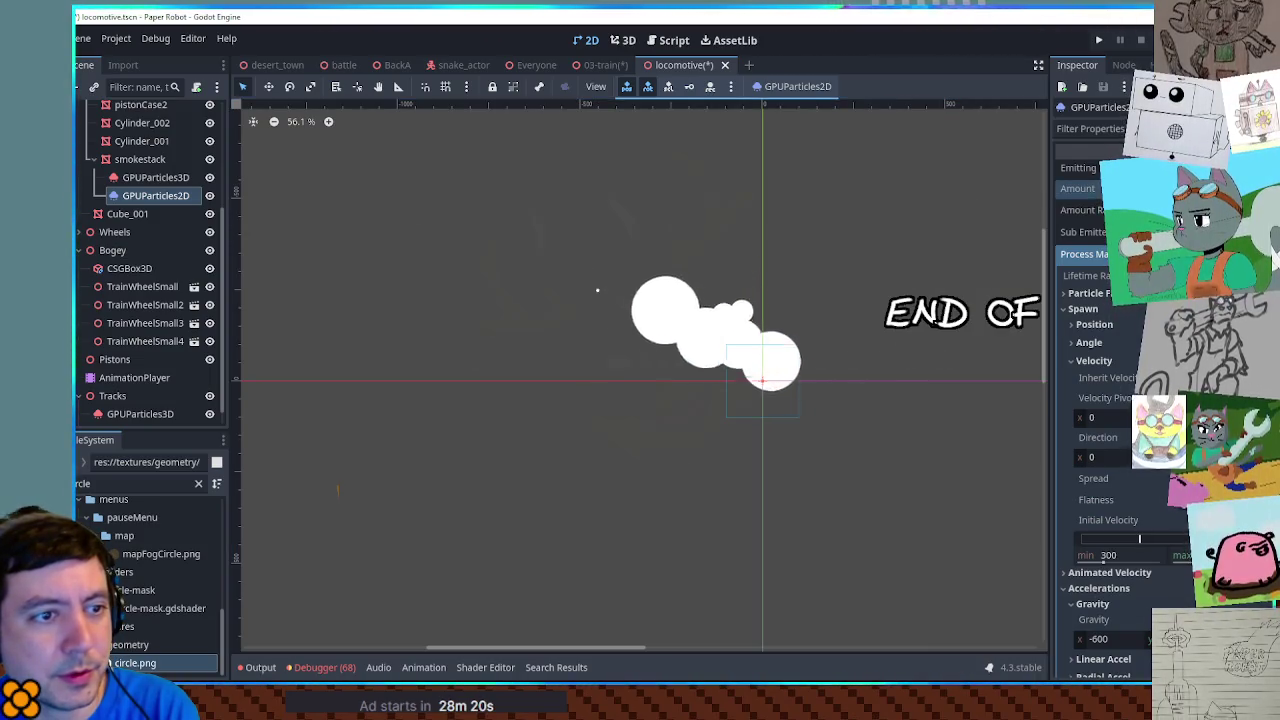
Step: Check the 2D emitter's texture and expand its Process Material down to Gravity
{"action": "left_click", "coordinate": [1085, 254]}
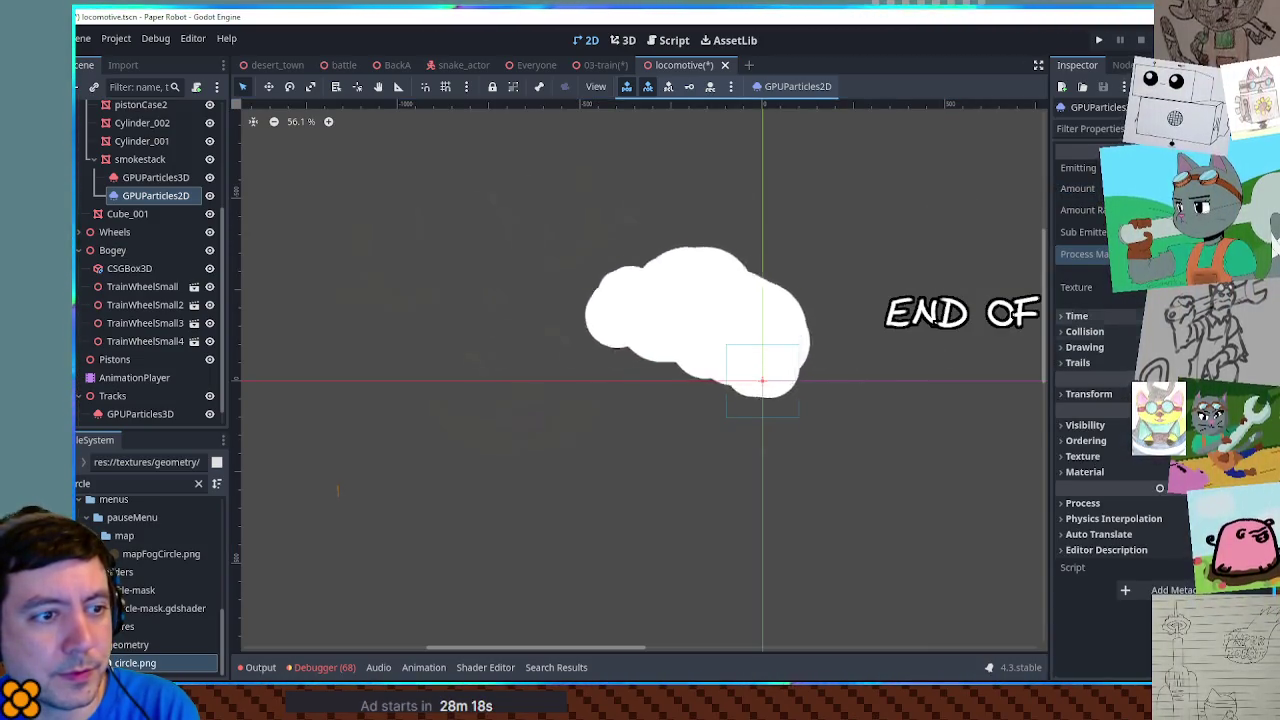
{"action": "left_click", "coordinate": [1110, 287]}
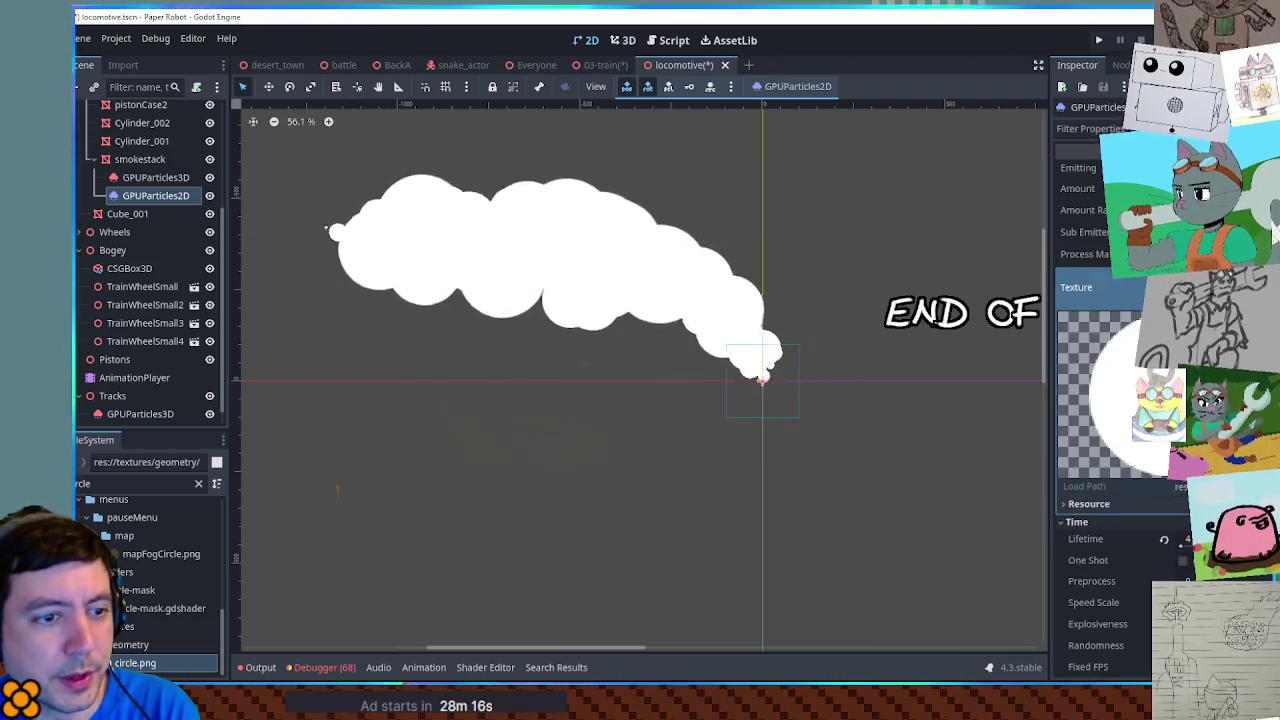
{"action": "scroll", "coordinate": [703, 234], "scroll_direction": "down", "scroll_amount": 5}
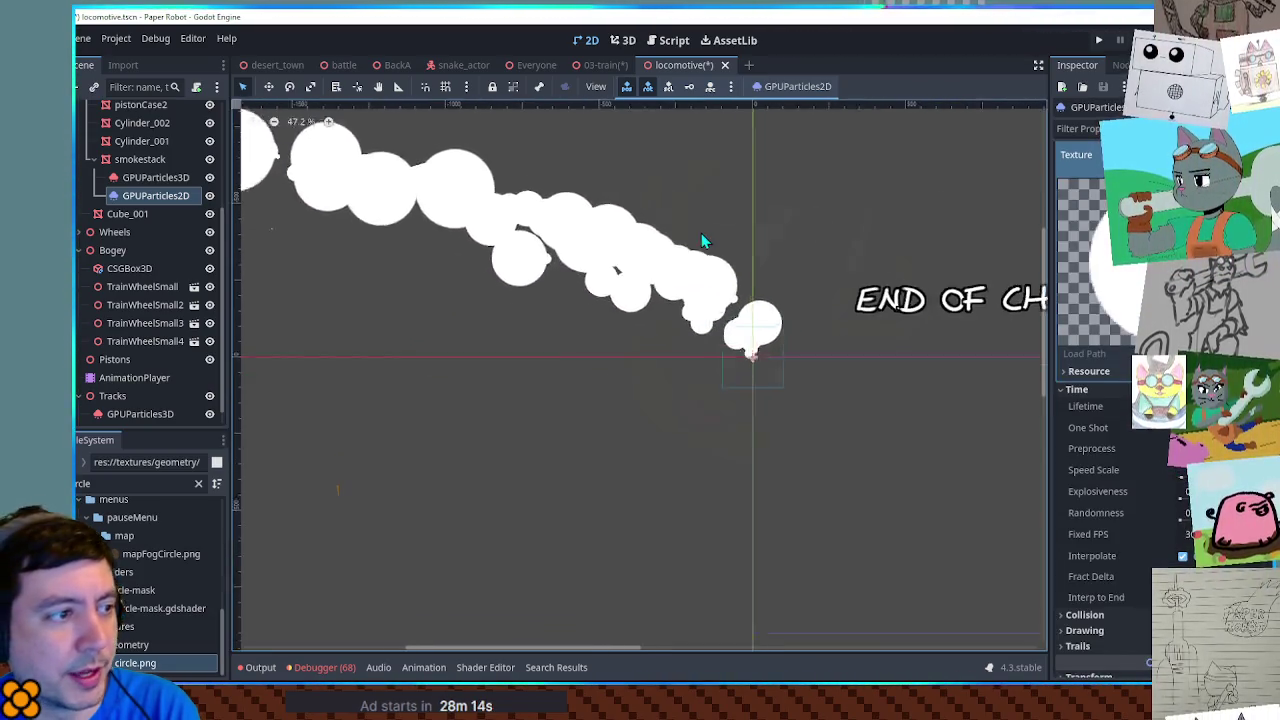
{"action": "scroll", "coordinate": [703, 241], "scroll_direction": "down", "scroll_amount": 4}
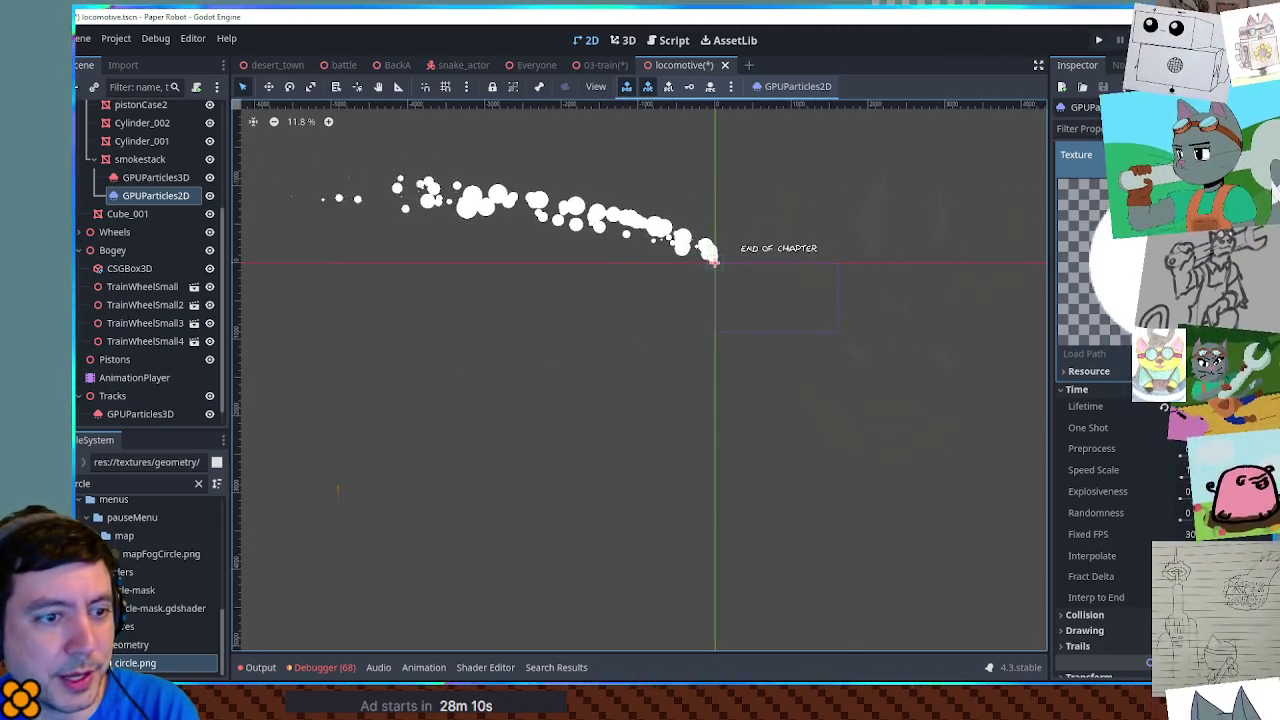
{"action": "scroll", "coordinate": [1100, 400], "scroll_direction": "up", "scroll_amount": 3}
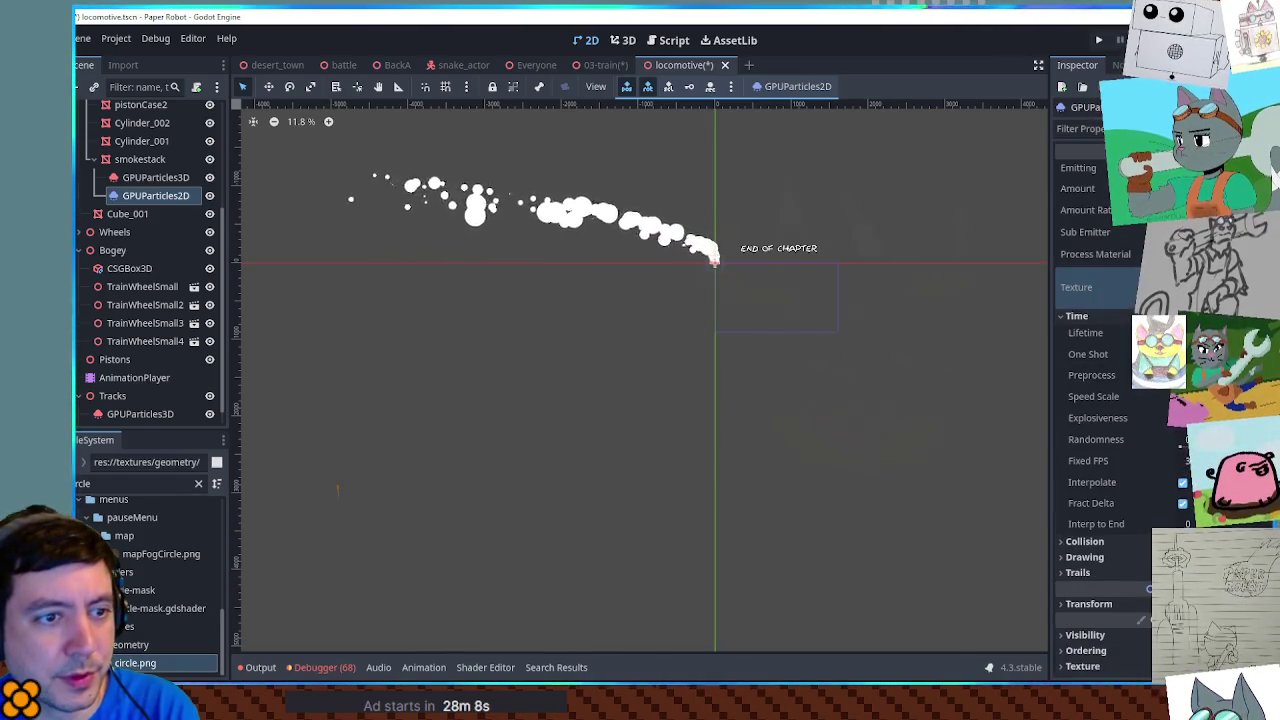
{"action": "left_click", "coordinate": [1140, 254]}
{"action": "scroll", "coordinate": [1100, 400], "scroll_direction": "down", "scroll_amount": 5}
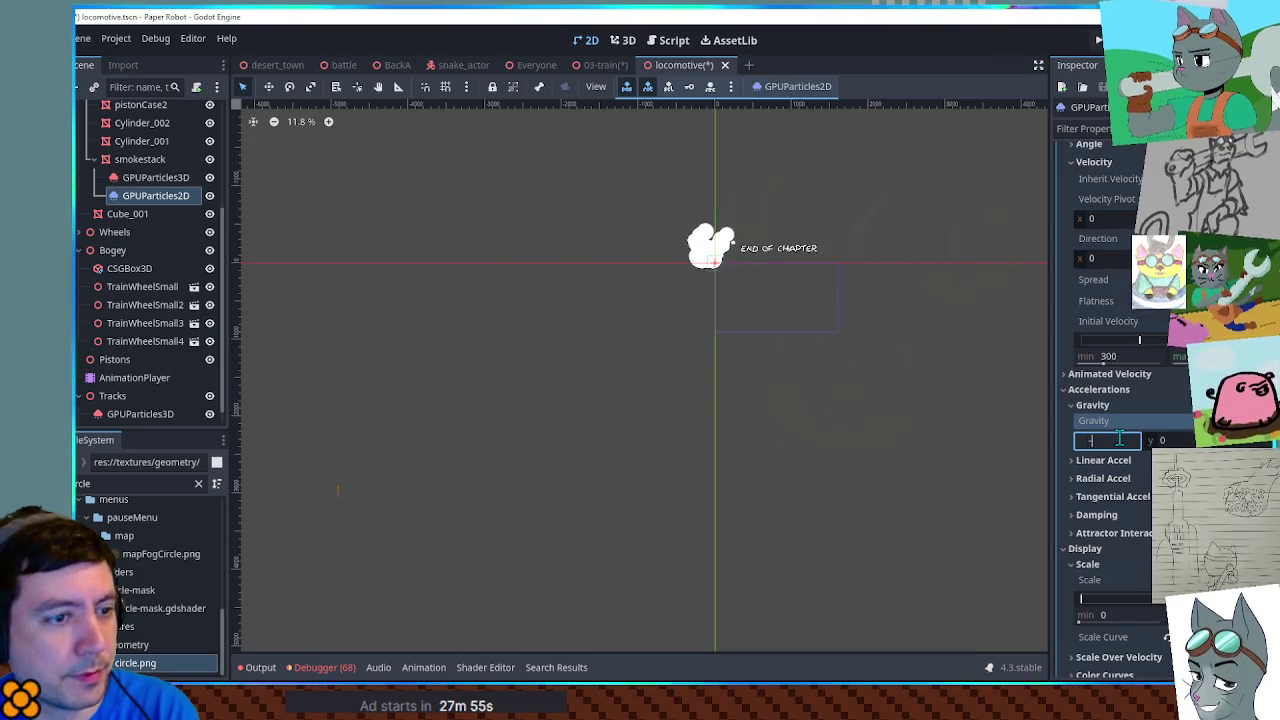
Step: Set the 2D emitter's gravity X to -300 so the puffs stream leftward
{"action": "scroll", "coordinate": [733, 230], "scroll_direction": "up", "scroll_amount": 10}
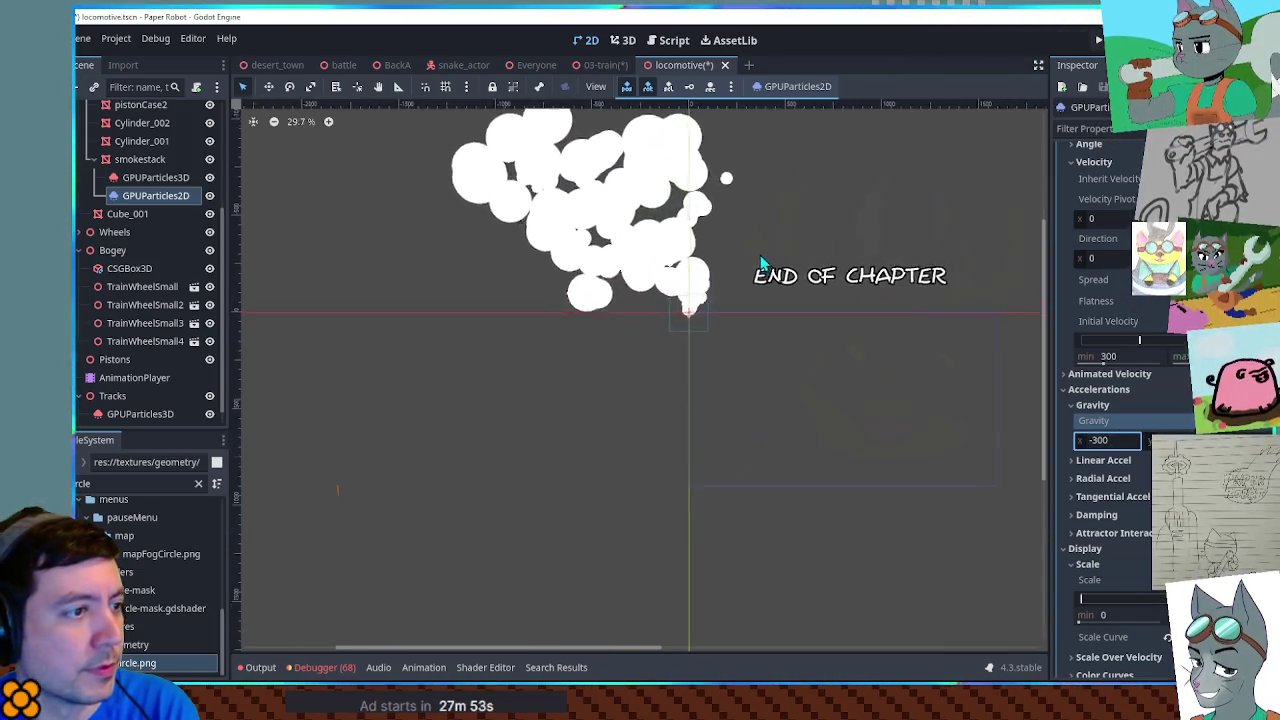
{"action": "scroll", "coordinate": [827, 328], "scroll_direction": "up", "scroll_amount": 2}
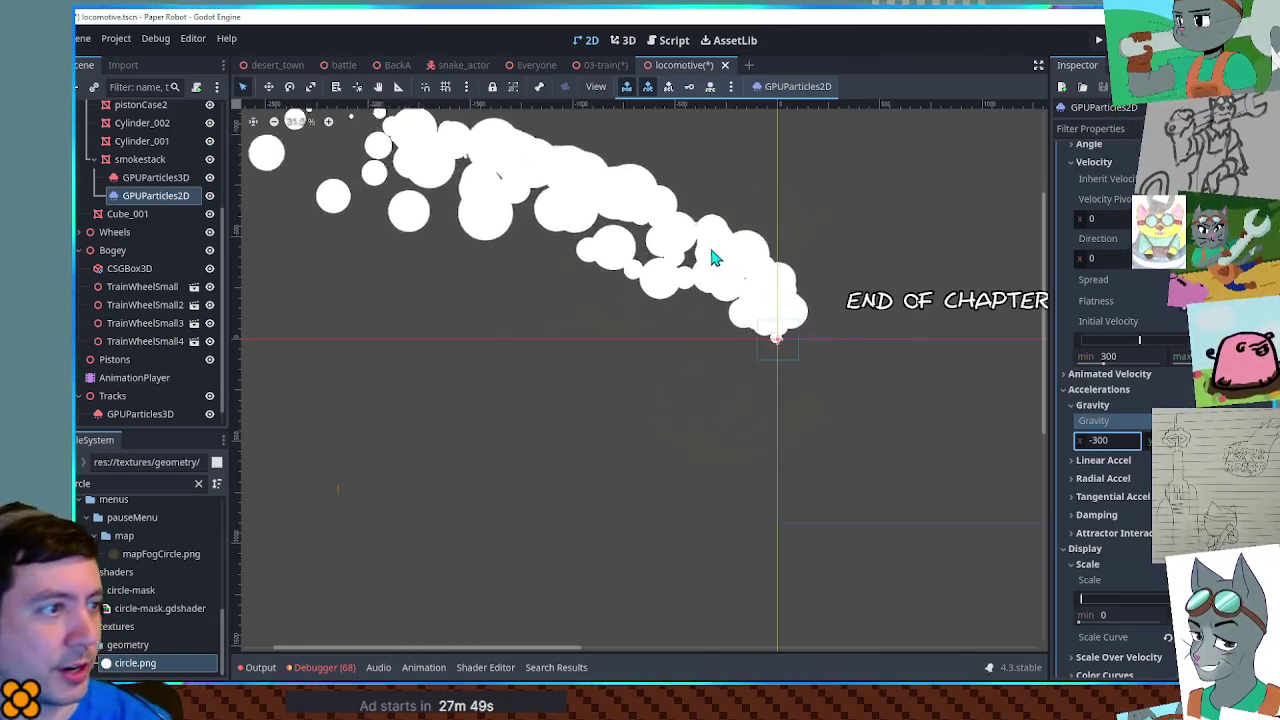
{"action": "scroll", "coordinate": [723, 255], "scroll_direction": "down", "scroll_amount": 3}
{"action": "scroll", "coordinate": [844, 326], "scroll_direction": "up", "scroll_amount": 4}
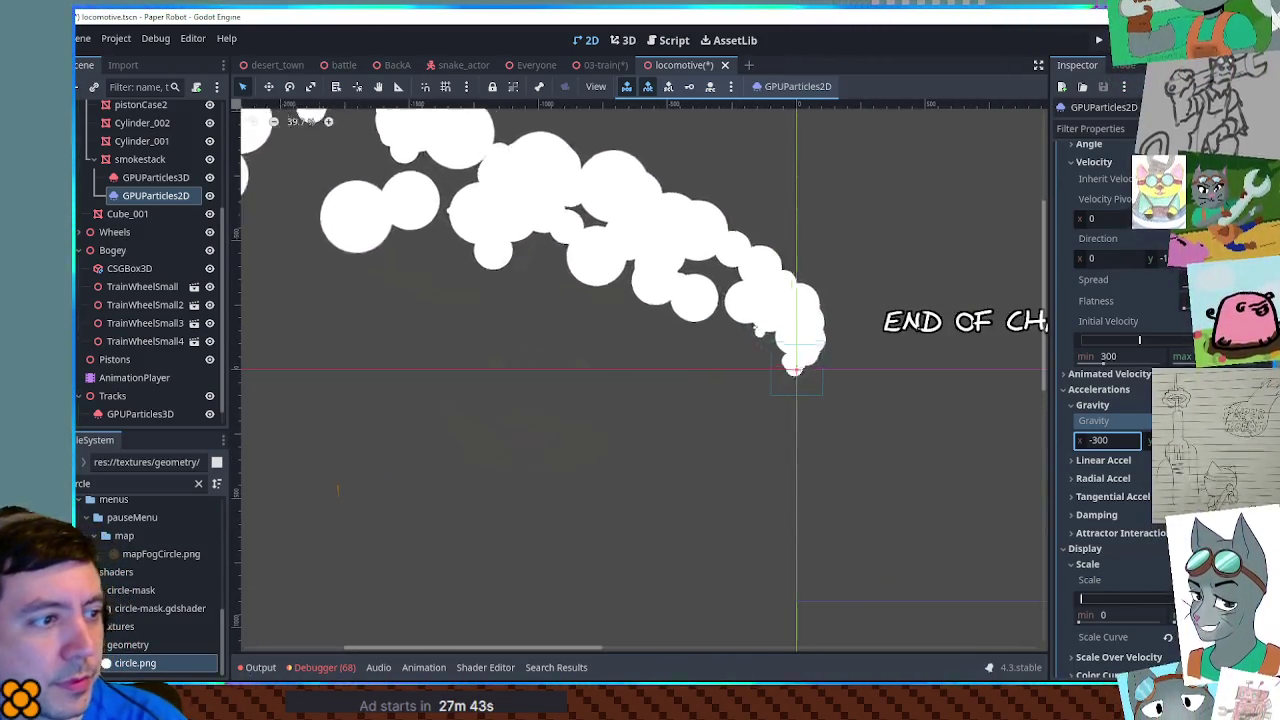
{"action": "scroll", "coordinate": [1110, 400], "scroll_direction": "down", "scroll_amount": 6}
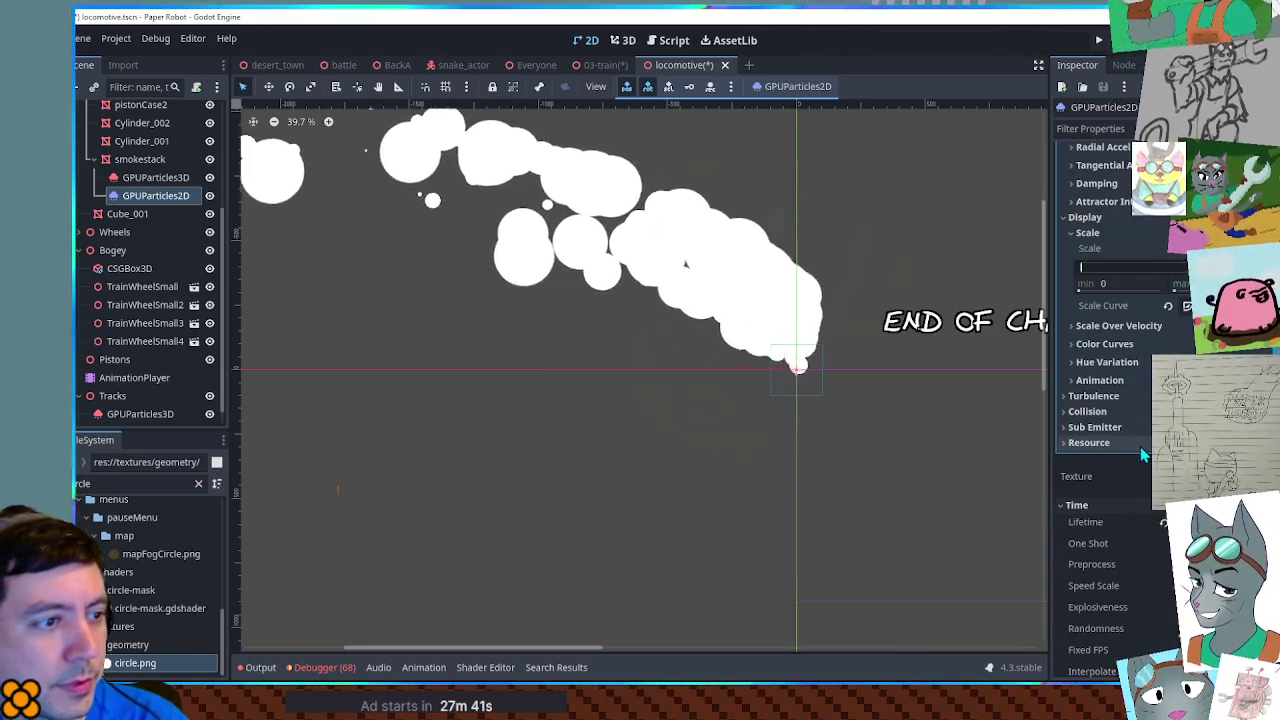
{"action": "scroll", "coordinate": [1110, 400], "scroll_direction": "up", "scroll_amount": 8}
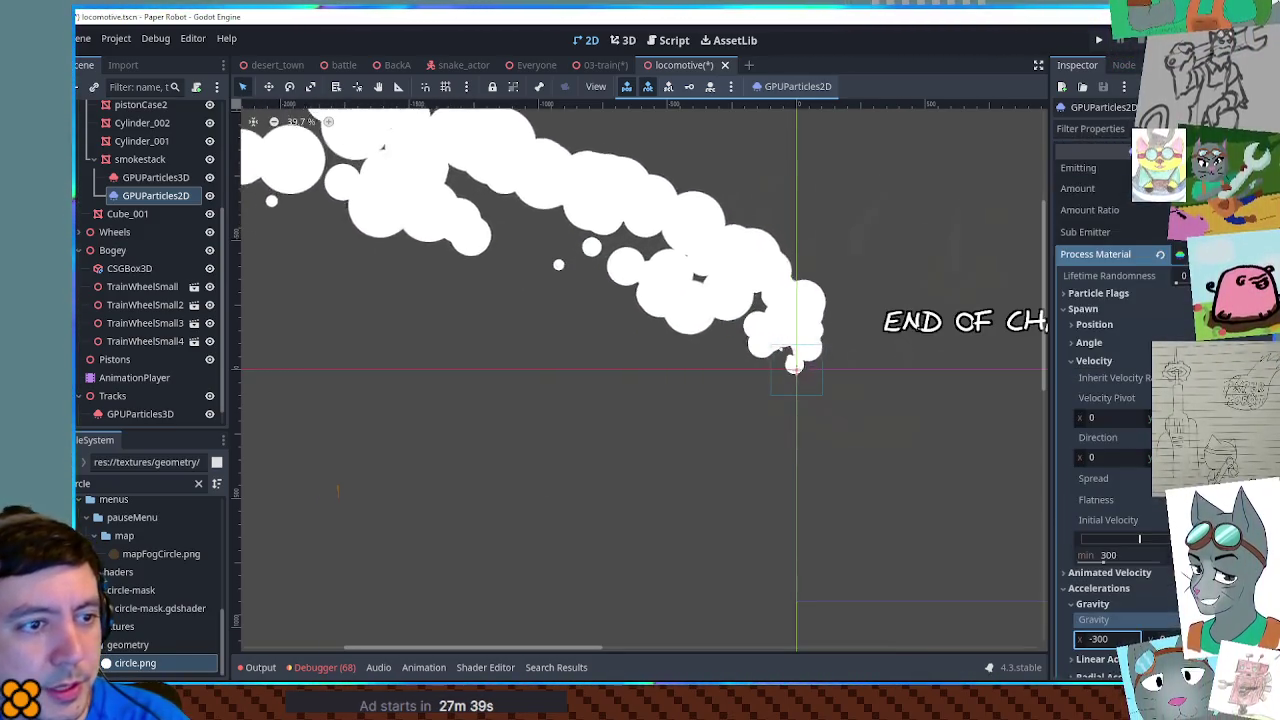
Step: Preview the 2D particle texture image in the Inspector
{"action": "left_click", "coordinate": [1095, 254]}
{"action": "left_click", "coordinate": [1076, 287]}
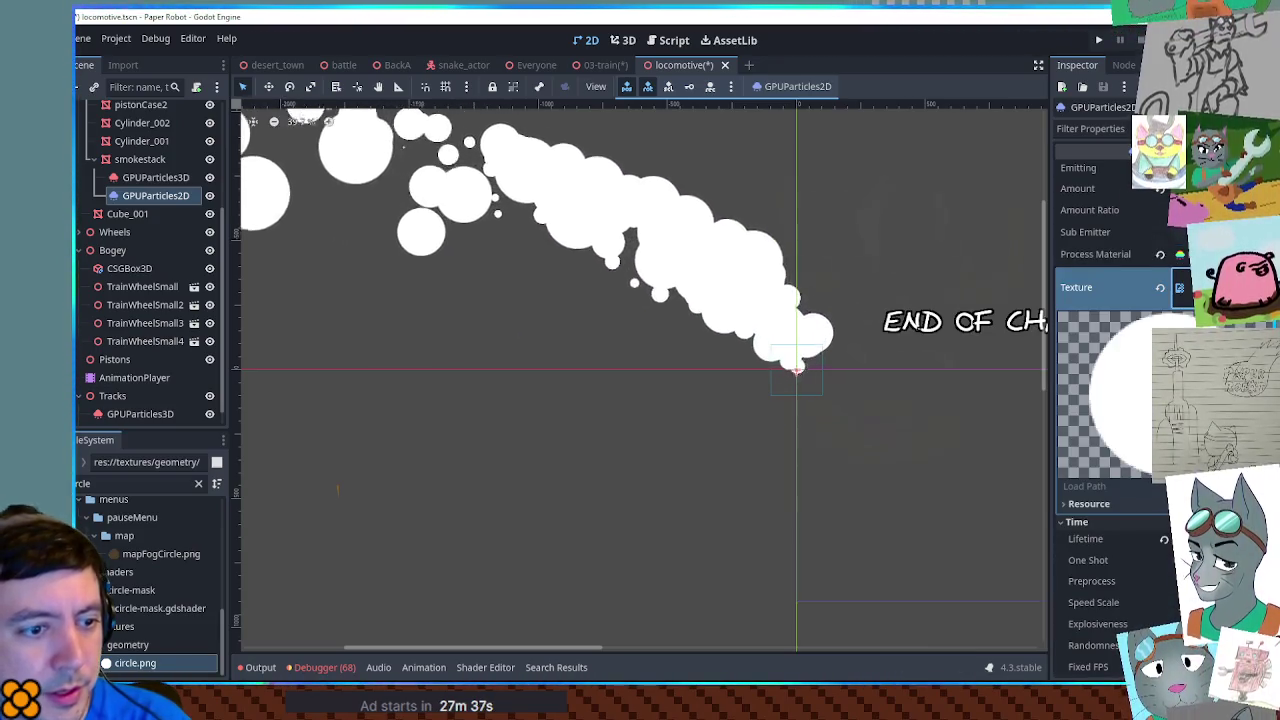
{"action": "left_click", "coordinate": [1076, 290]}
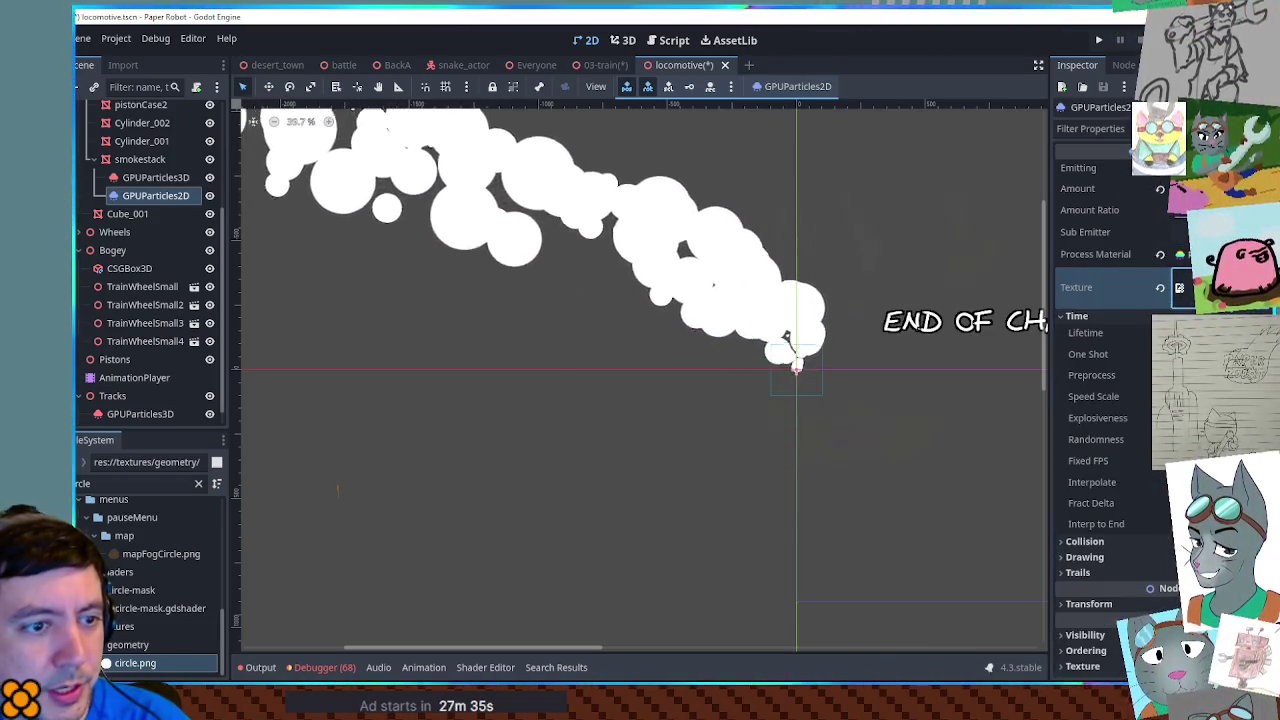
{"action": "scroll", "coordinate": [1110, 400], "scroll_direction": "down", "scroll_amount": 4}
{"action": "left_click", "coordinate": [1090, 154]}
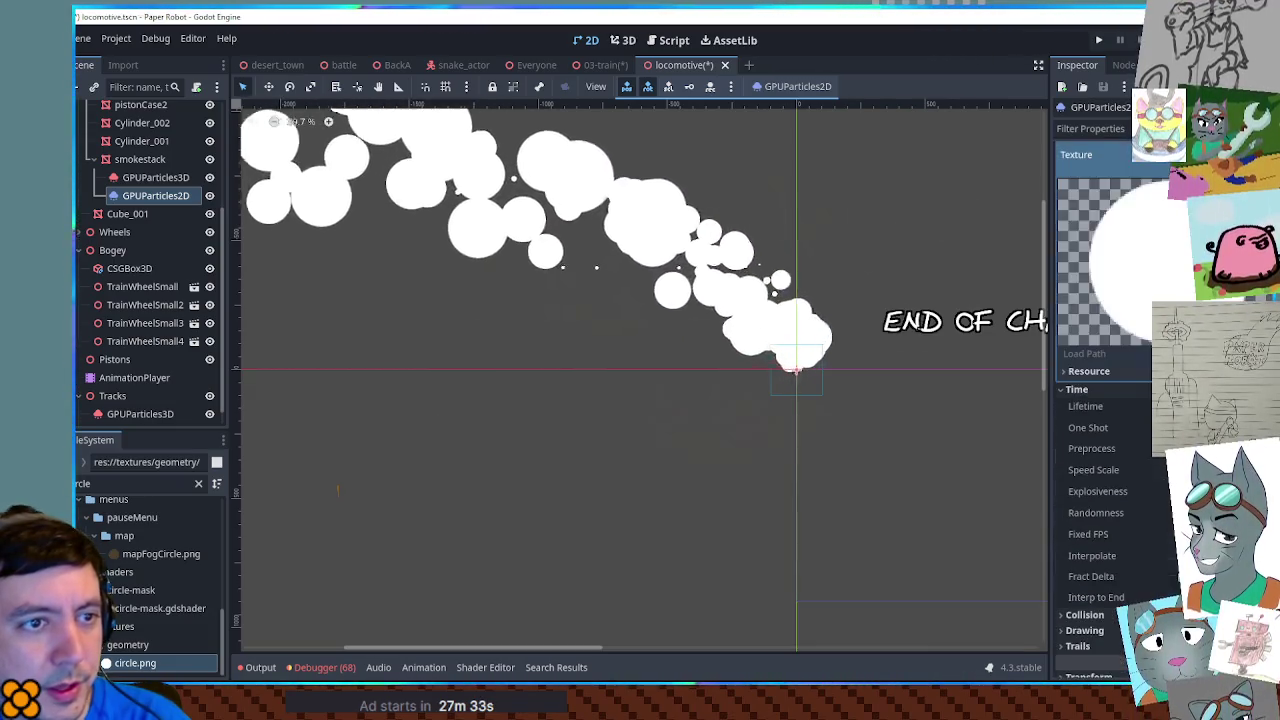
{"action": "left_click", "coordinate": [1090, 155]}
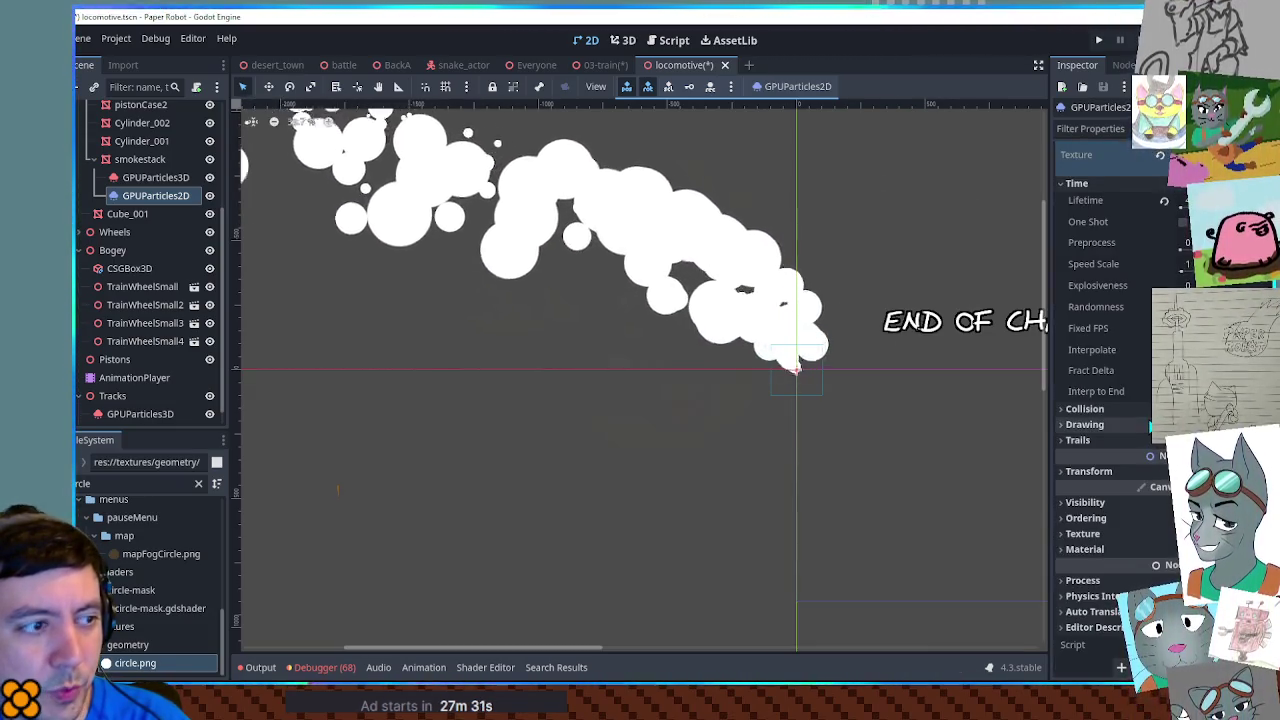
{"action": "scroll", "coordinate": [1110, 400], "scroll_direction": "up", "scroll_amount": 2}
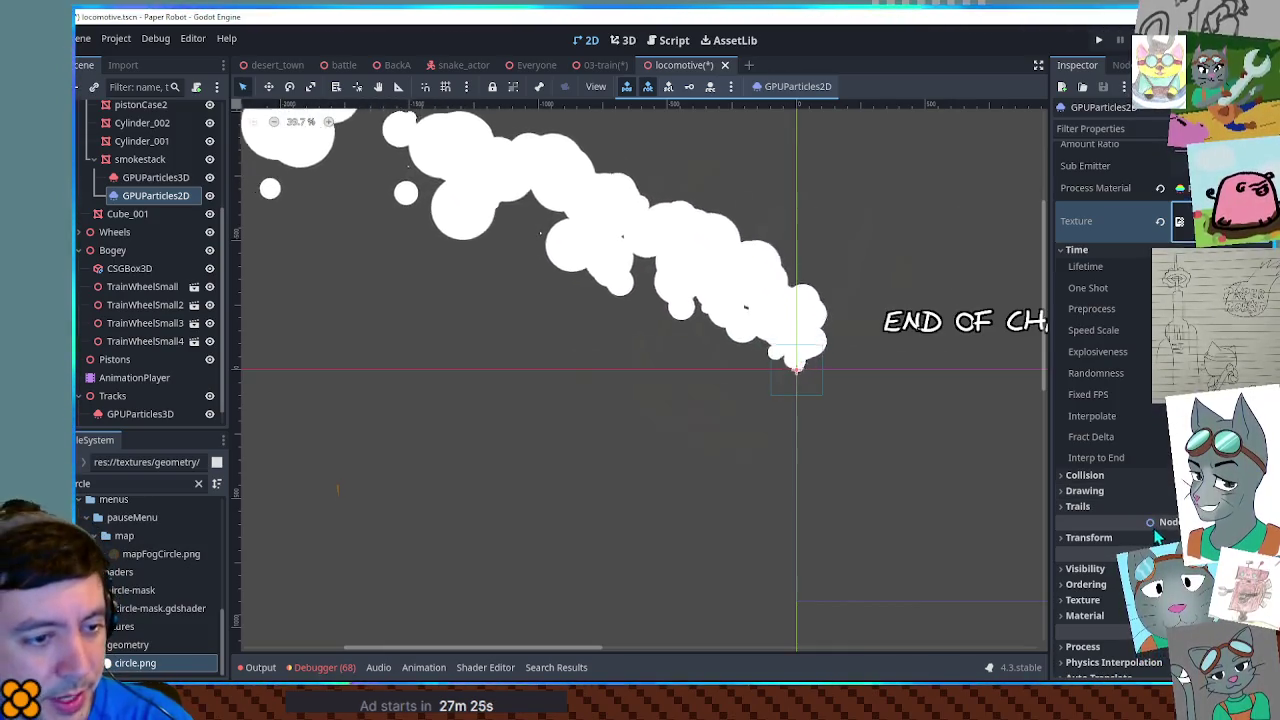
{"action": "scroll", "coordinate": [1152, 512], "scroll_direction": "down", "scroll_amount": 2}
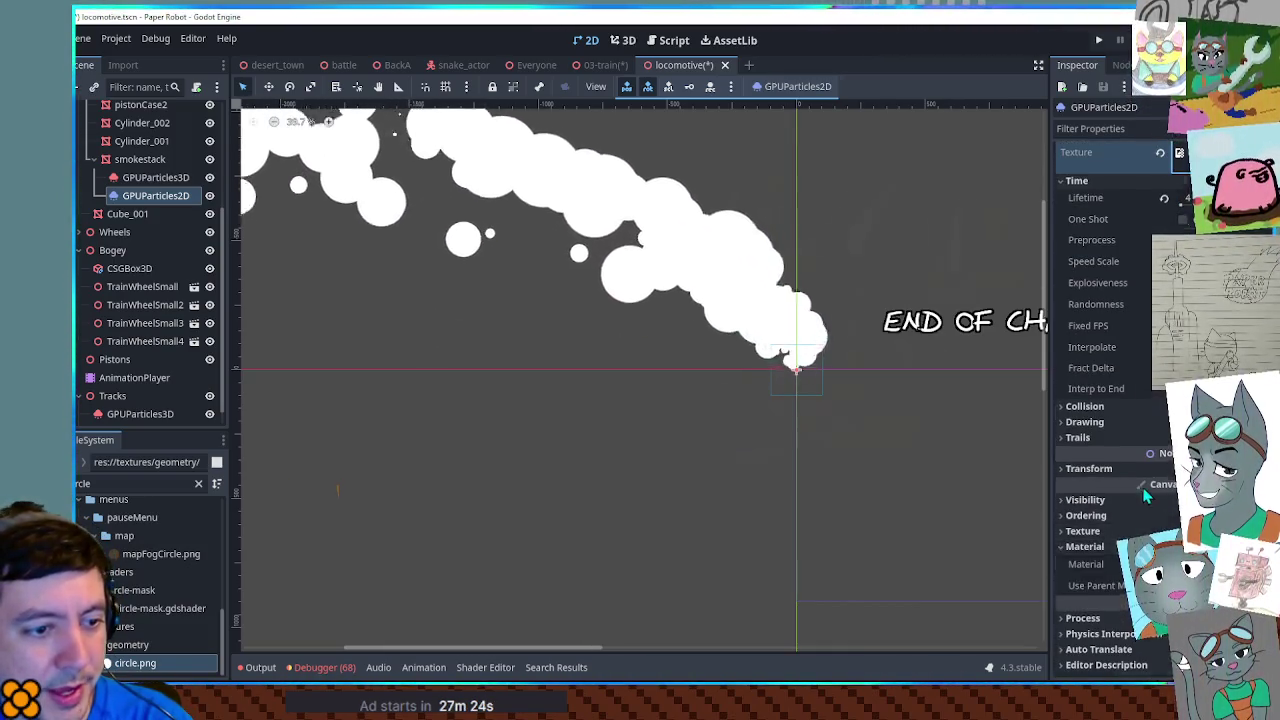
{"action": "scroll", "coordinate": [1146, 496], "scroll_direction": "down", "scroll_amount": 1}
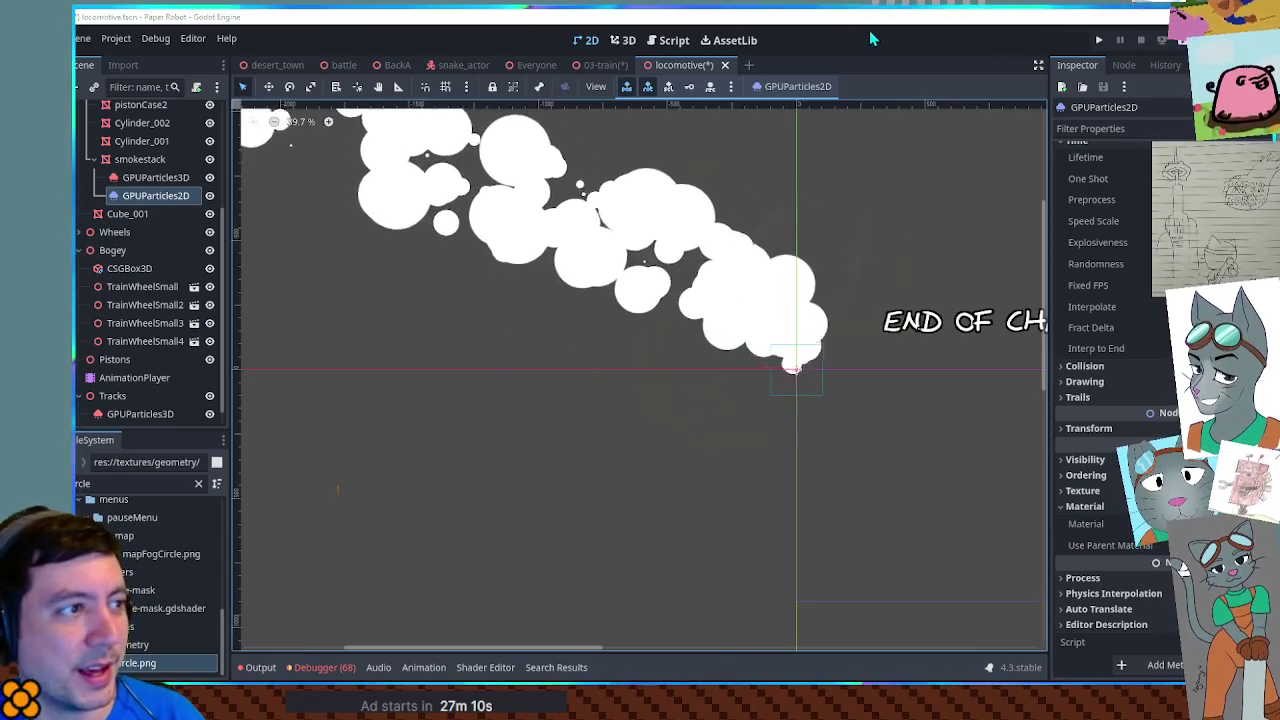
Step: In the 3D view, nudge the GPUParticles3D smoke emitter and save locomotive.tscn
{"action": "left_click", "coordinate": [623, 40]}
{"action": "mouse_move", "coordinate": [735, 266]}
{"action": "left_mouse_down"}
{"action": "mouse_move", "coordinate": [723, 277]}
{"action": "mouse_move", "coordinate": [252, 240]}
{"action": "left_mouse_up"}
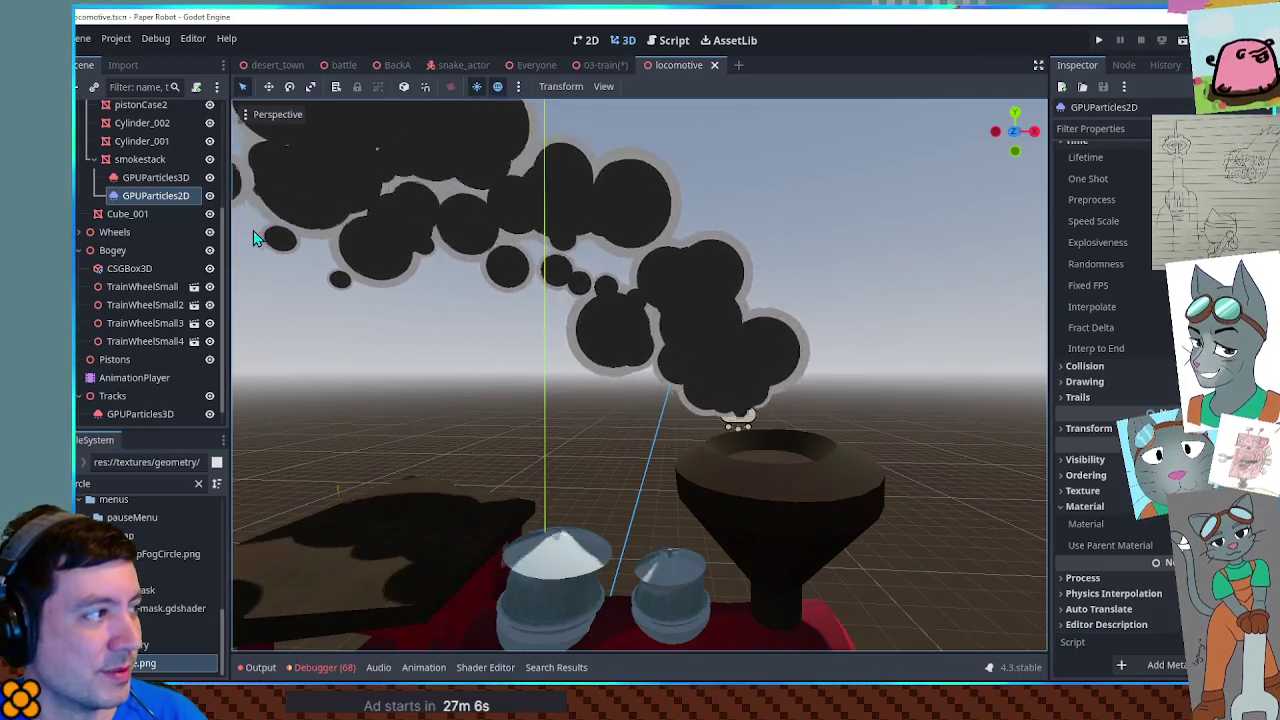
{"action": "left_click", "coordinate": [160, 178]}
{"action": "mouse_move", "coordinate": [766, 443]}
{"action": "left_mouse_down"}
{"action": "mouse_move", "coordinate": [815, 445]}
{"action": "mouse_move", "coordinate": [871, 523]}
{"action": "left_mouse_up"}
{"action": "key", "text": "ctrl+s"}
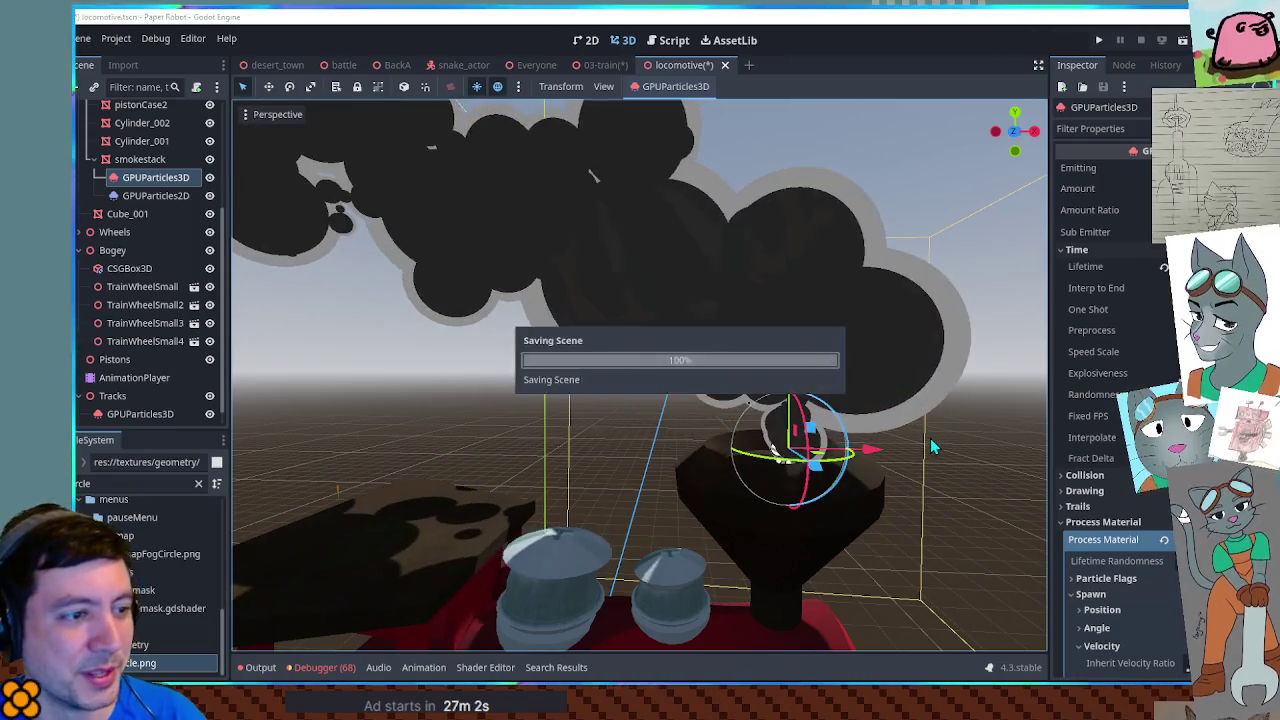
{"action": "scroll", "coordinate": [931, 438], "scroll_direction": "down", "scroll_amount": 6}
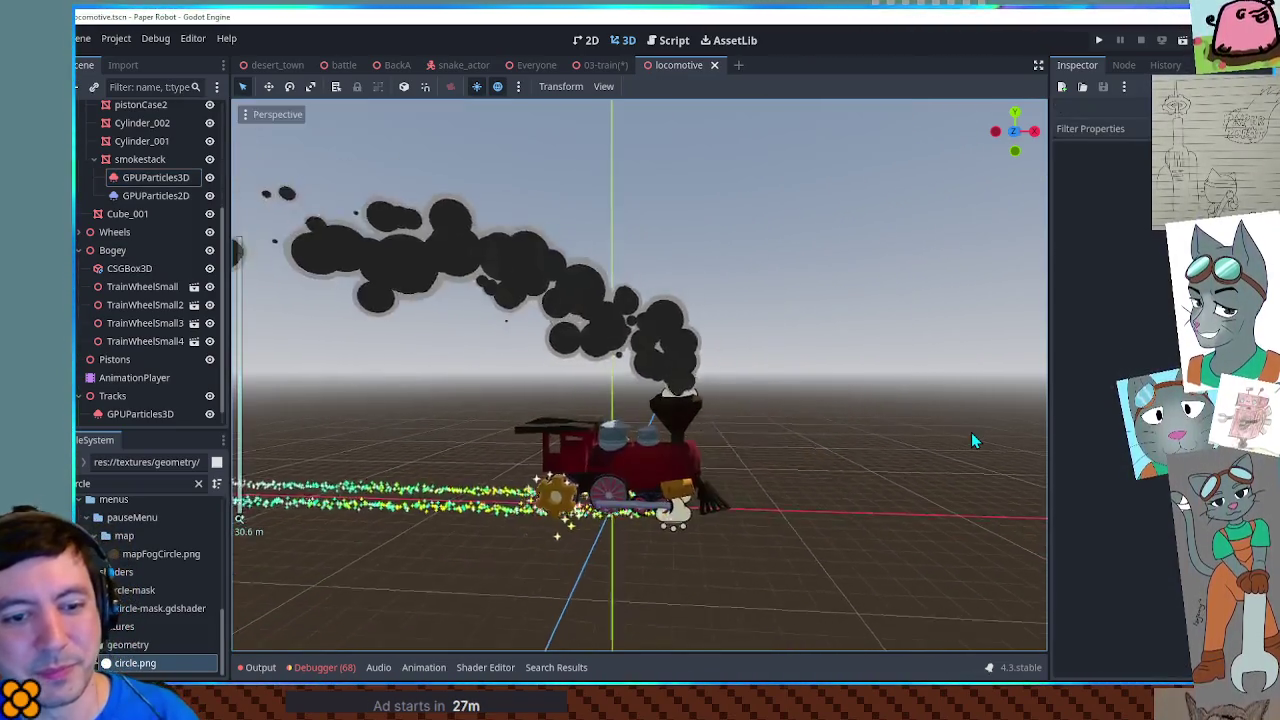
{"action": "scroll", "coordinate": [971, 434], "scroll_direction": "up", "scroll_amount": 3}
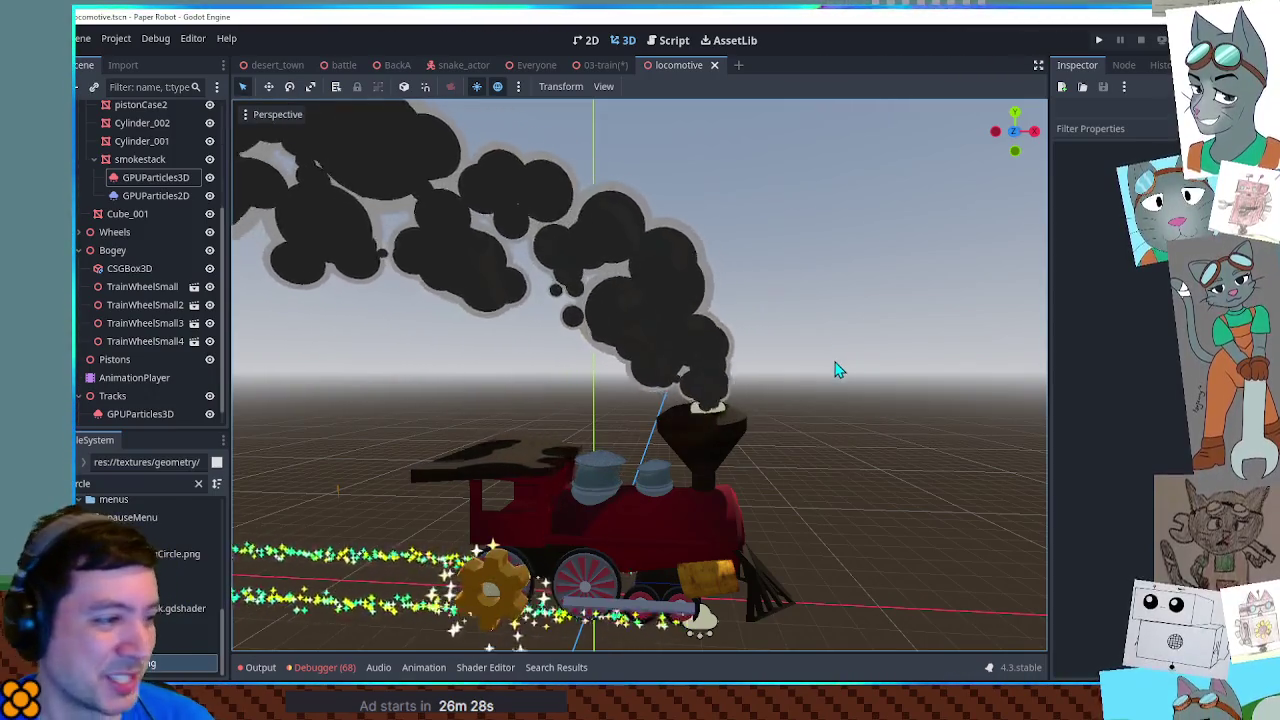
{"action": "left_click", "coordinate": [598, 65]}
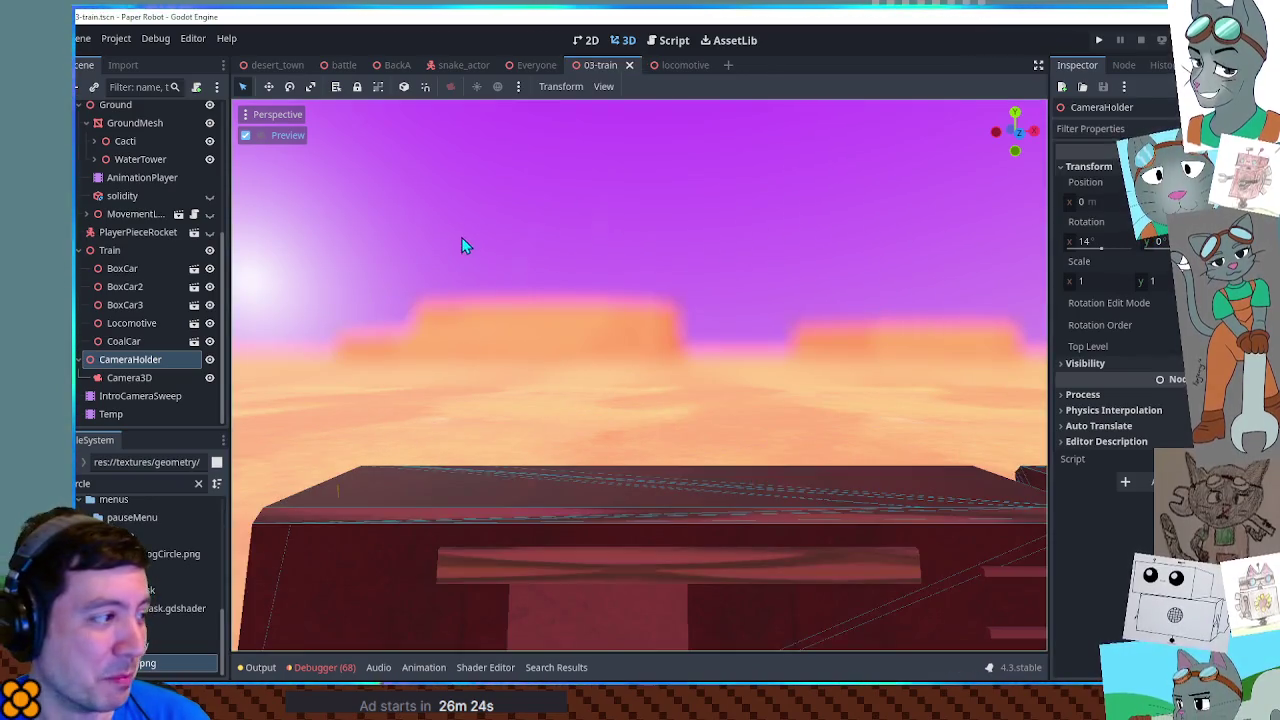
Step: Undo the accidental reparenting and turn off autoplay on load for the Temp animation player
{"action": "left_click_drag", "start_coordinate": [128, 420], "coordinate": [128, 421]}
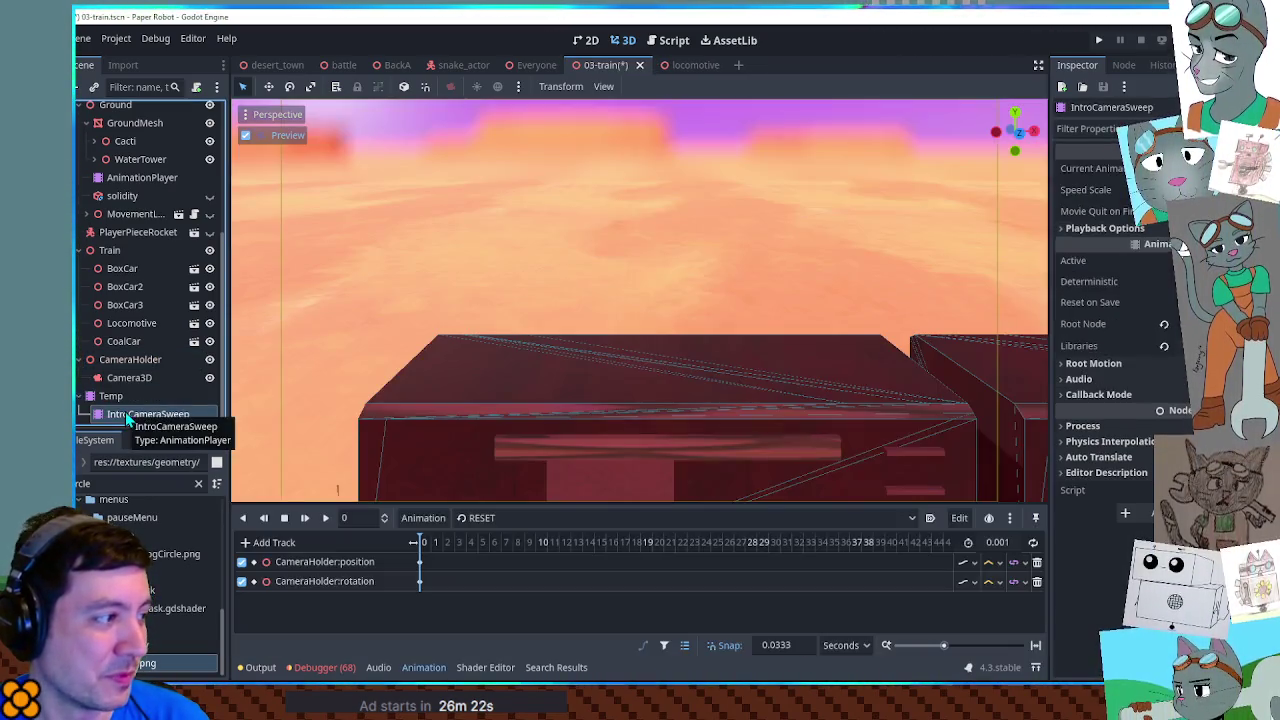
{"action": "key", "text": "ctrl+z"}
{"action": "left_click", "coordinate": [128, 414]}
{"action": "left_click", "coordinate": [880, 518]}
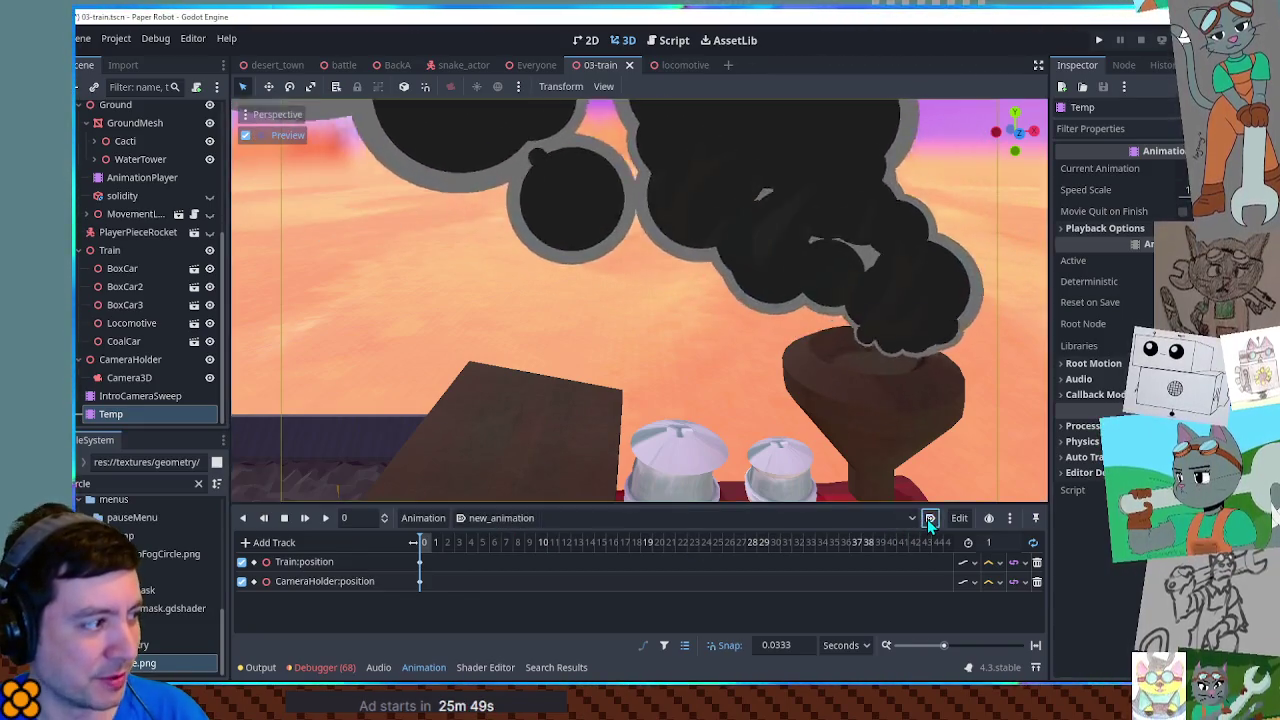
{"action": "left_click", "coordinate": [927, 519]}
Step: Make IntroCameraSweep autoplay new_animation on load, then switch to the battle scene
{"action": "left_click", "coordinate": [140, 396]}
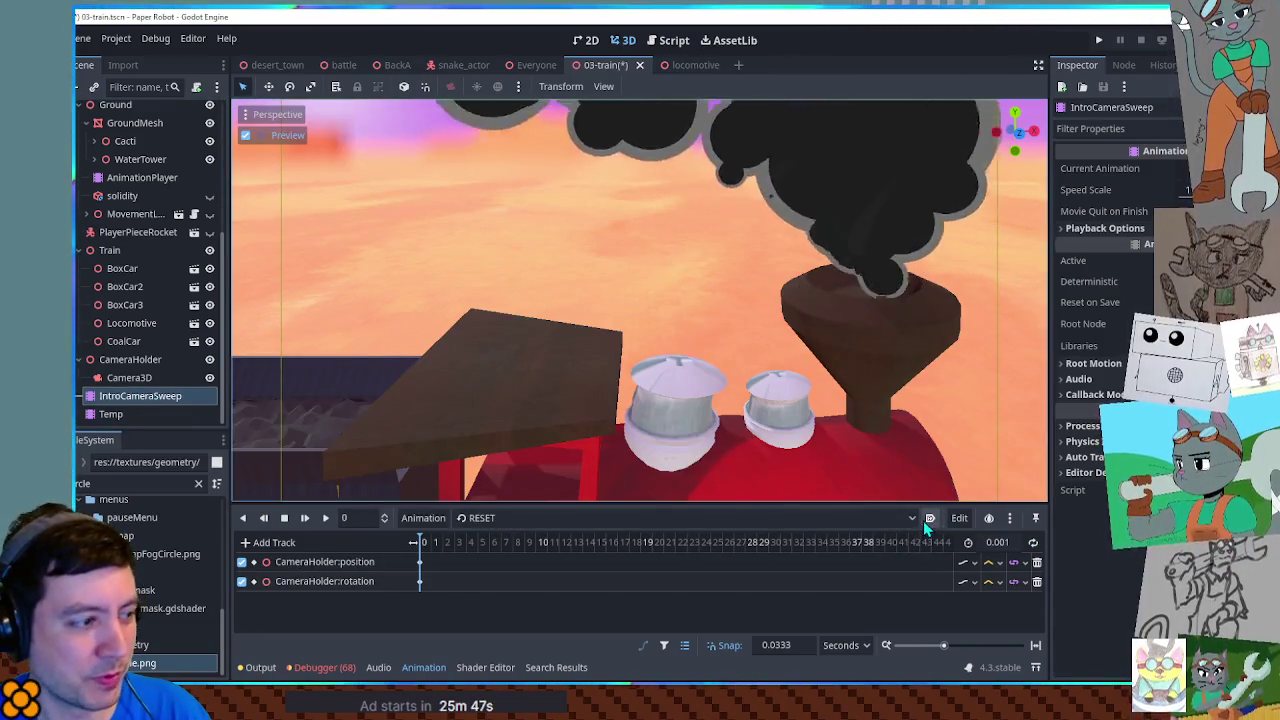
{"action": "left_click", "coordinate": [914, 518]}
{"action": "left_click", "coordinate": [510, 557]}
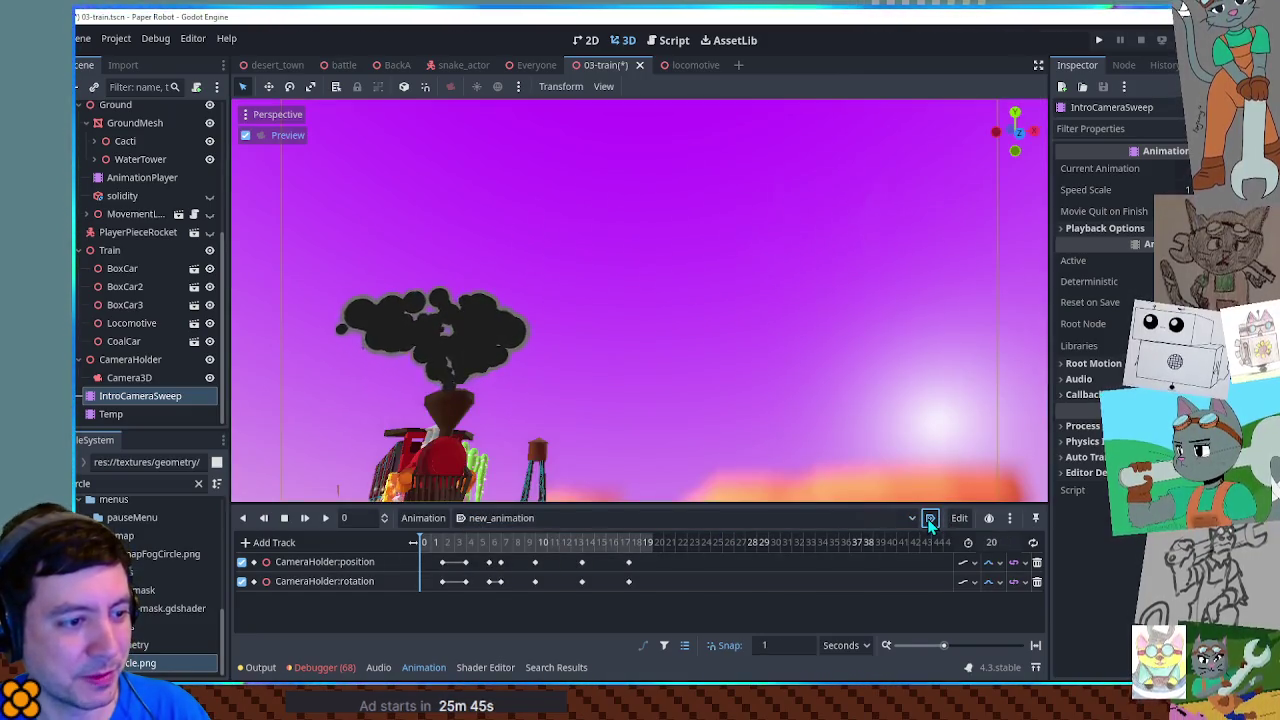
{"action": "left_click", "coordinate": [930, 519]}
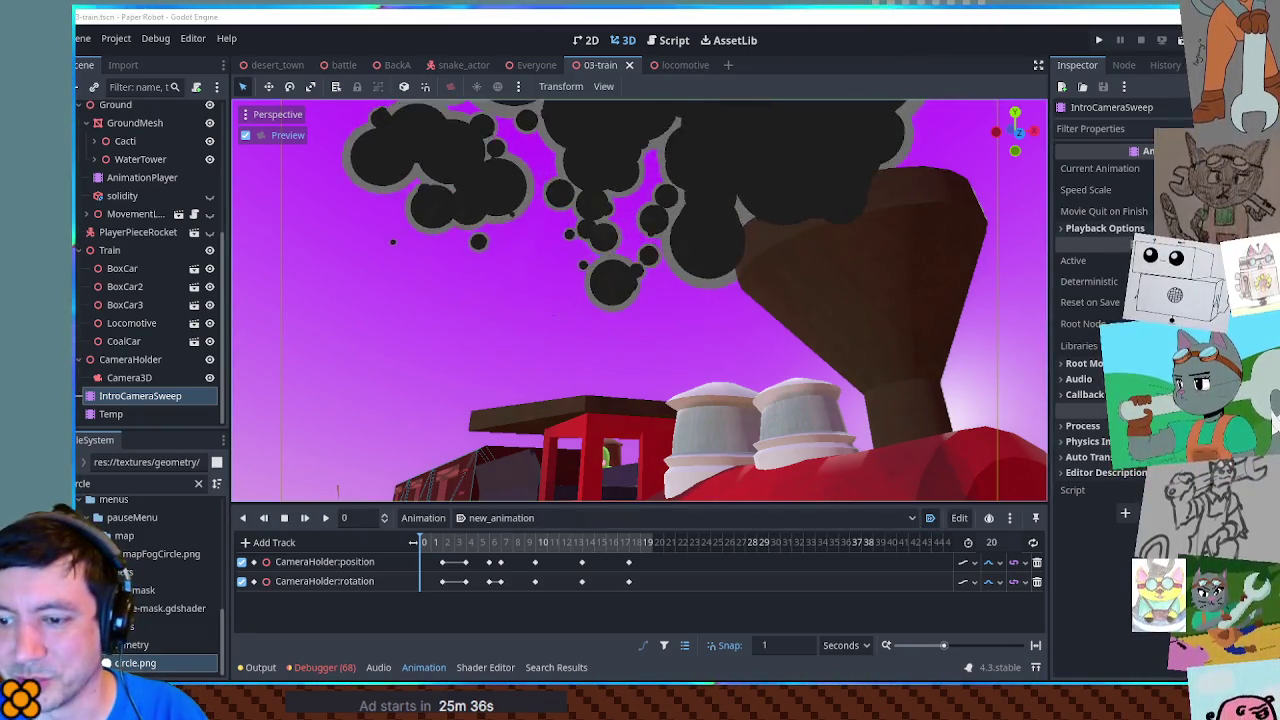
{"action": "left_click", "coordinate": [344, 65]}
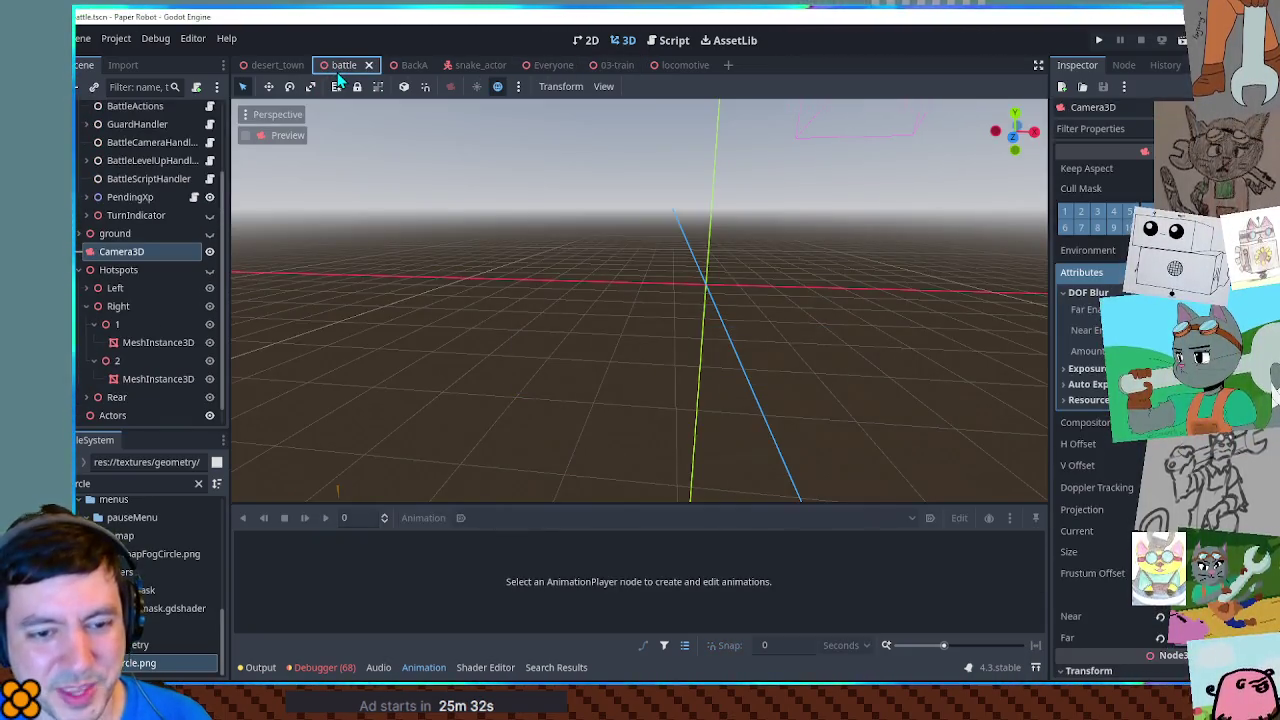
Step: Run the battle scene with F6 and open the debug tools' Custom Battle page
{"action": "key", "text": "F6"}
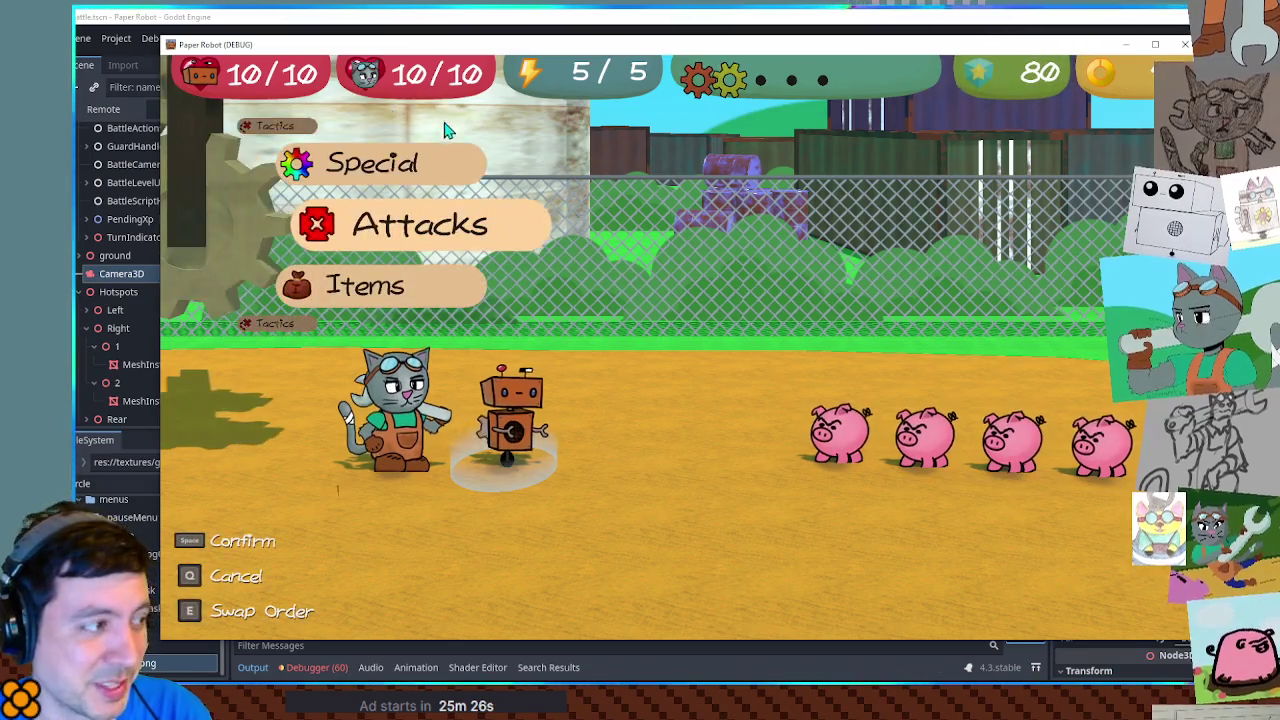
{"action": "key", "text": "grave"}
{"action": "left_click", "coordinate": [505, 98]}
{"action": "left_click", "coordinate": [547, 100]}
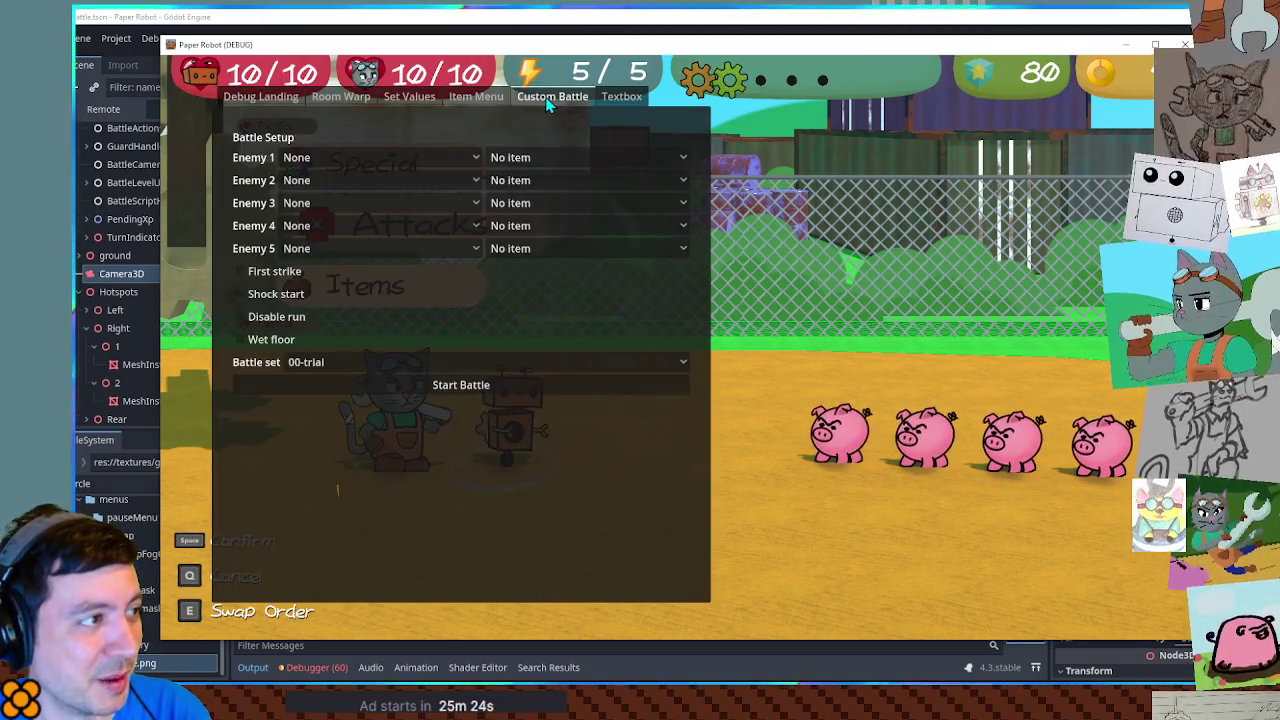
Step: Start a custom battle with Enemy 1 set to Piggle and battle set 03-train
{"action": "left_click", "coordinate": [343, 166]}
{"action": "left_click", "coordinate": [342, 158]}
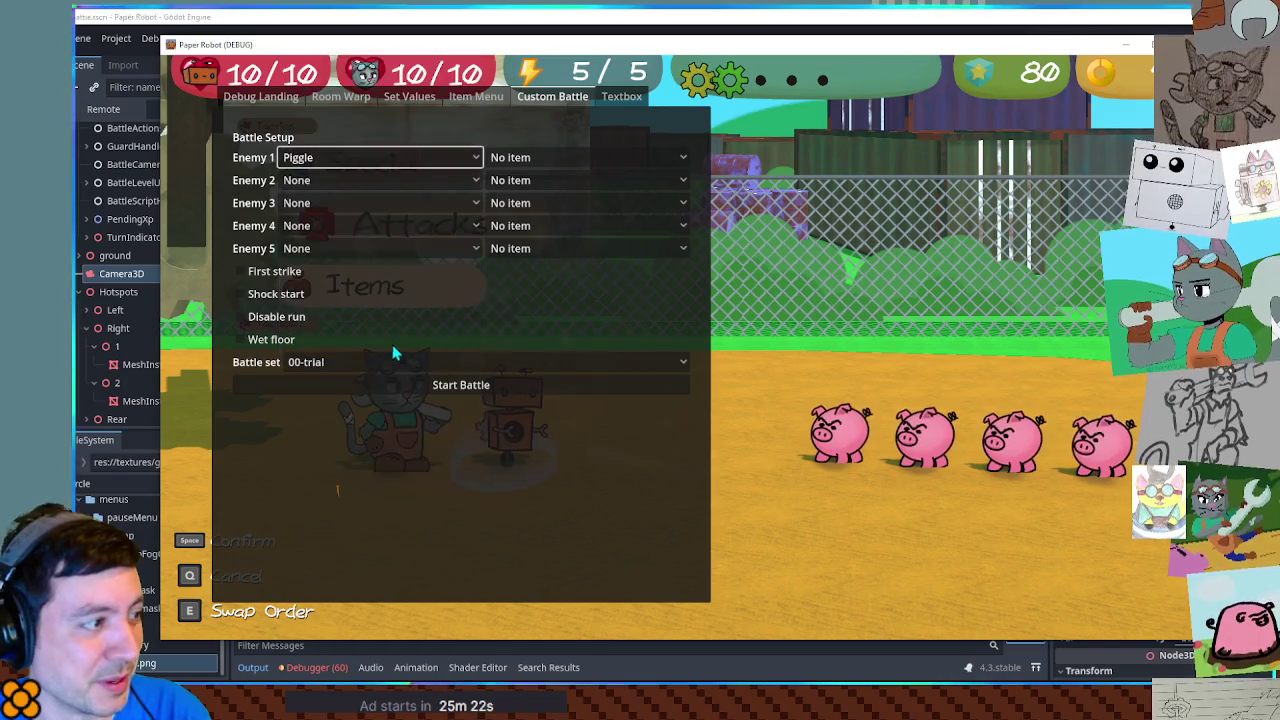
{"action": "left_click", "coordinate": [388, 362]}
{"action": "left_click", "coordinate": [408, 628]}
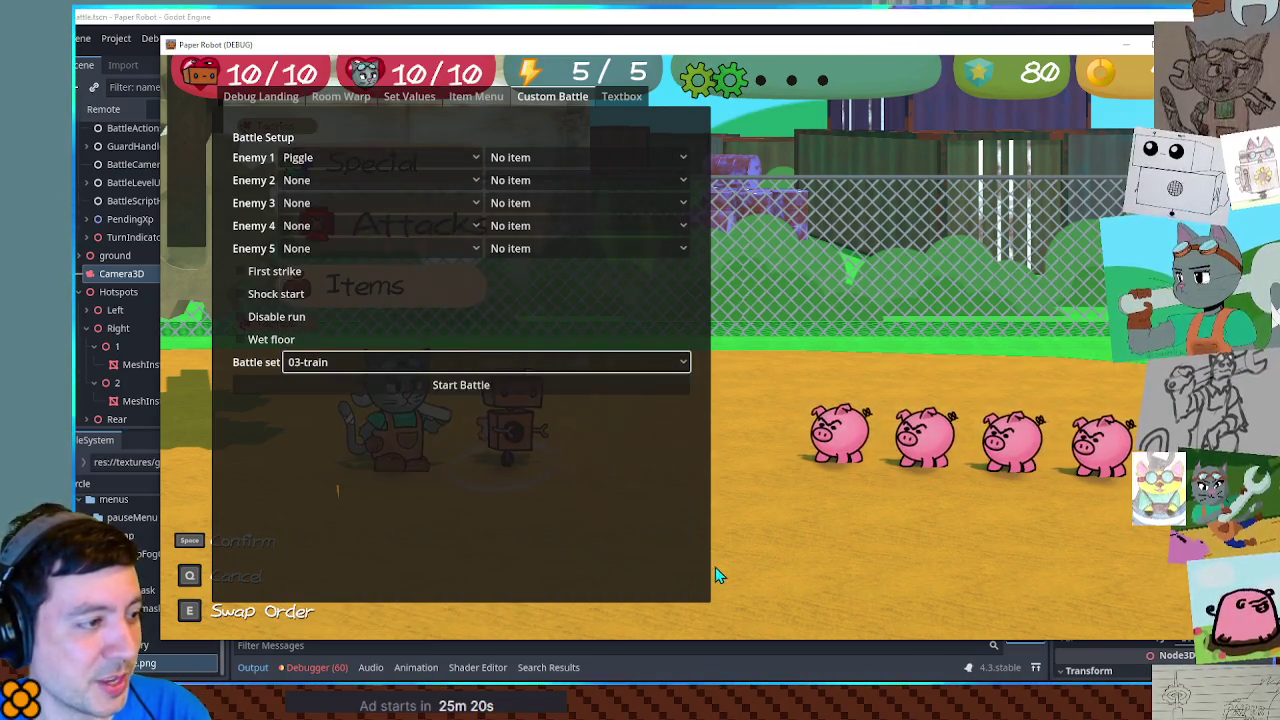
{"action": "left_click", "coordinate": [641, 390]}
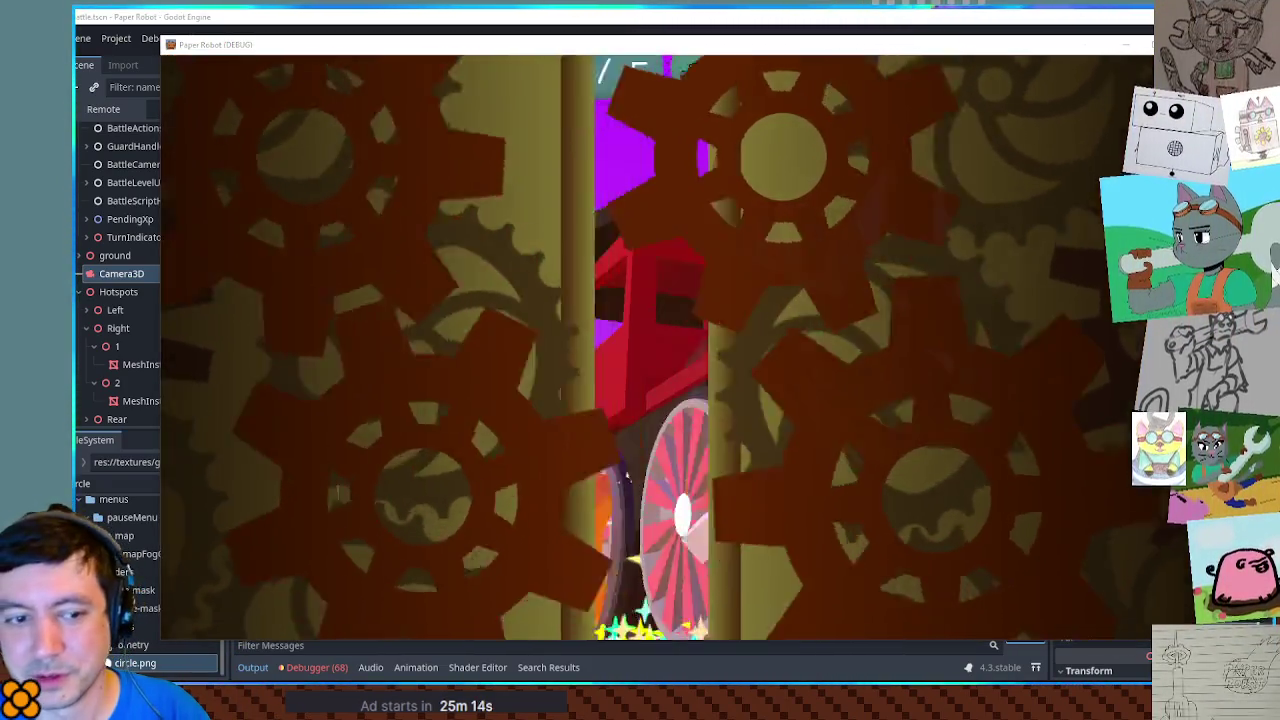
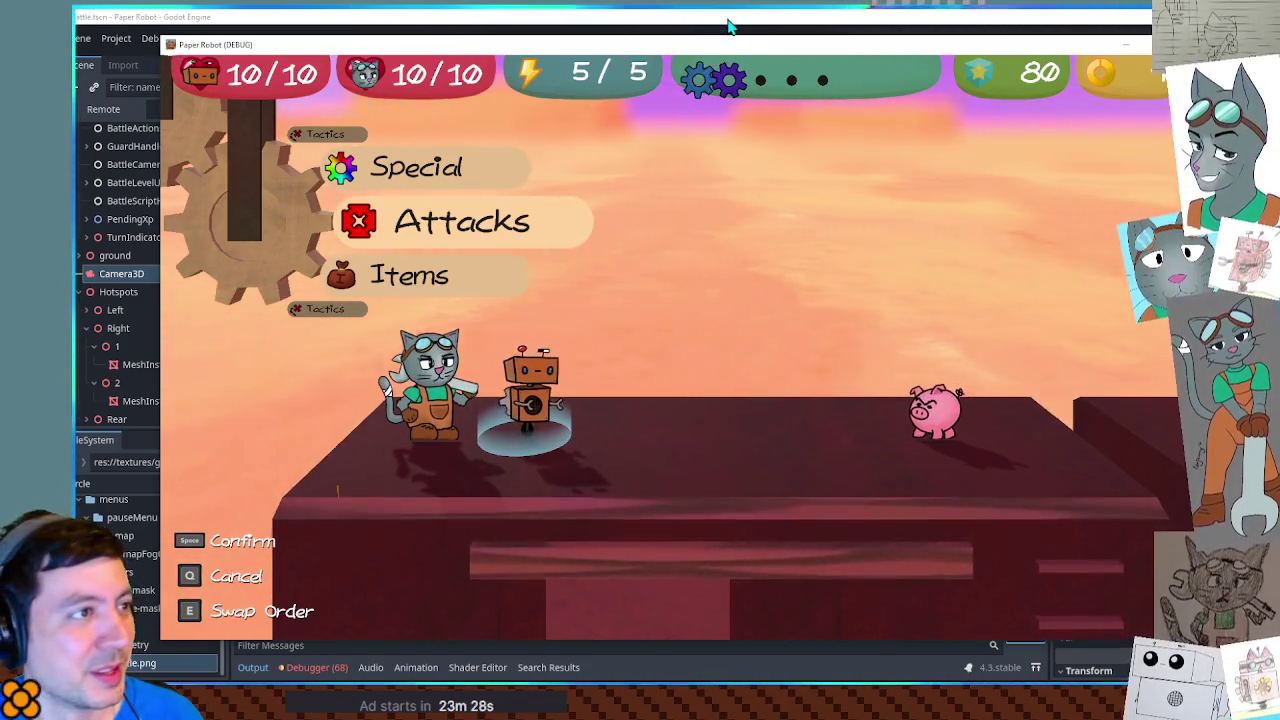
Step: Stop the game and frame the locomotive scene's GPUParticles2D white smoke puffs in the 2D view
{"action": "left_click", "coordinate": [730, 27]}
{"action": "left_click", "coordinate": [673, 63]}
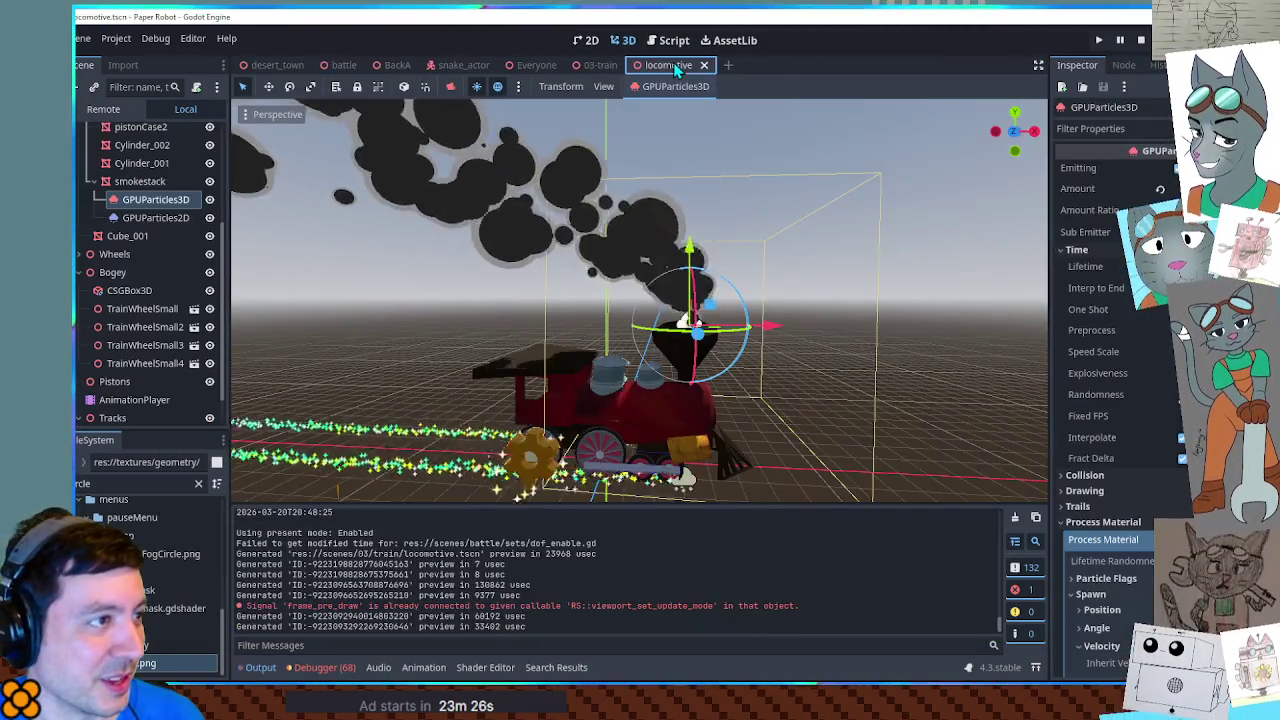
{"action": "left_click", "coordinate": [158, 217]}
{"action": "mouse_move", "coordinate": [594, 263]}
{"action": "left_mouse_down"}
{"action": "mouse_move", "coordinate": [757, 277]}
{"action": "mouse_move", "coordinate": [806, 295]}
{"action": "left_mouse_up"}
{"action": "scroll", "coordinate": [806, 295], "scroll_direction": "up", "scroll_amount": 3}
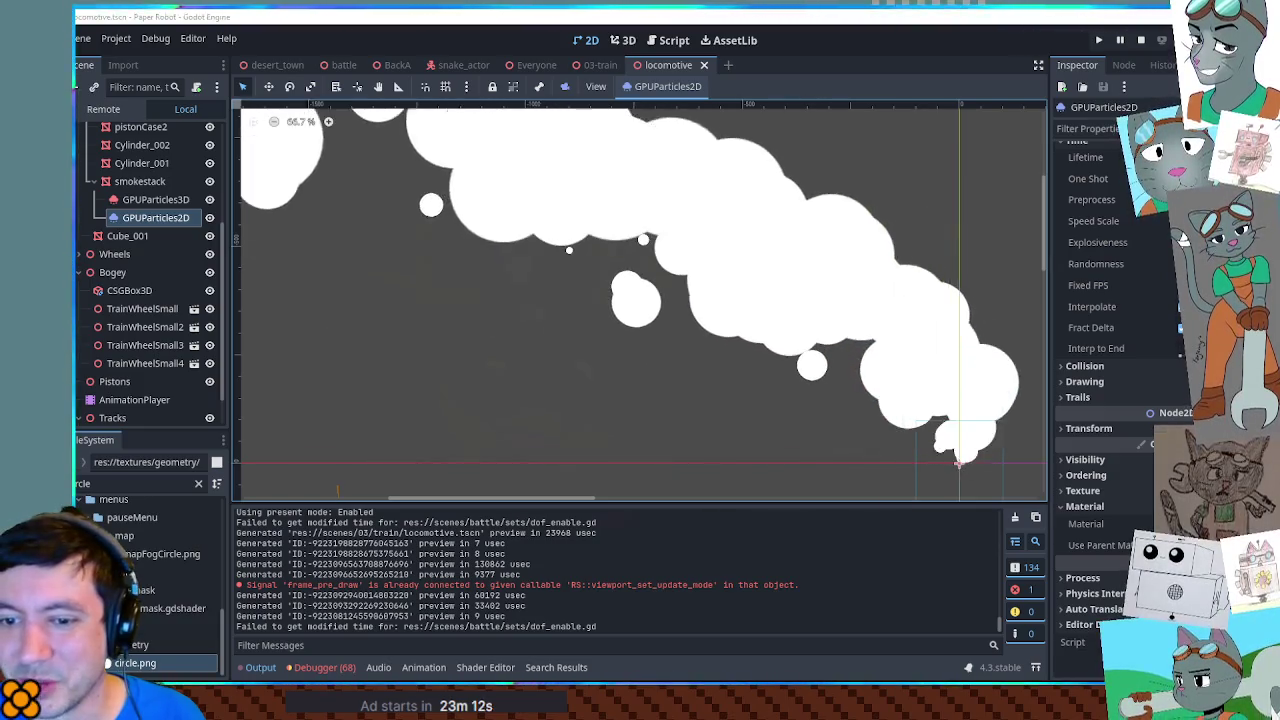
Step: Filter the FileSystem by 'outline' and reselect the GPUParticles2D emitter
{"action": "left_click", "coordinate": [878, 165]}
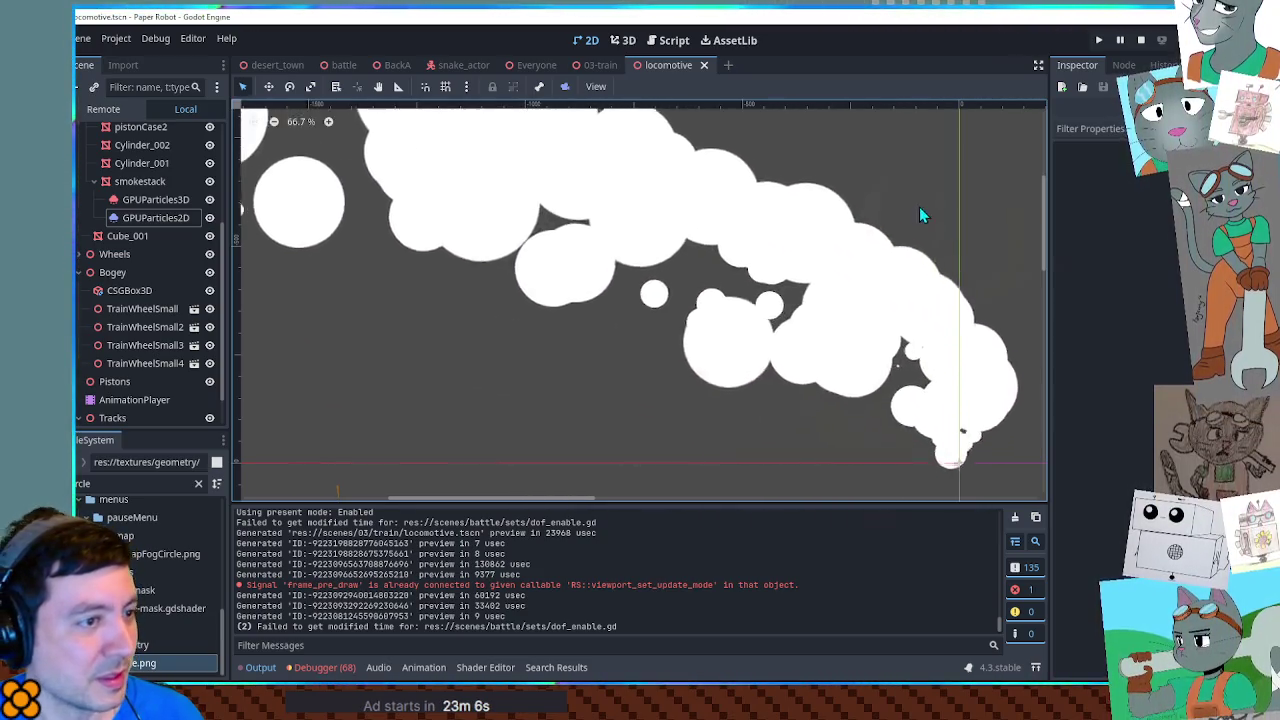
{"action": "left_click_drag", "start_coordinate": [920, 214], "coordinate": [886, 212]}
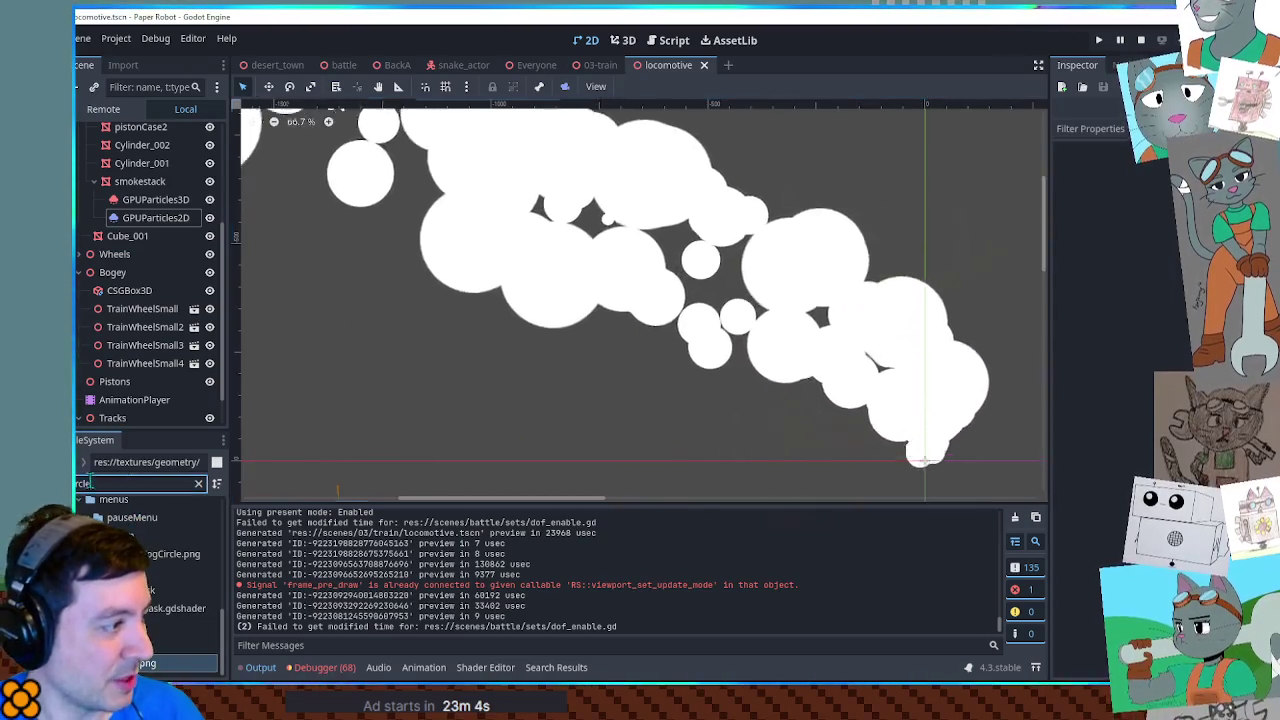
{"action": "type", "text": "outline"}
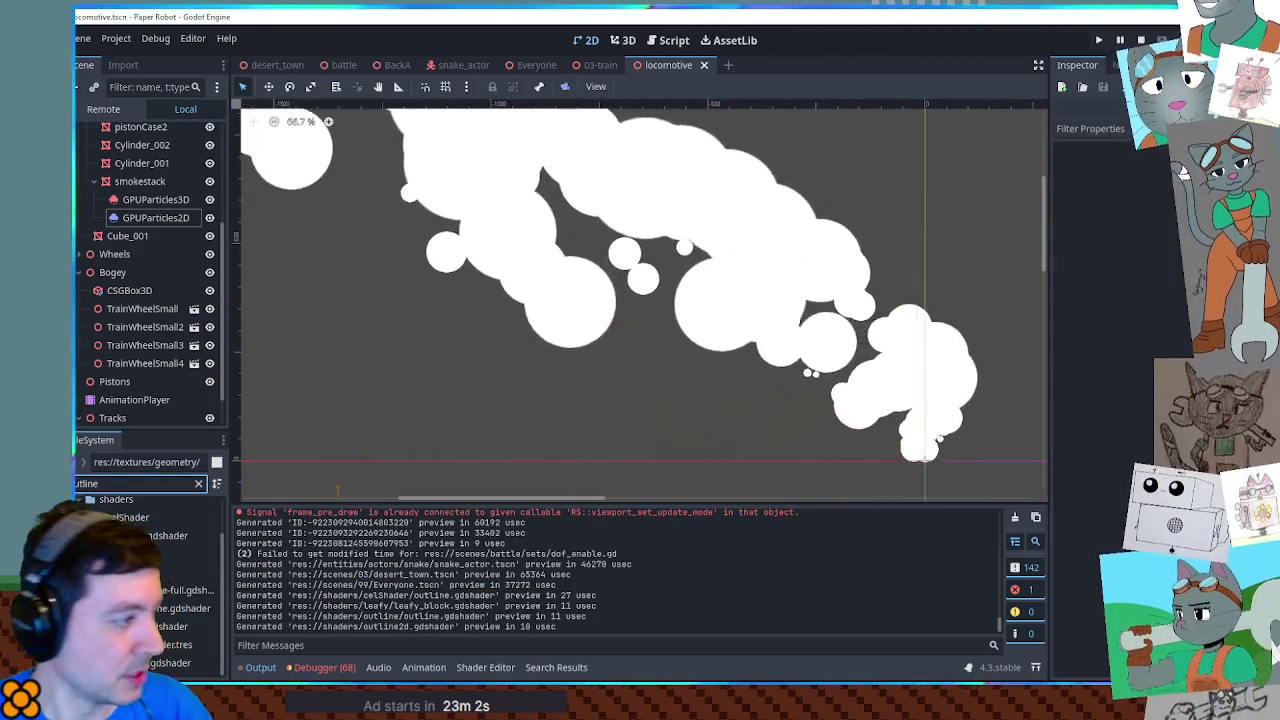
{"action": "left_click", "coordinate": [150, 218]}
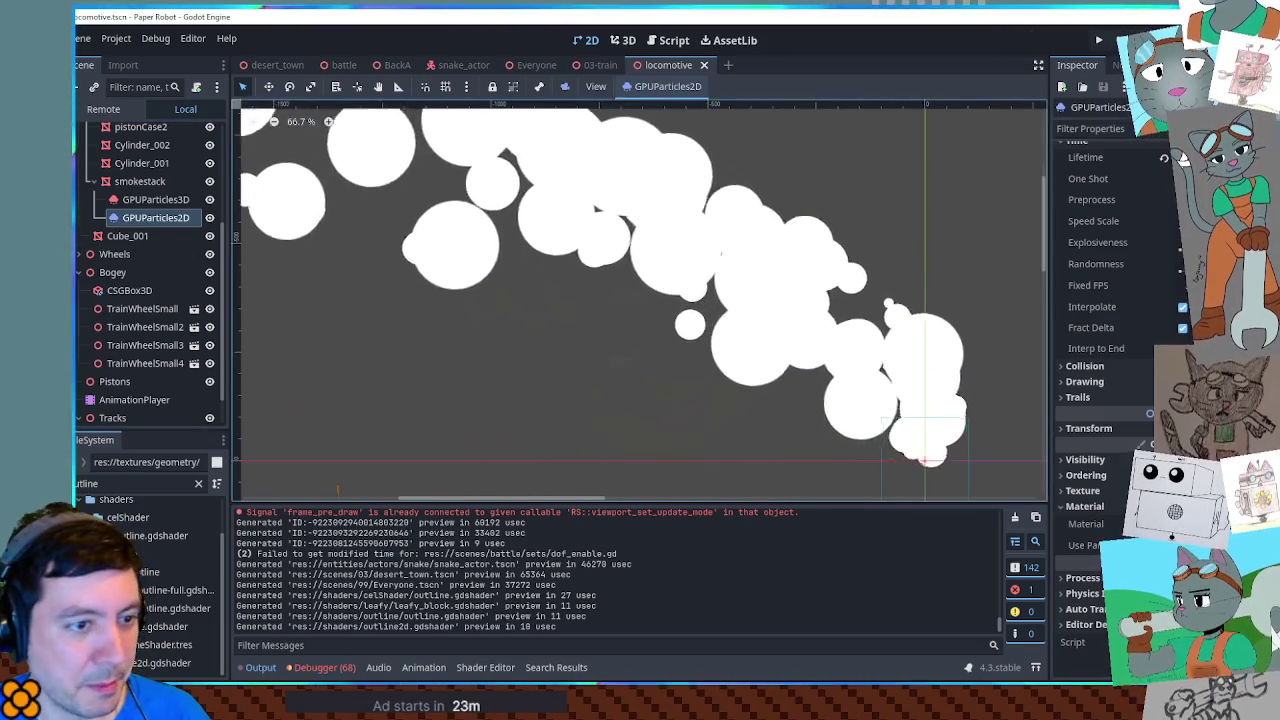
{"action": "scroll", "coordinate": [1183, 150], "scroll_direction": "up", "scroll_amount": 1}
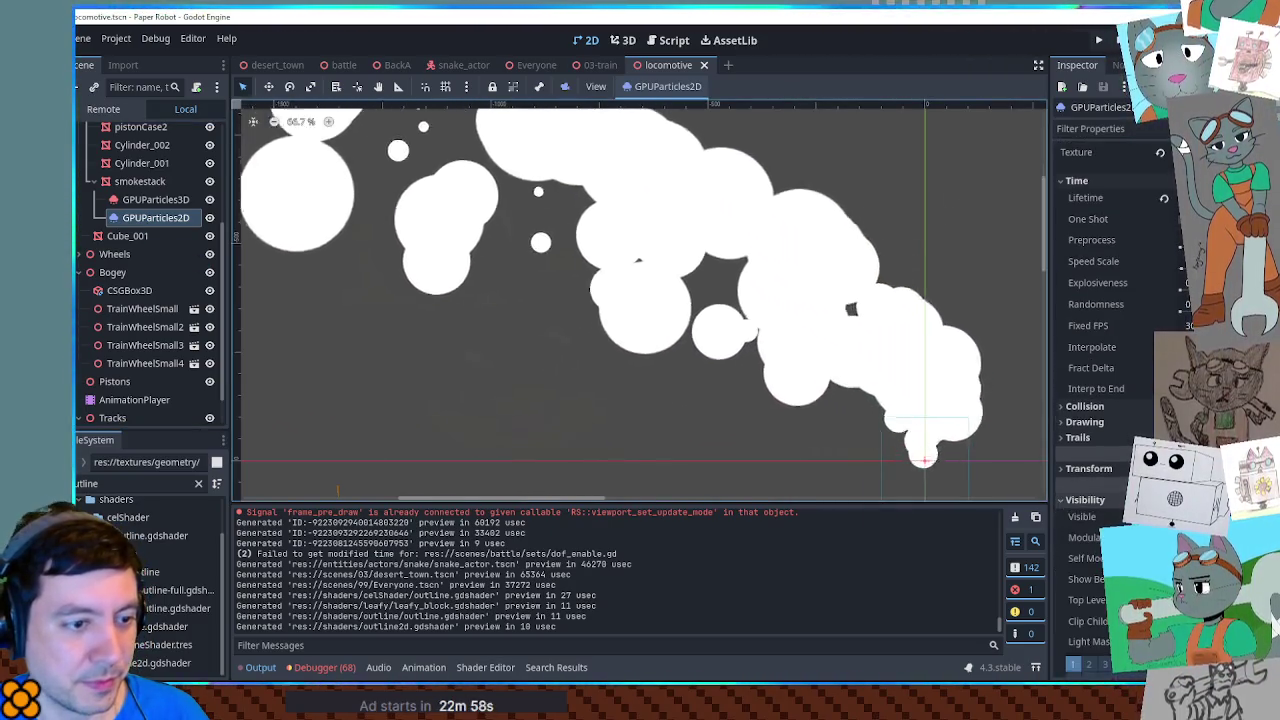
{"action": "scroll", "coordinate": [1150, 413], "scroll_direction": "down", "scroll_amount": 1}
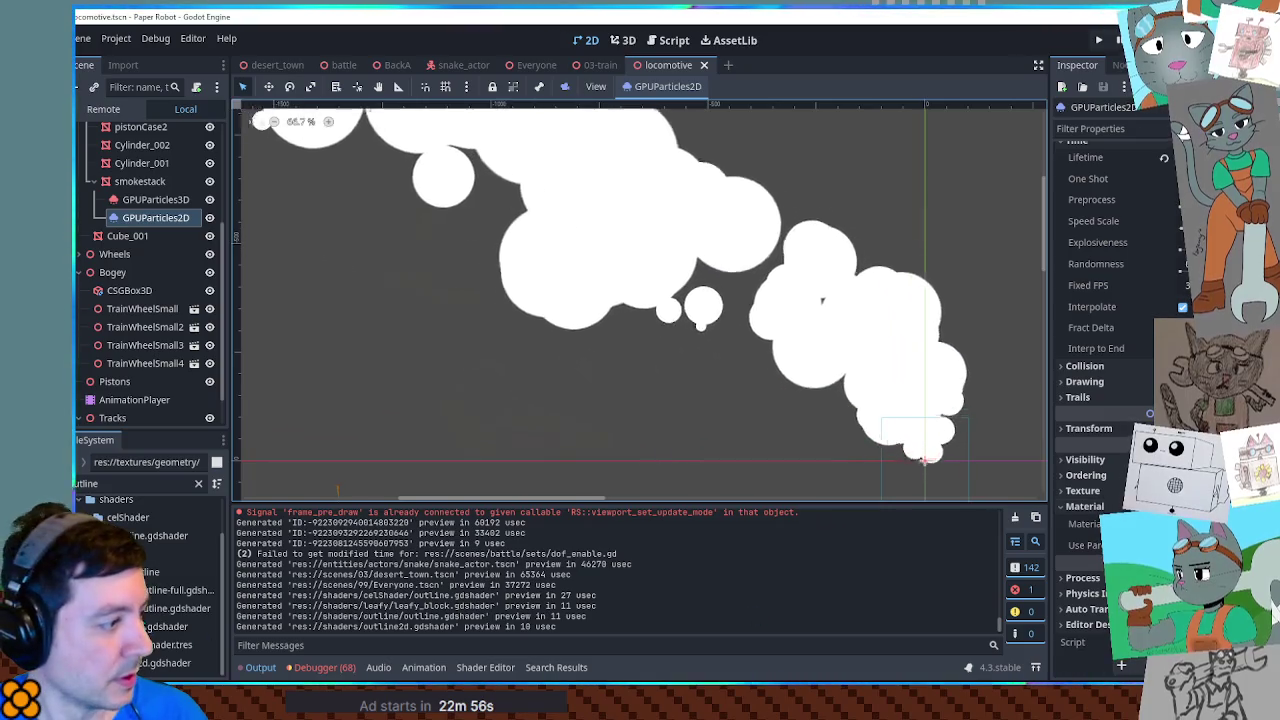
Step: Try the outline-full shader as the particles' material, change its Pattern, then undo it
{"action": "left_click", "coordinate": [165, 590]}
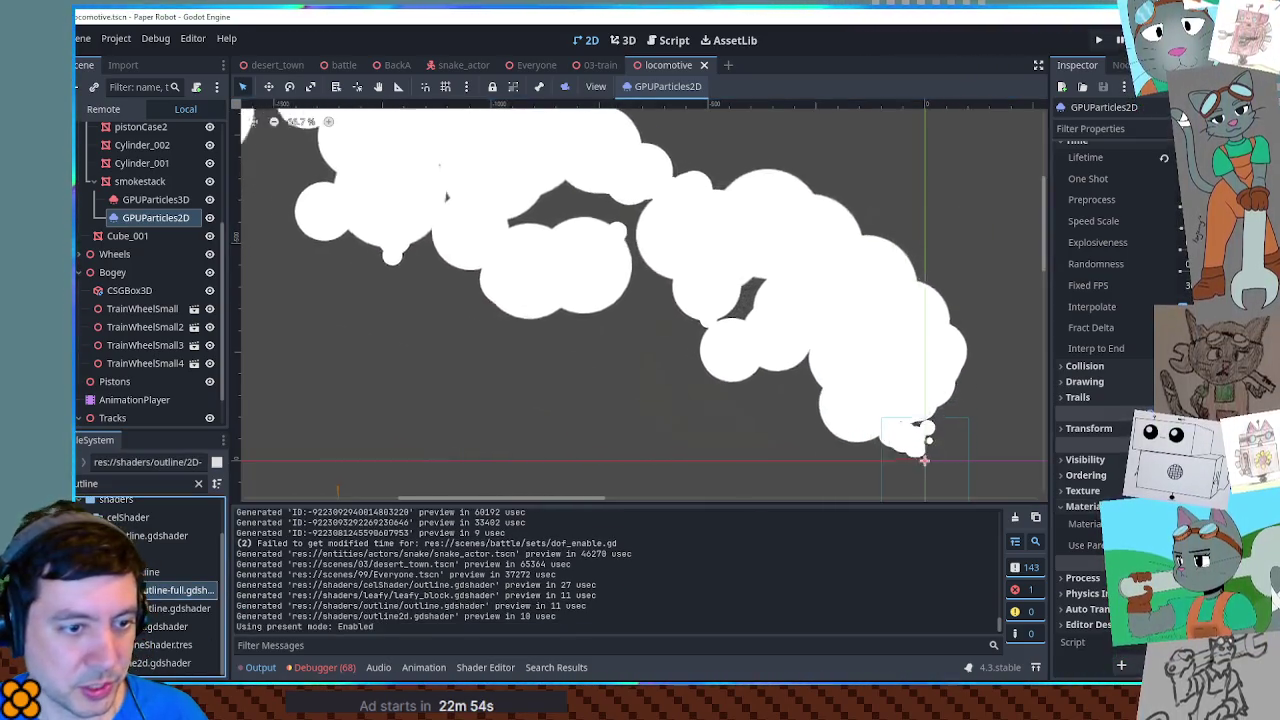
{"action": "left_click_drag", "start_coordinate": [928, 440], "coordinate": [925, 456]}
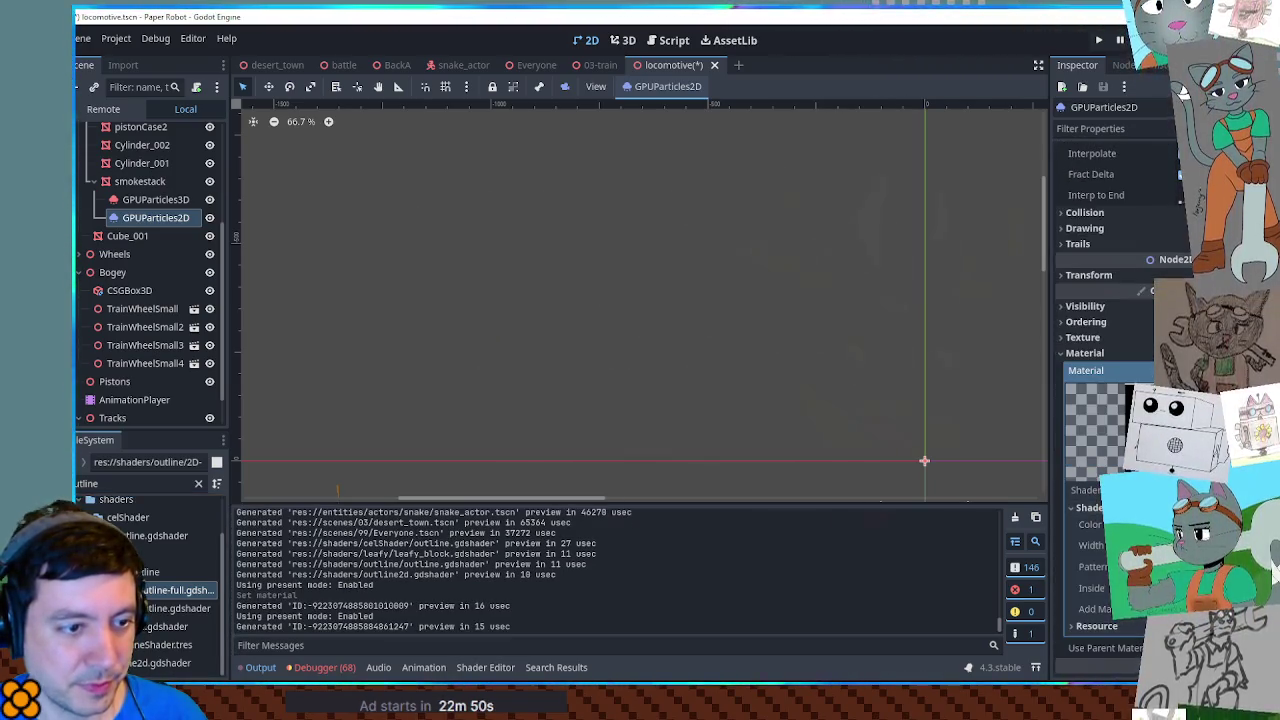
{"action": "left_click", "coordinate": [1150, 567]}
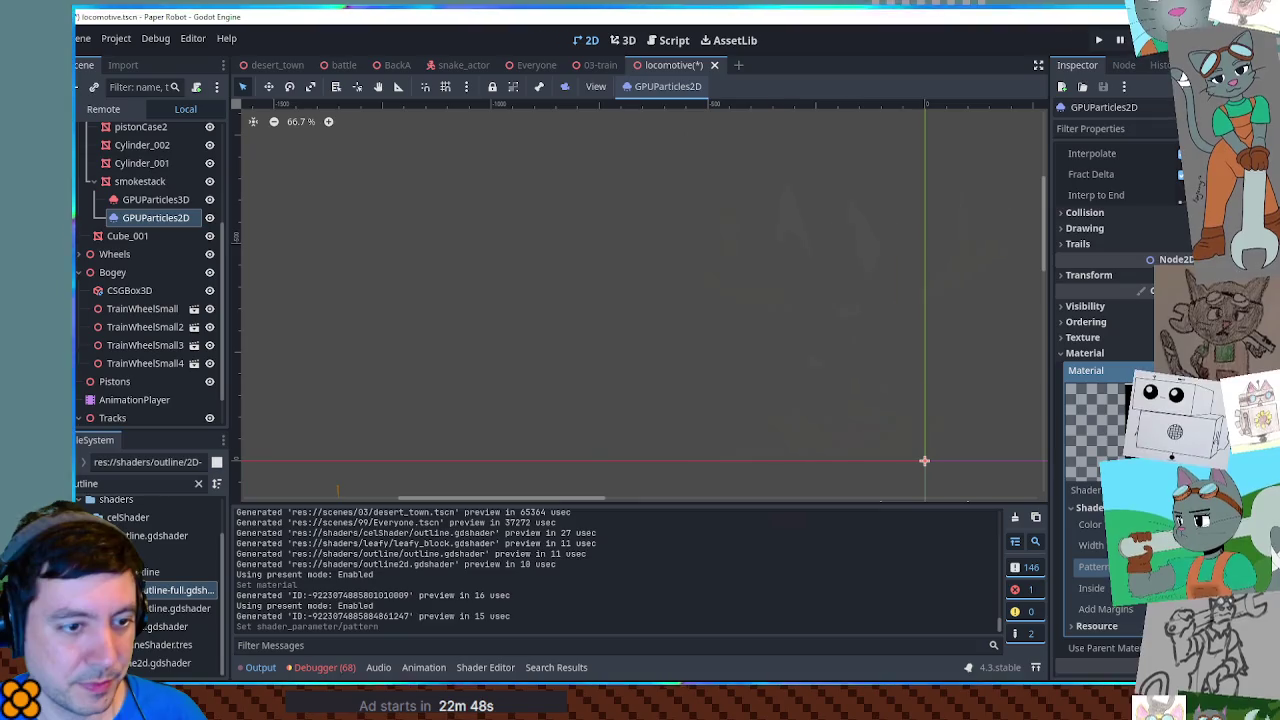
{"action": "key", "text": "ctrl+z"}
{"action": "key", "text": "ctrl+z"}
{"action": "key", "text": "ctrl+z"}
Step: Try the 2D-outline shader with a thicker Line Thickness, then undo it
{"action": "mouse_move", "coordinate": [175, 608]}
{"action": "left_mouse_down"}
{"action": "mouse_move", "coordinate": [977, 601]}
{"action": "mouse_move", "coordinate": [924, 461]}
{"action": "left_mouse_up"}
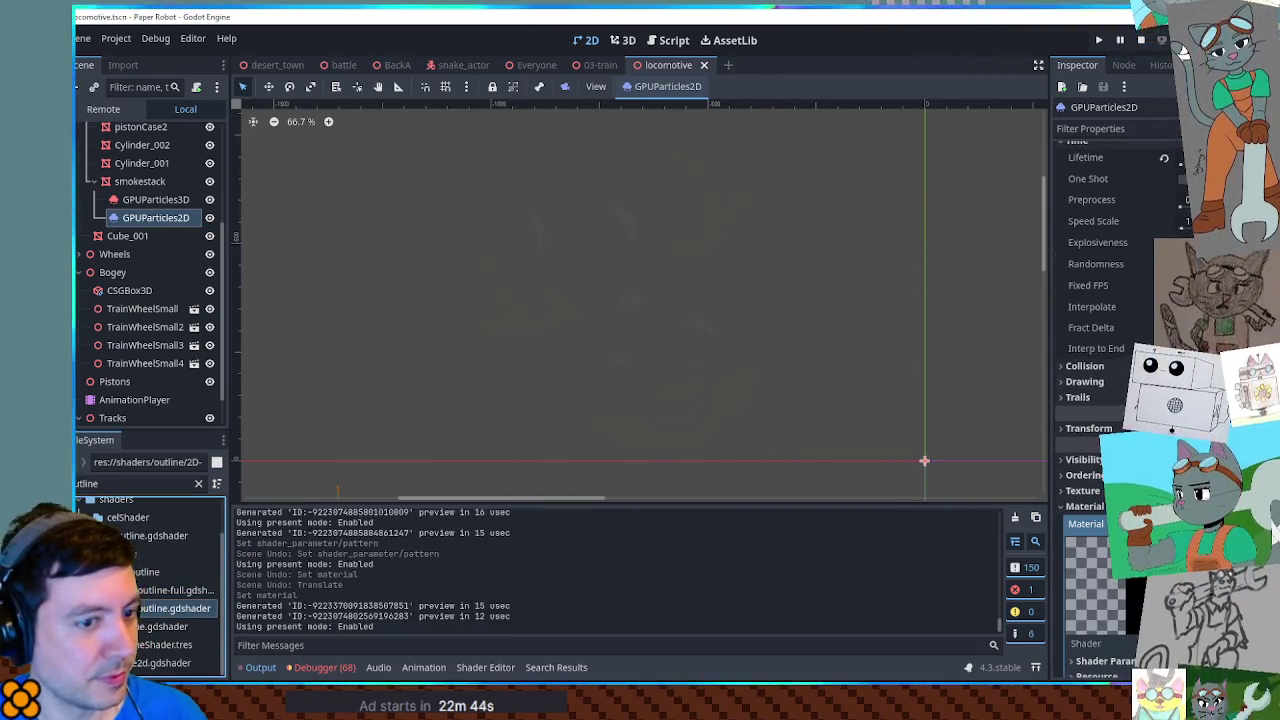
{"action": "scroll", "coordinate": [1100, 400], "scroll_direction": "down", "scroll_amount": 3}
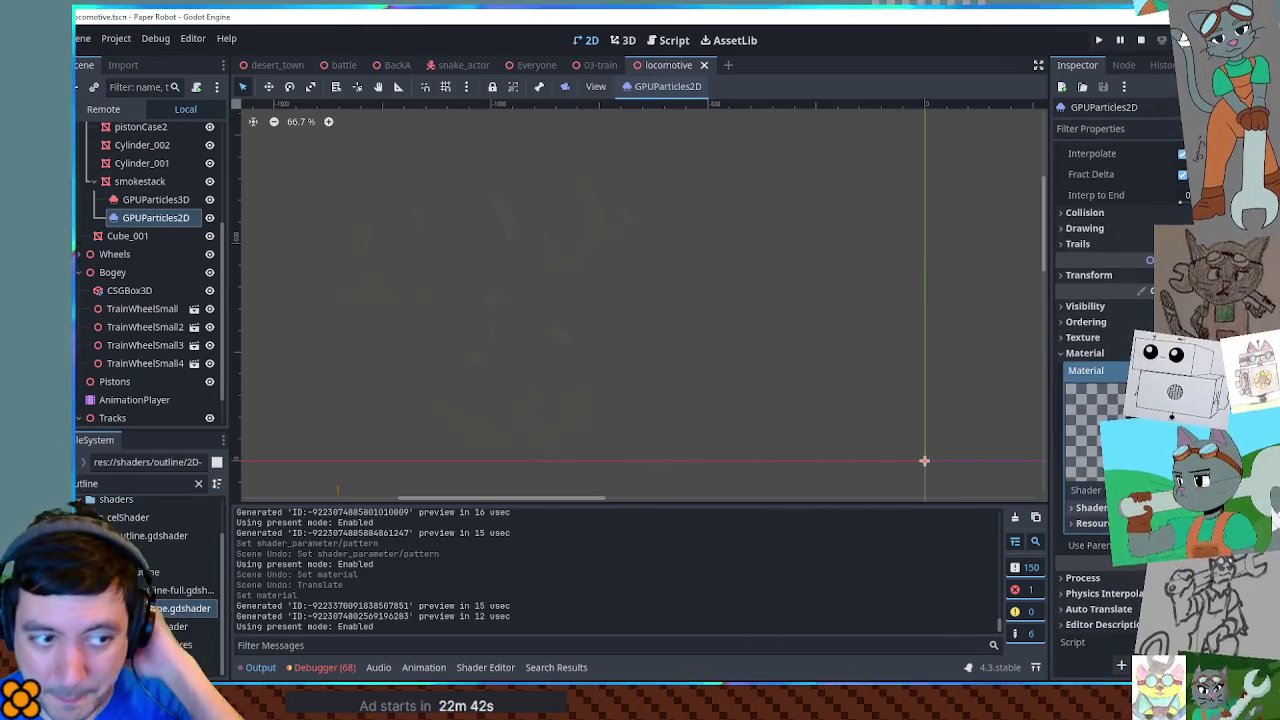
{"action": "left_click_drag", "start_coordinate": [1160, 524], "coordinate": [1172, 524]}
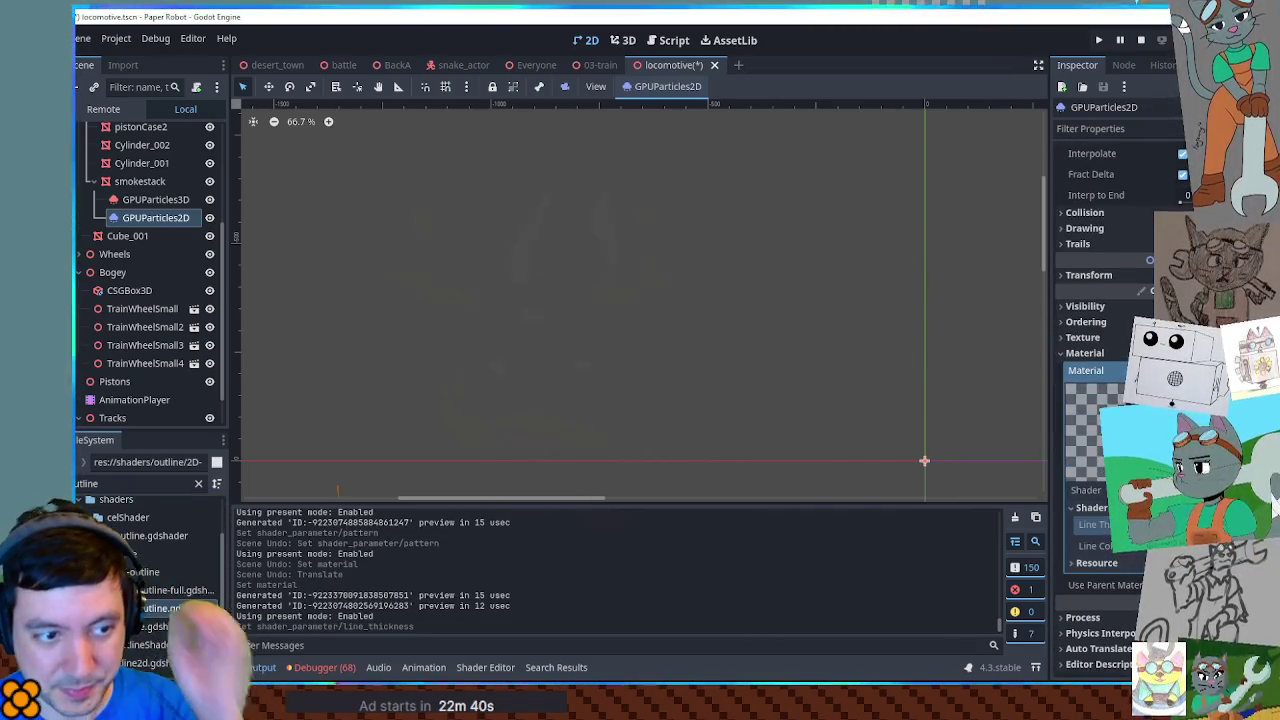
{"action": "key", "text": "ctrl+z"}
{"action": "key", "text": "ctrl+z"}
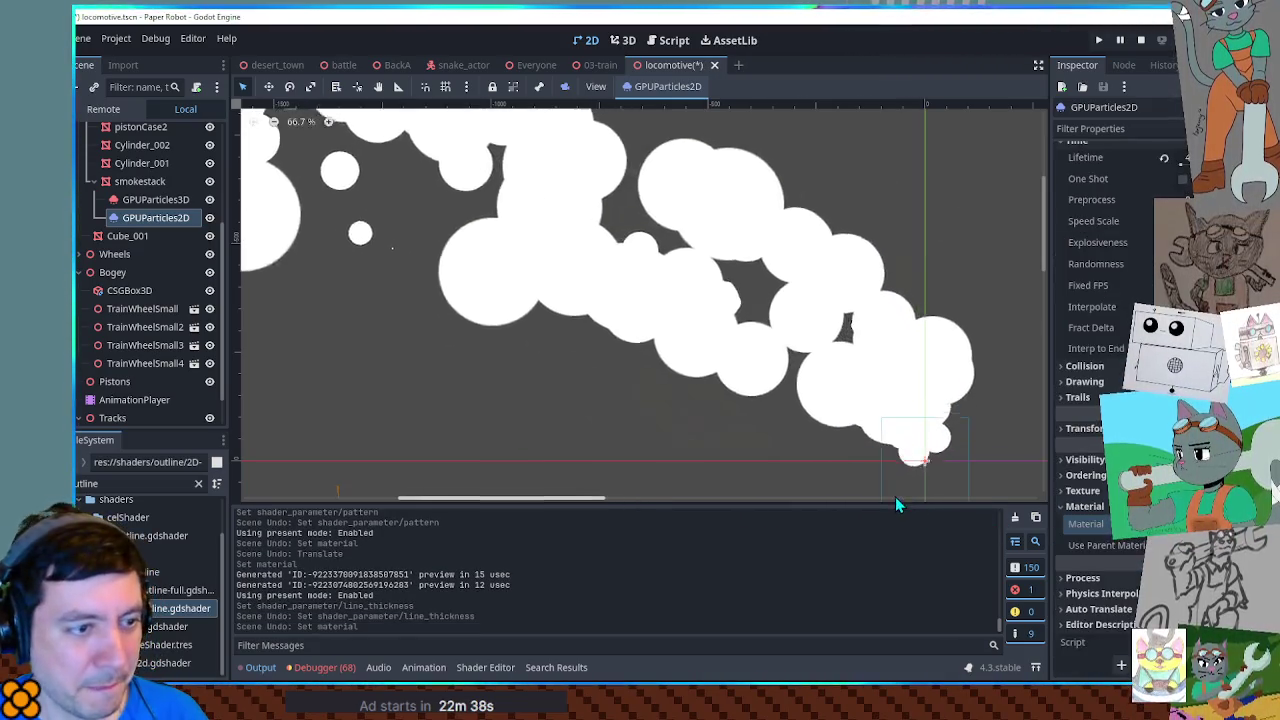
Step: Recentre the emitter and inspect its Process Material, Texture and Time settings
{"action": "mouse_move", "coordinate": [866, 398]}
{"action": "left_mouse_down"}
{"action": "mouse_move", "coordinate": [643, 269]}
{"action": "mouse_move", "coordinate": [834, 349]}
{"action": "mouse_move", "coordinate": [566, 274]}
{"action": "mouse_move", "coordinate": [811, 317]}
{"action": "mouse_move", "coordinate": [714, 290]}
{"action": "mouse_move", "coordinate": [814, 334]}
{"action": "mouse_move", "coordinate": [686, 291]}
{"action": "mouse_move", "coordinate": [527, 277]}
{"action": "left_mouse_up"}
{"action": "scroll", "coordinate": [771, 420], "scroll_direction": "up", "scroll_amount": 1}
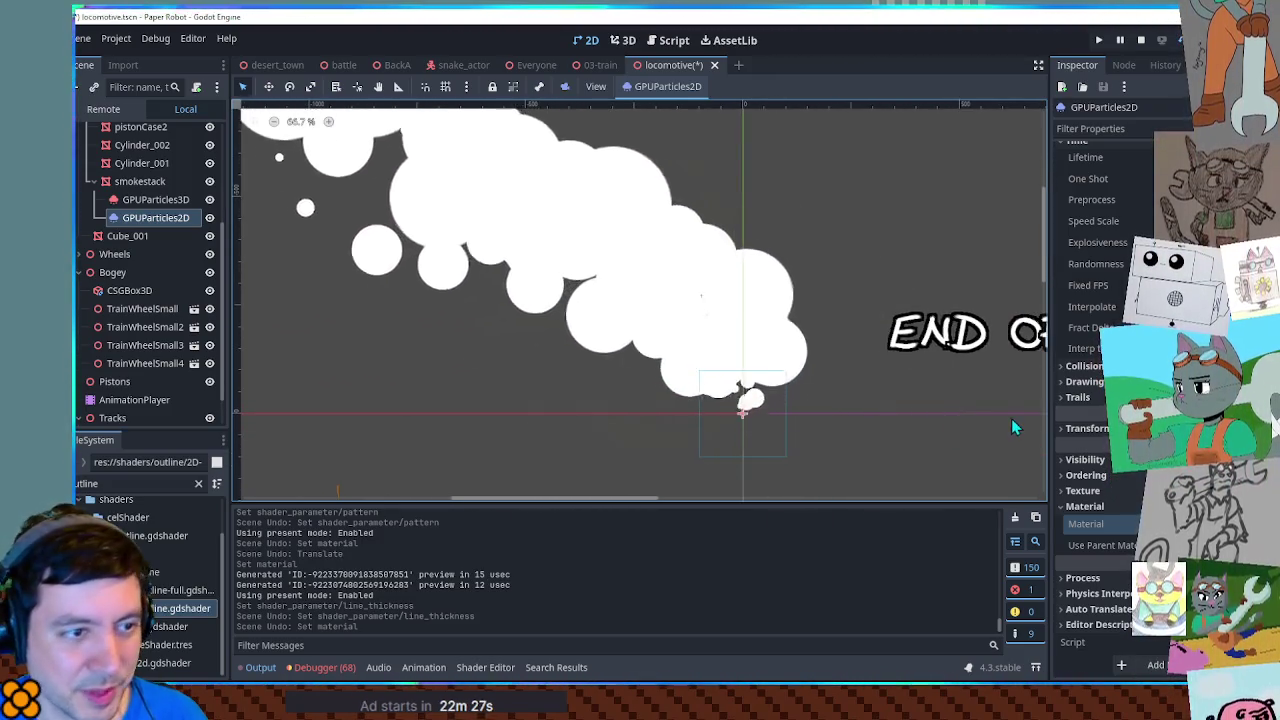
{"action": "scroll", "coordinate": [1100, 400], "scroll_direction": "up", "scroll_amount": 3}
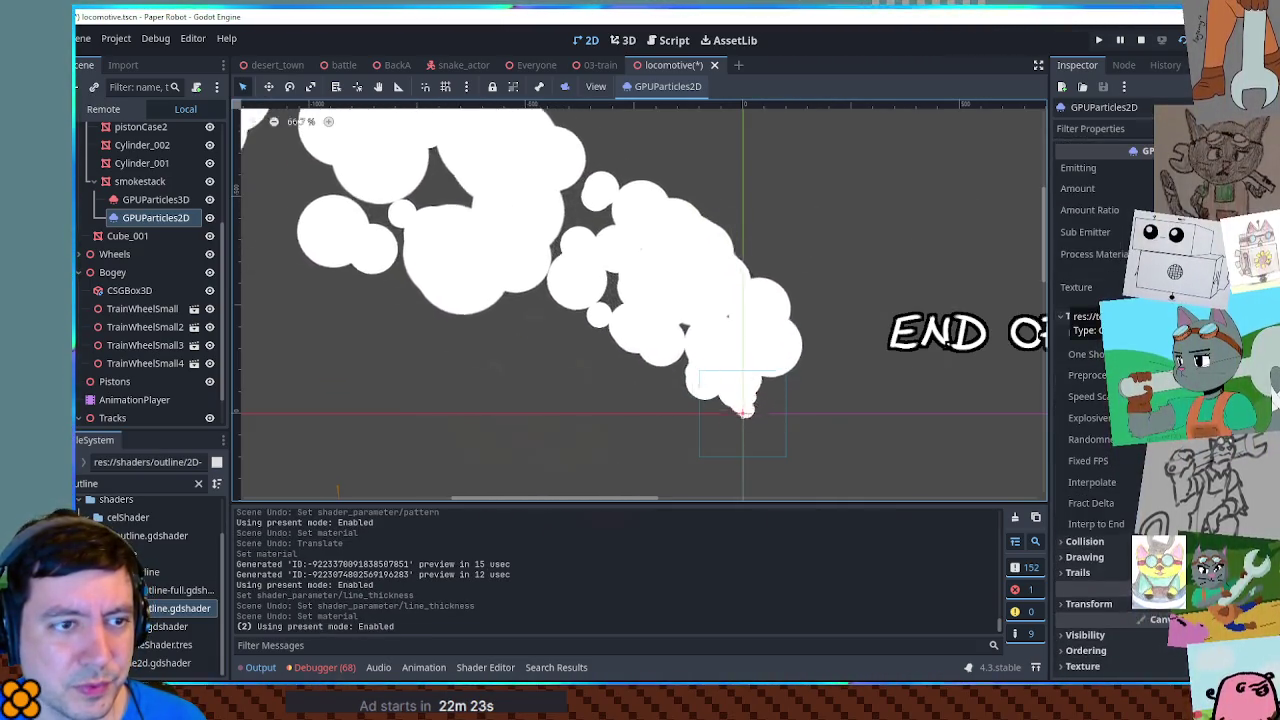
{"action": "left_click", "coordinate": [1160, 254]}
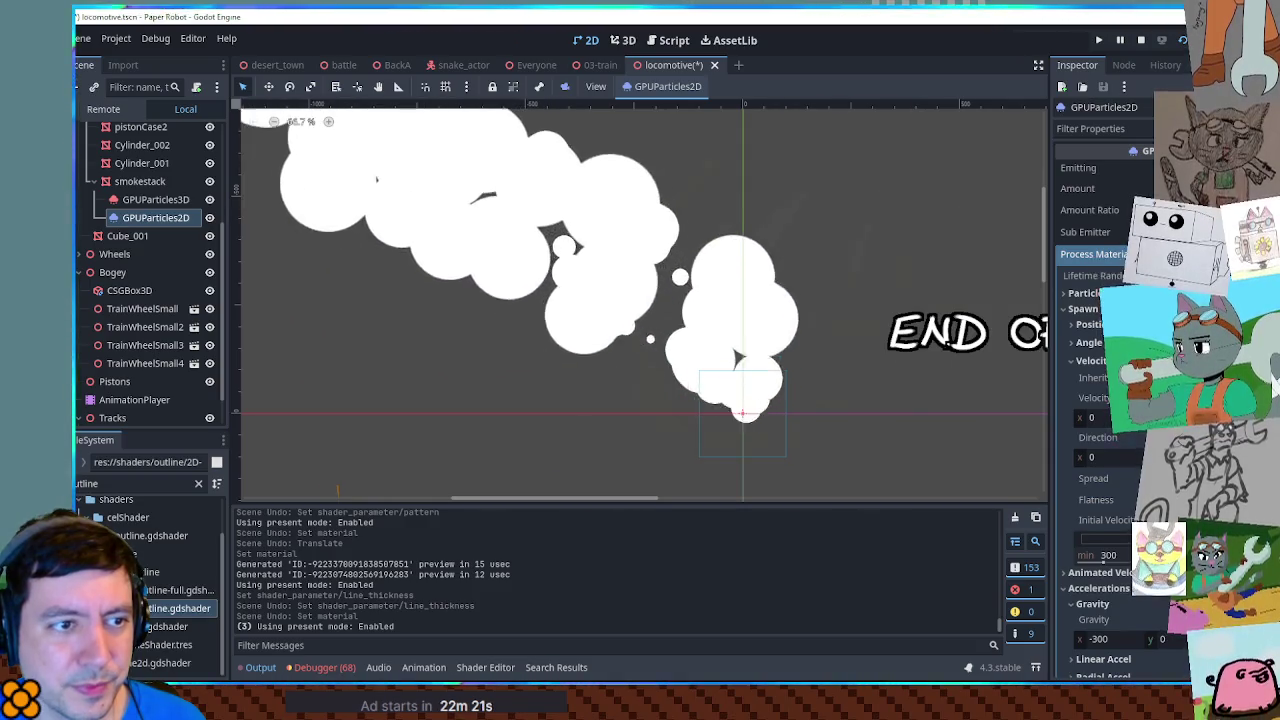
{"action": "left_click", "coordinate": [1100, 254]}
{"action": "left_click", "coordinate": [1150, 288]}
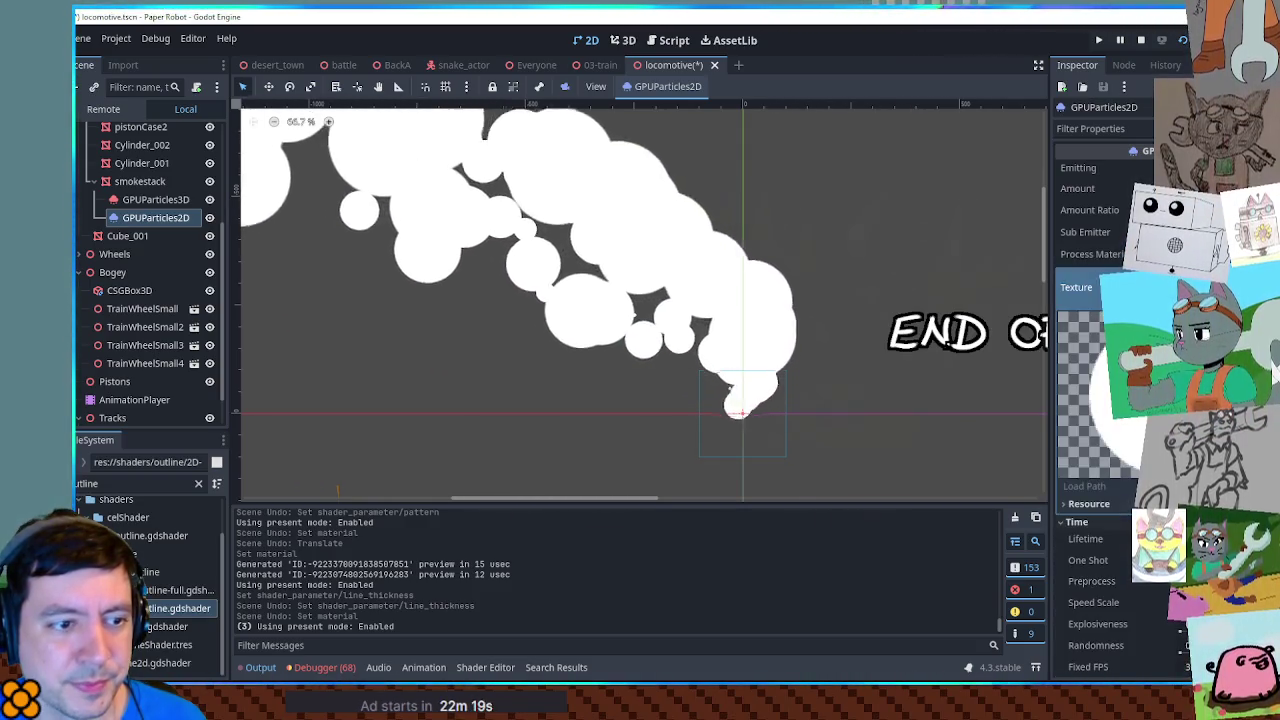
{"action": "scroll", "coordinate": [1072, 400], "scroll_direction": "down", "scroll_amount": 3}
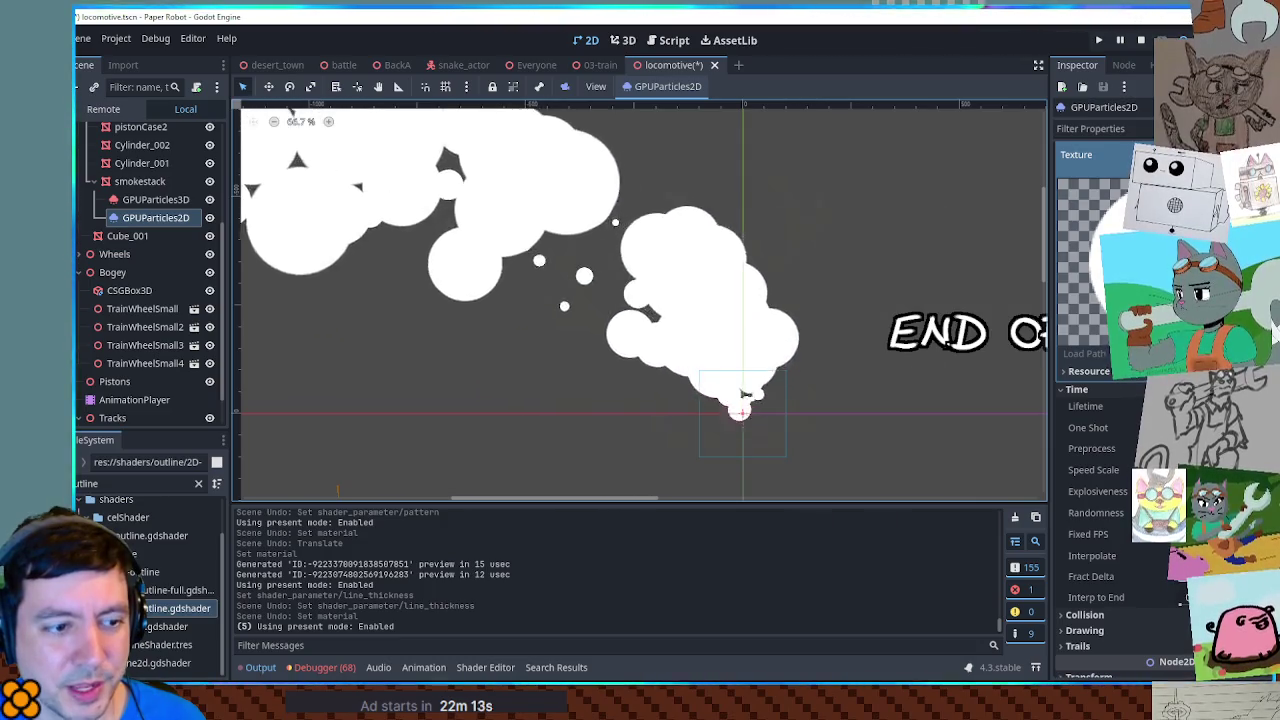
{"action": "left_click", "coordinate": [1090, 391]}
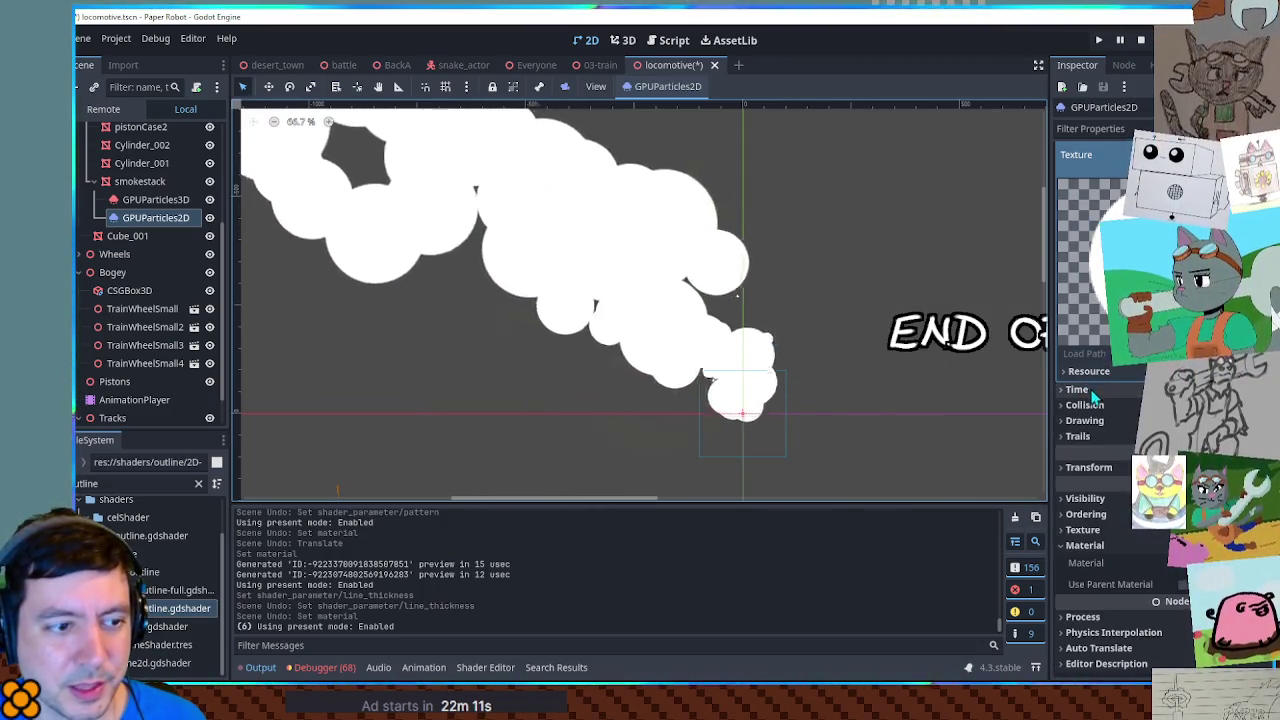
Step: Give the particles a new CanvasItemMaterial, toggle Particles Animation, and open 2D-outline-full.gdshader
{"action": "left_click", "coordinate": [1170, 563]}
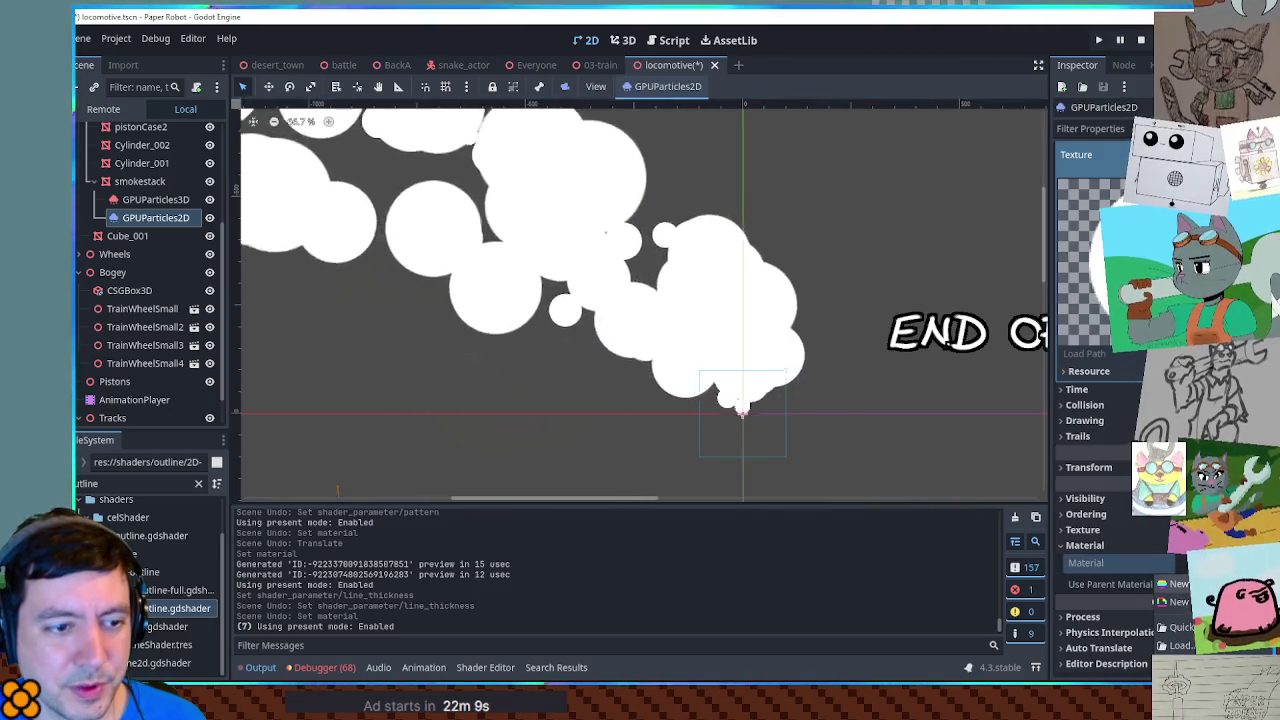
{"action": "left_click", "coordinate": [1165, 584]}
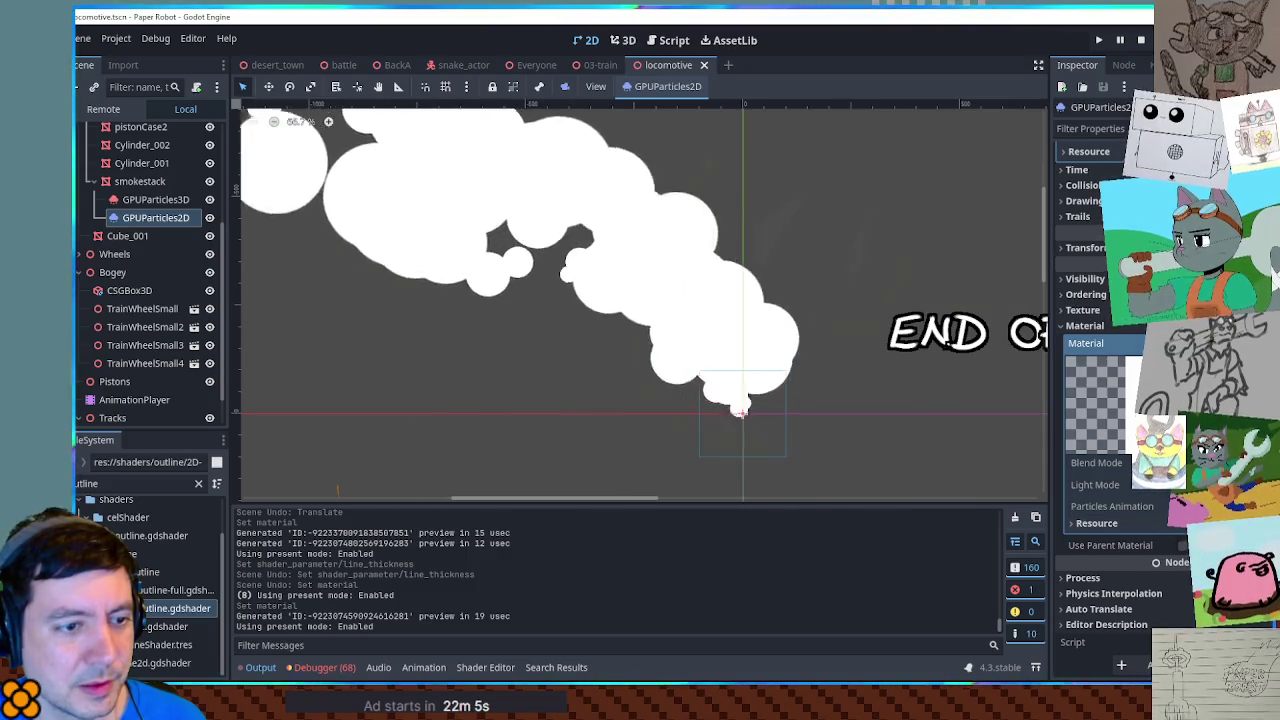
{"action": "left_click", "coordinate": [1183, 506]}
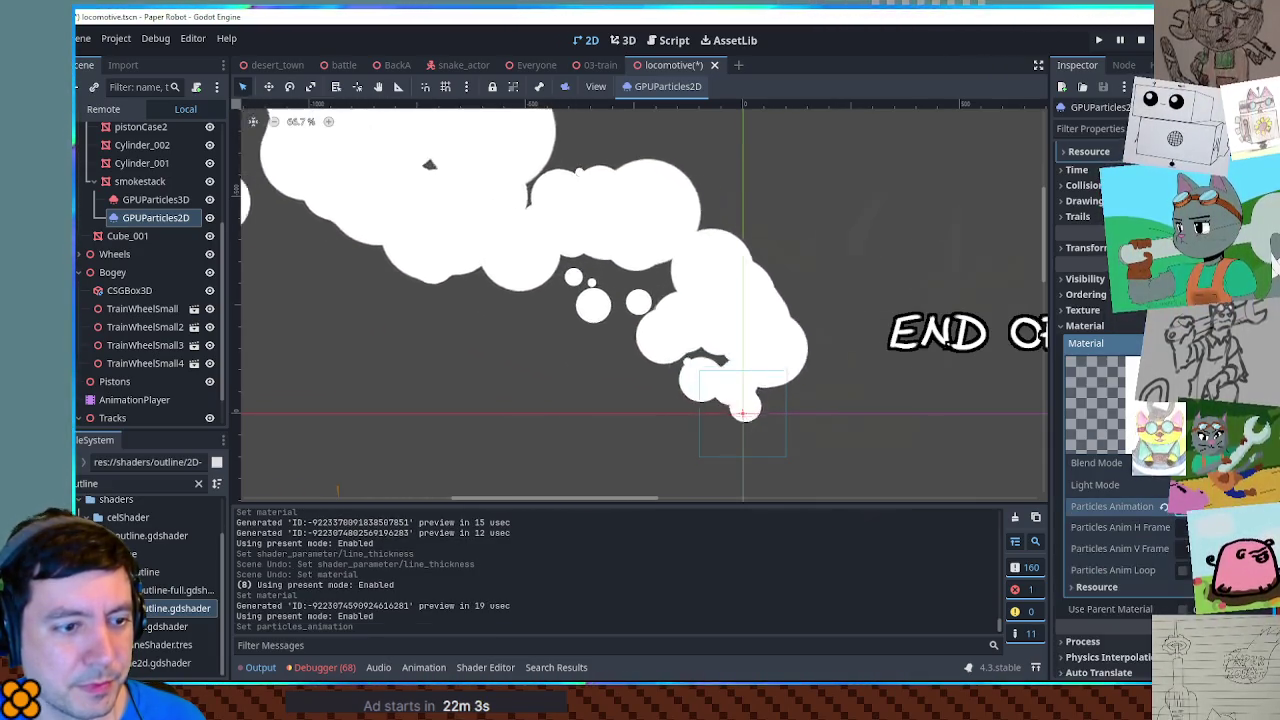
{"action": "left_click", "coordinate": [1183, 506]}
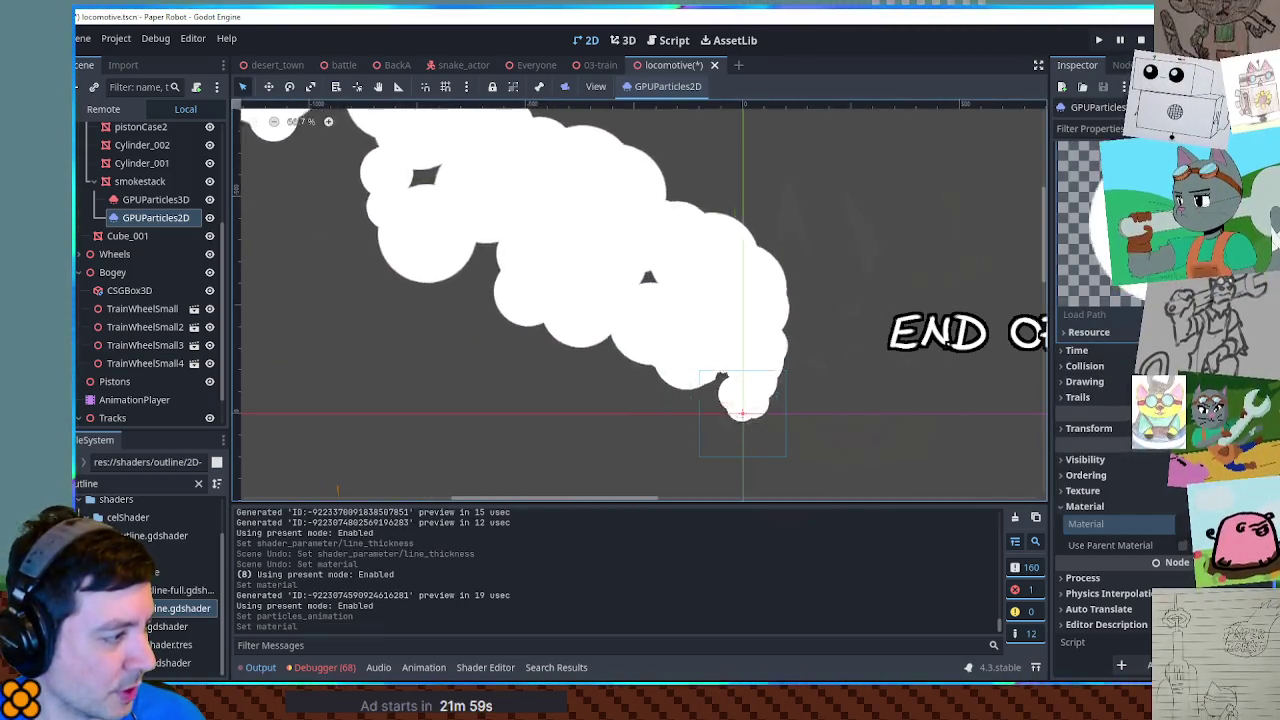
{"action": "double_click", "coordinate": [175, 590]}
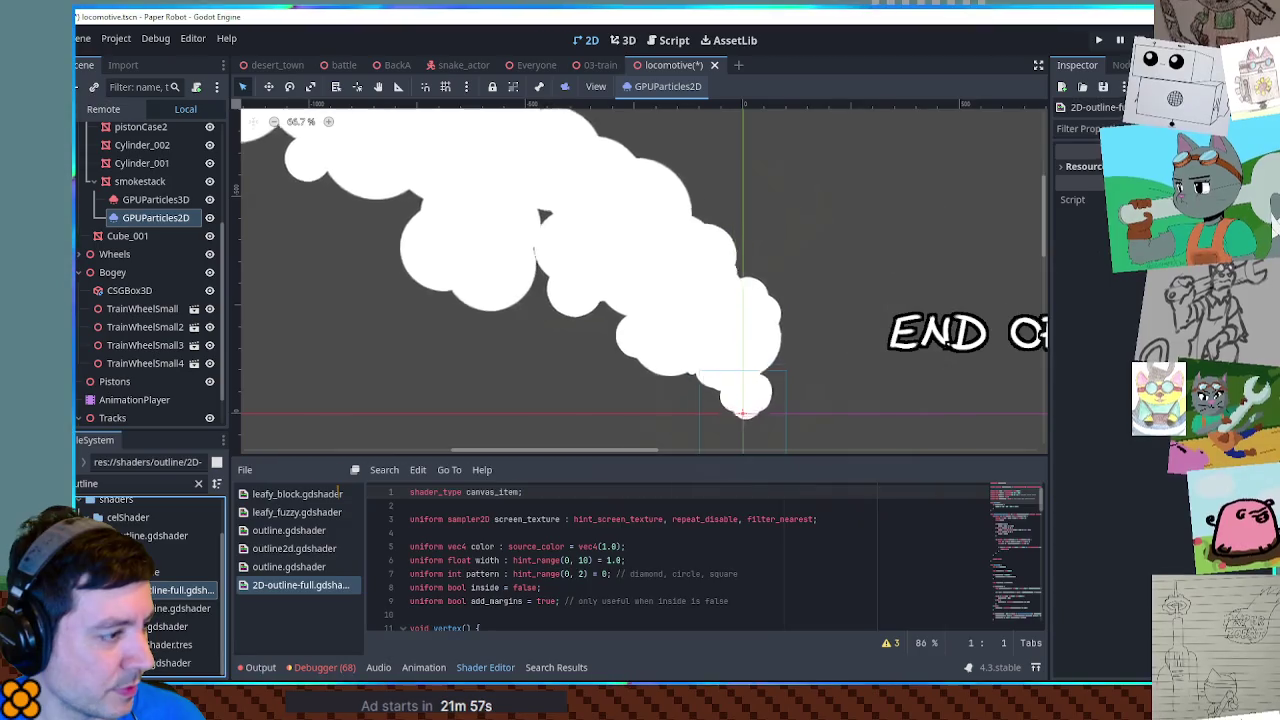
Step: Reselect GPUParticles2D and review the 2D-outline shader code
{"action": "mouse_move", "coordinate": [1020, 512]}
{"action": "left_mouse_down"}
{"action": "mouse_move", "coordinate": [1007, 635]}
{"action": "mouse_move", "coordinate": [1020, 494]}
{"action": "left_mouse_up"}
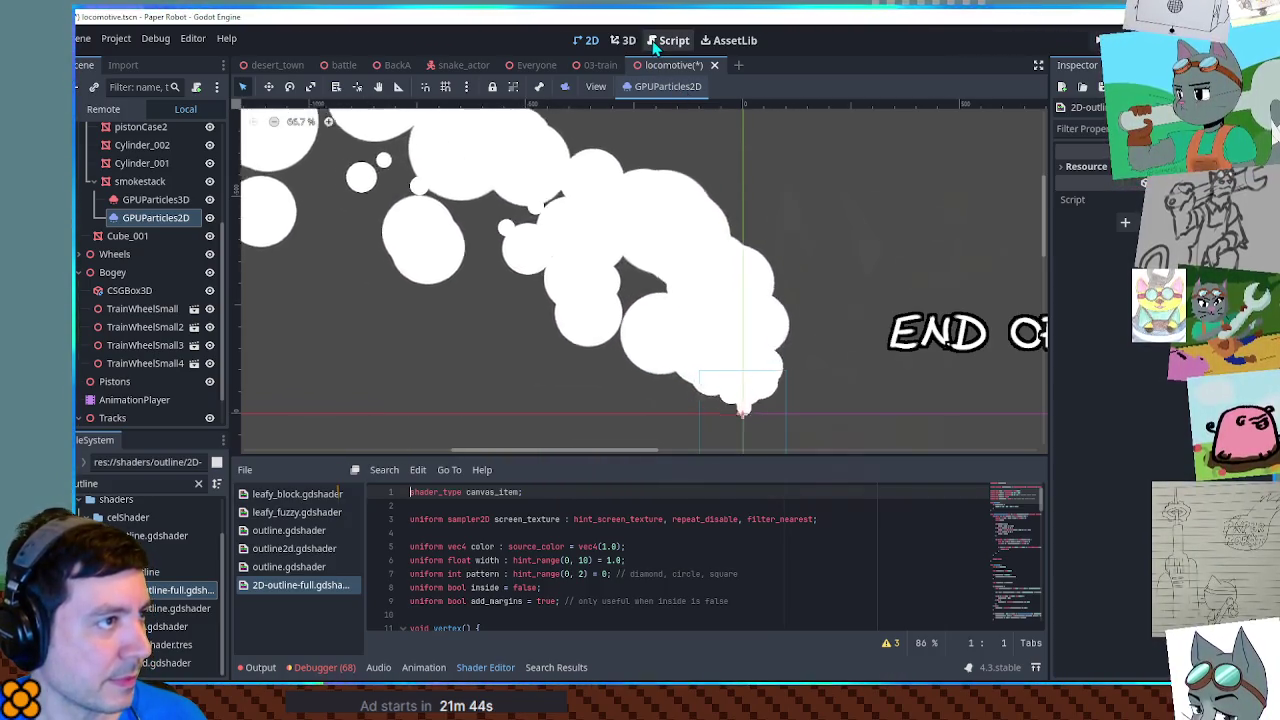
{"action": "left_click", "coordinate": [132, 218]}
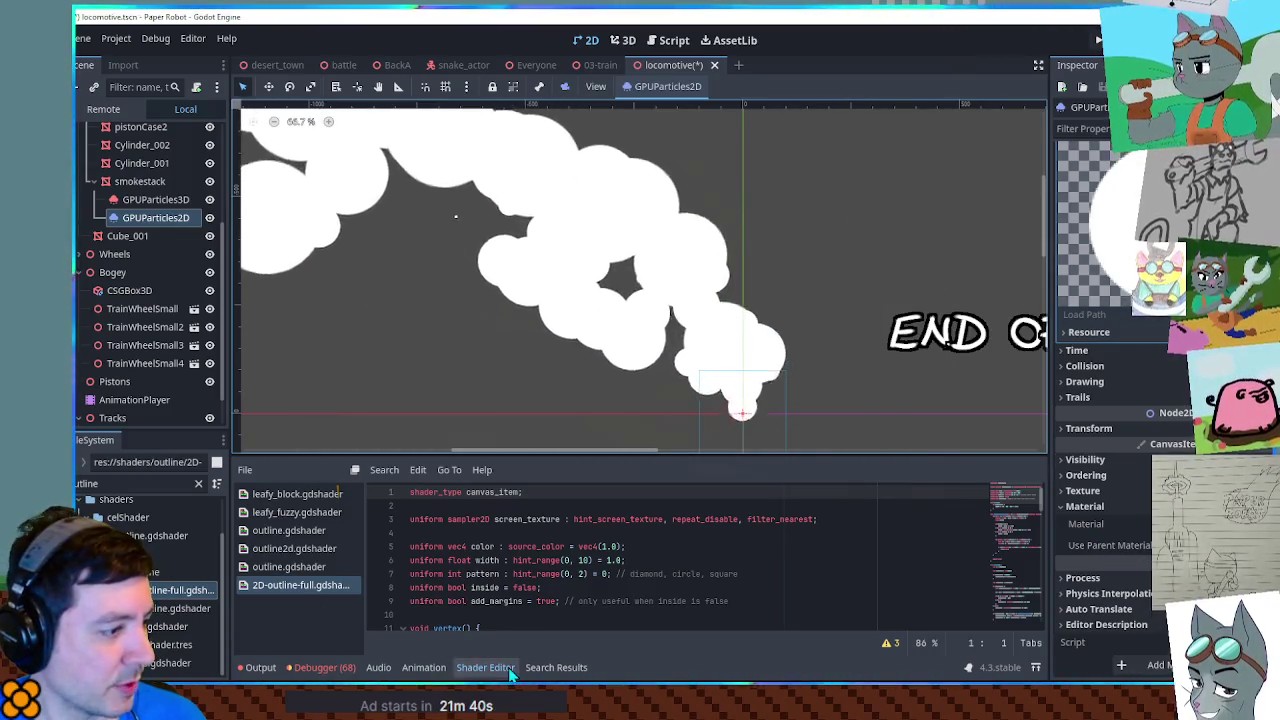
{"action": "double_click", "coordinate": [157, 610]}
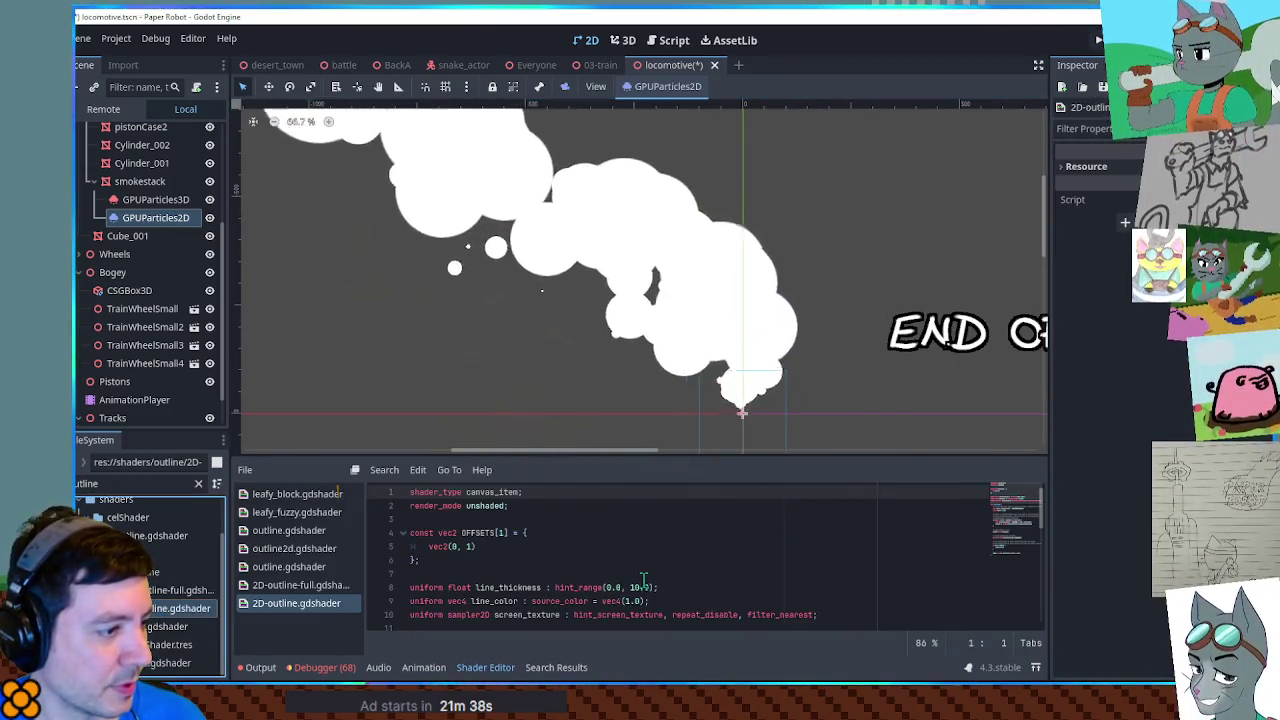
{"action": "scroll", "coordinate": [650, 580], "scroll_direction": "down", "scroll_amount": 10}
{"action": "scroll", "coordinate": [677, 572], "scroll_direction": "up", "scroll_amount": 10}
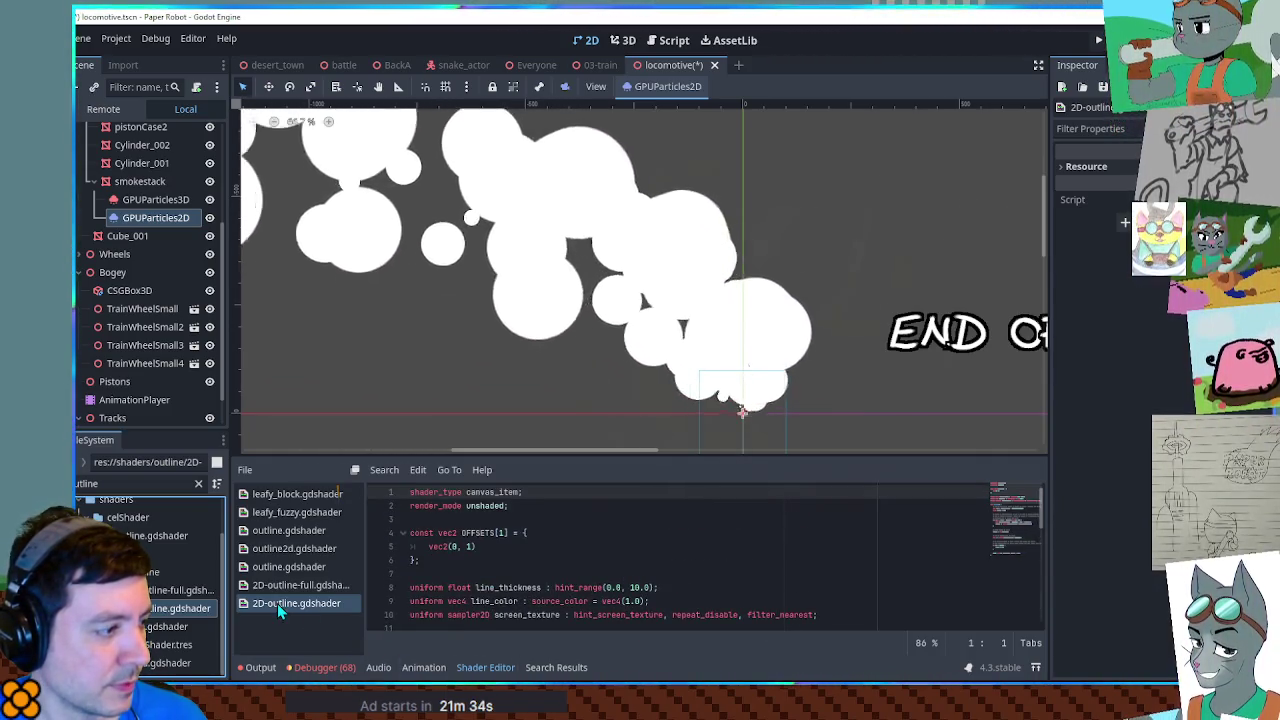
Step: Review 2D-outline-full shader code, close that file, and hide the shader editor panel
{"action": "left_click", "coordinate": [280, 588]}
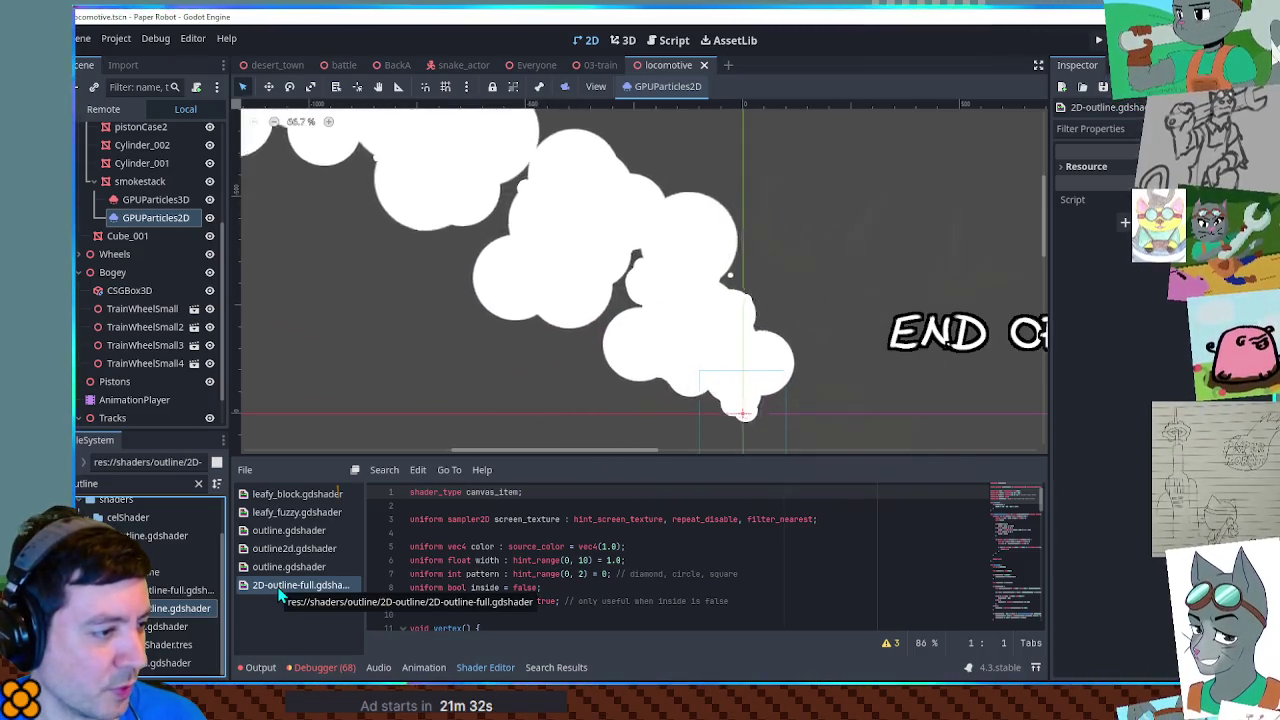
{"action": "scroll", "coordinate": [385, 592], "scroll_direction": "down", "scroll_amount": 3}
{"action": "scroll", "coordinate": [390, 592], "scroll_direction": "up", "scroll_amount": 3}
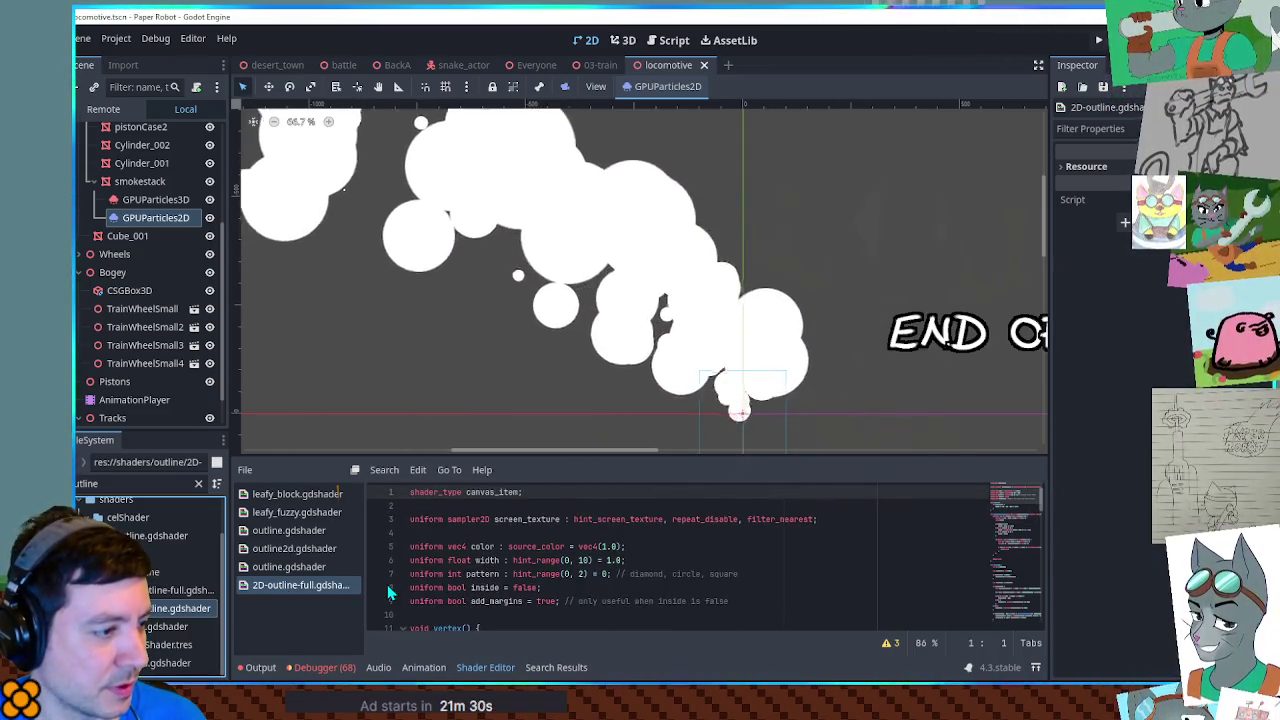
{"action": "middle_click", "coordinate": [304, 589]}
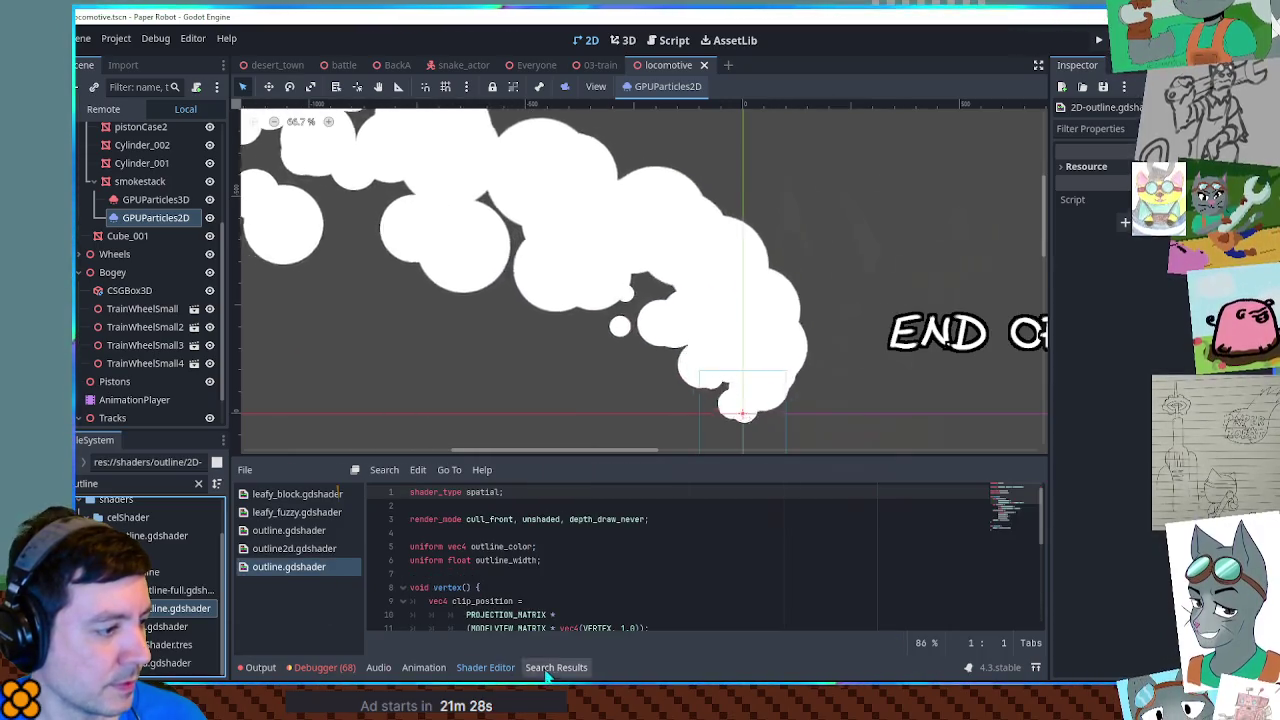
{"action": "left_click", "coordinate": [487, 668]}
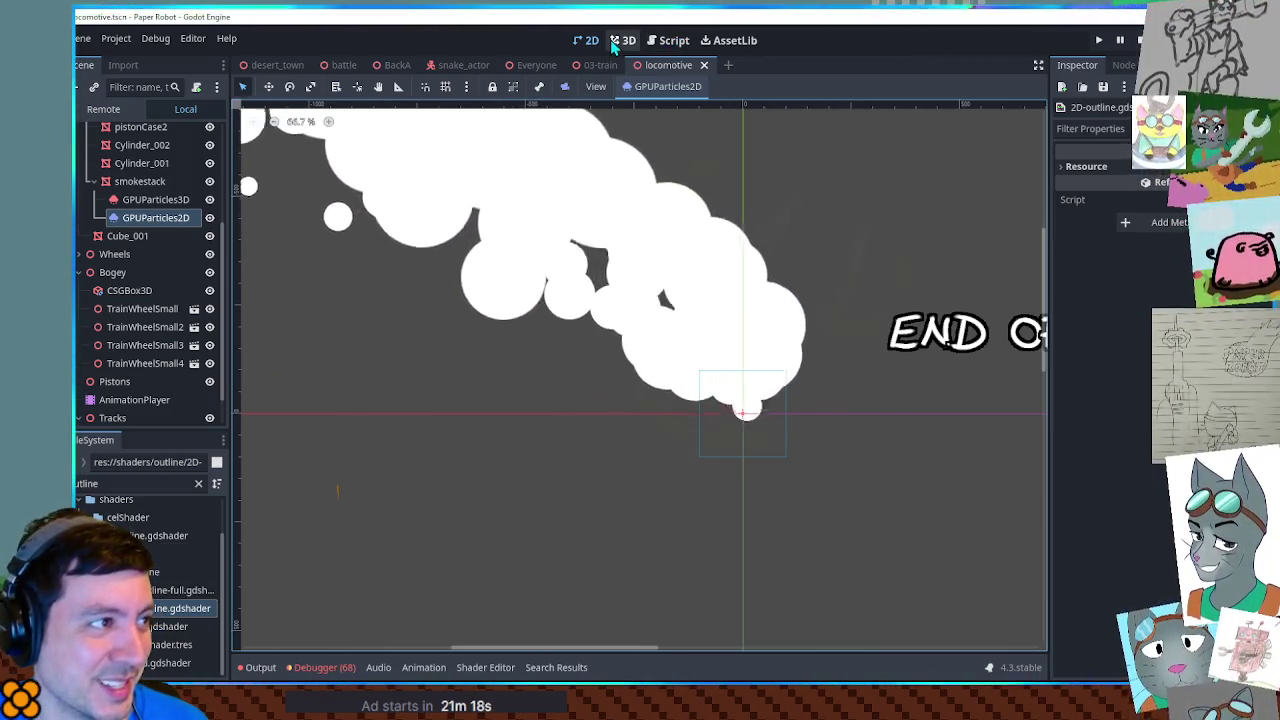
Step: Check the 3D locomotive view, then return to the 2D smoke particles
{"action": "left_click", "coordinate": [616, 40]}
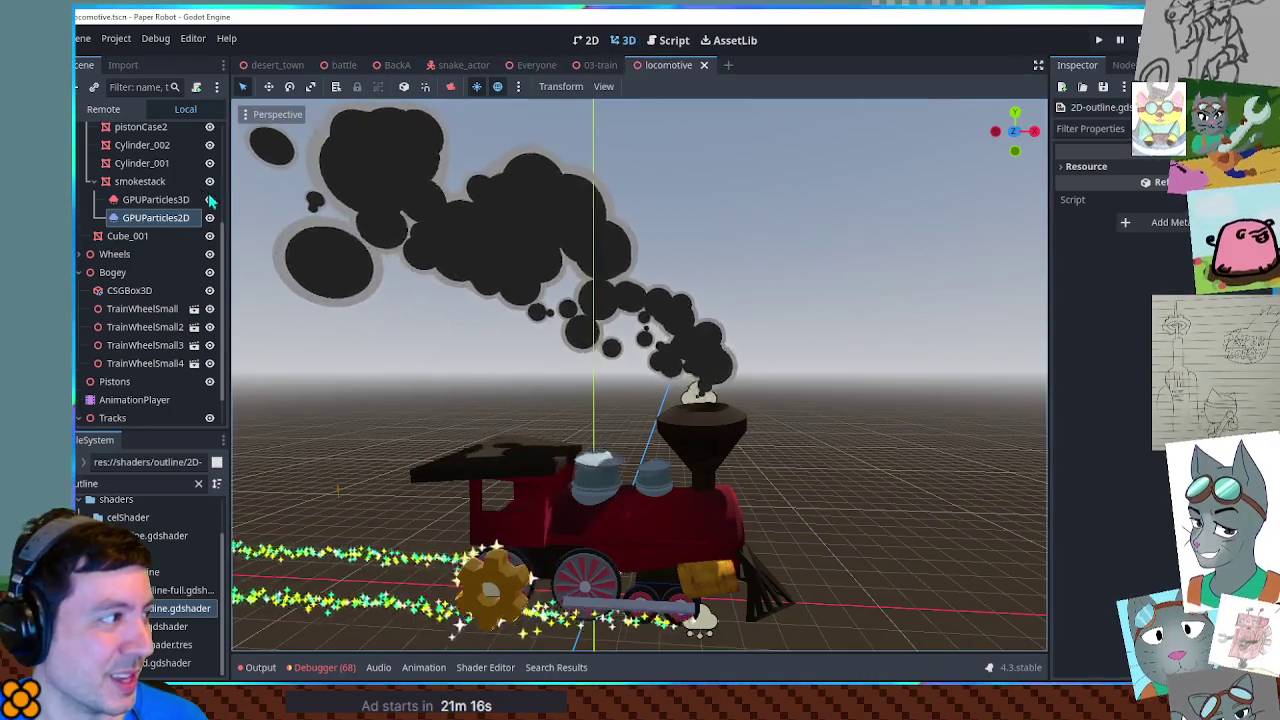
{"action": "left_click", "coordinate": [160, 217]}
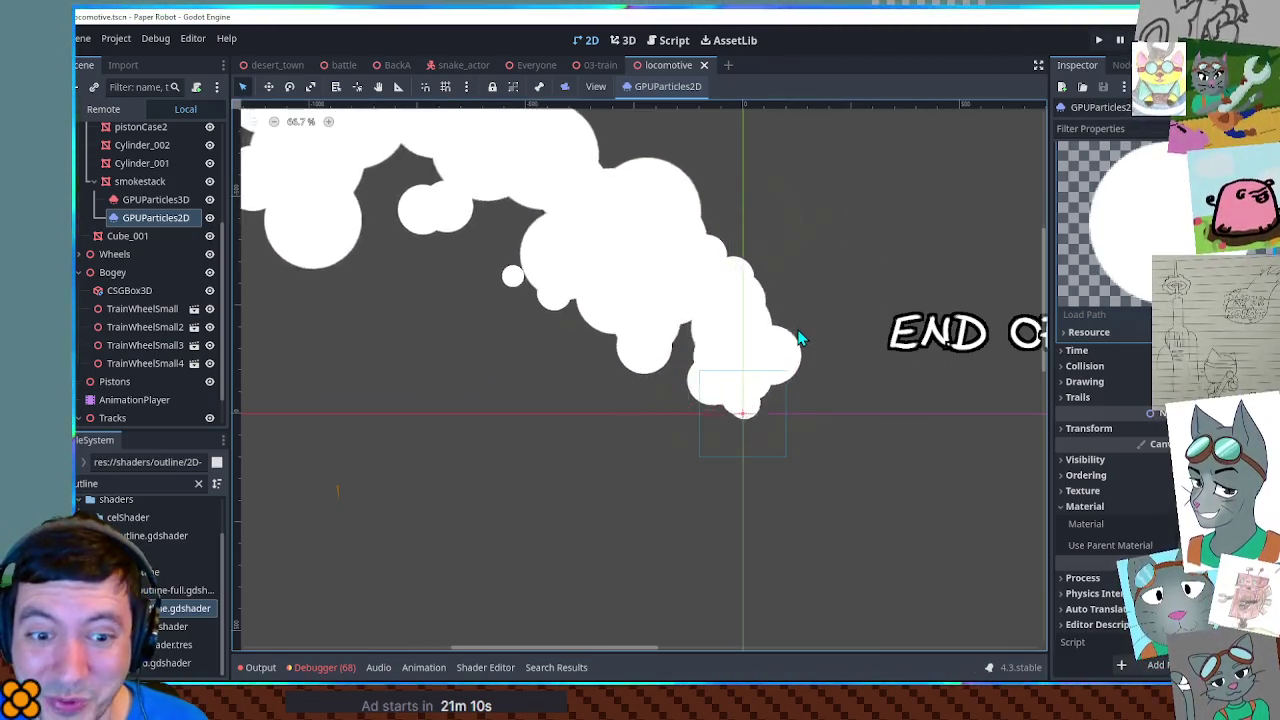
{"action": "left_click", "coordinate": [143, 226]}
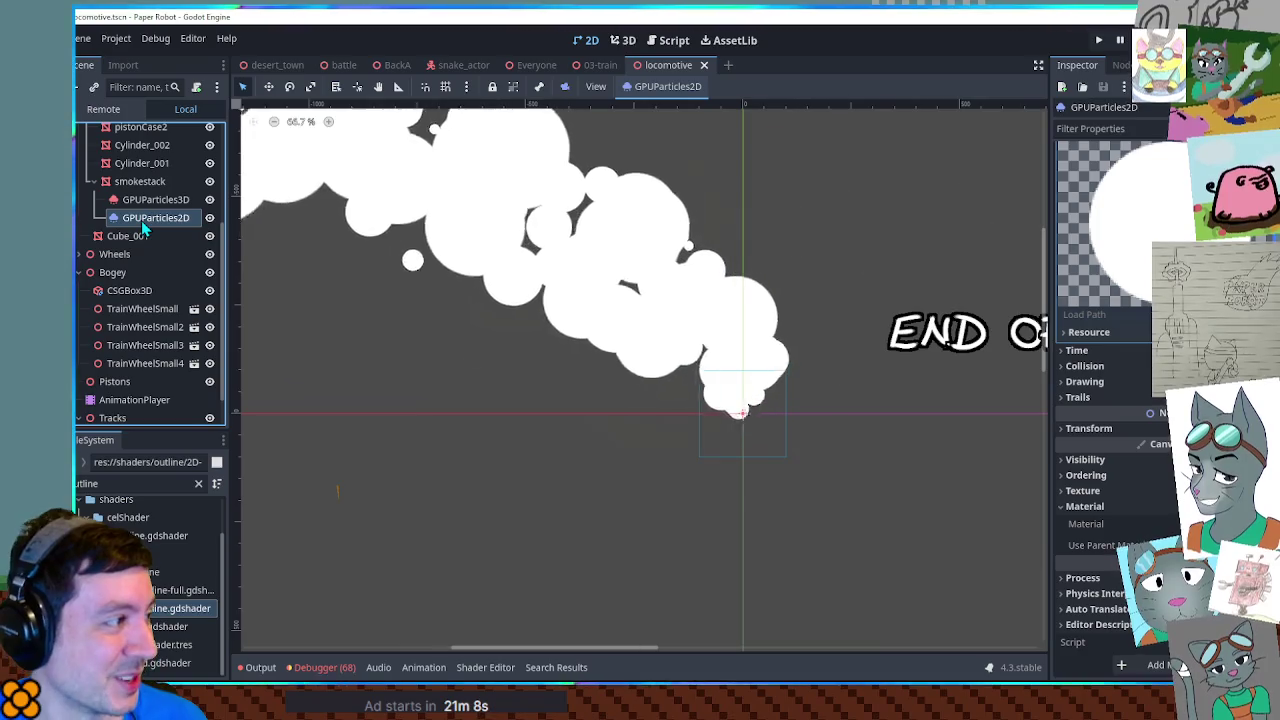
Step: Add a SubViewport under smokestack and move GPUParticles2D inside it
{"action": "left_click", "coordinate": [139, 183]}
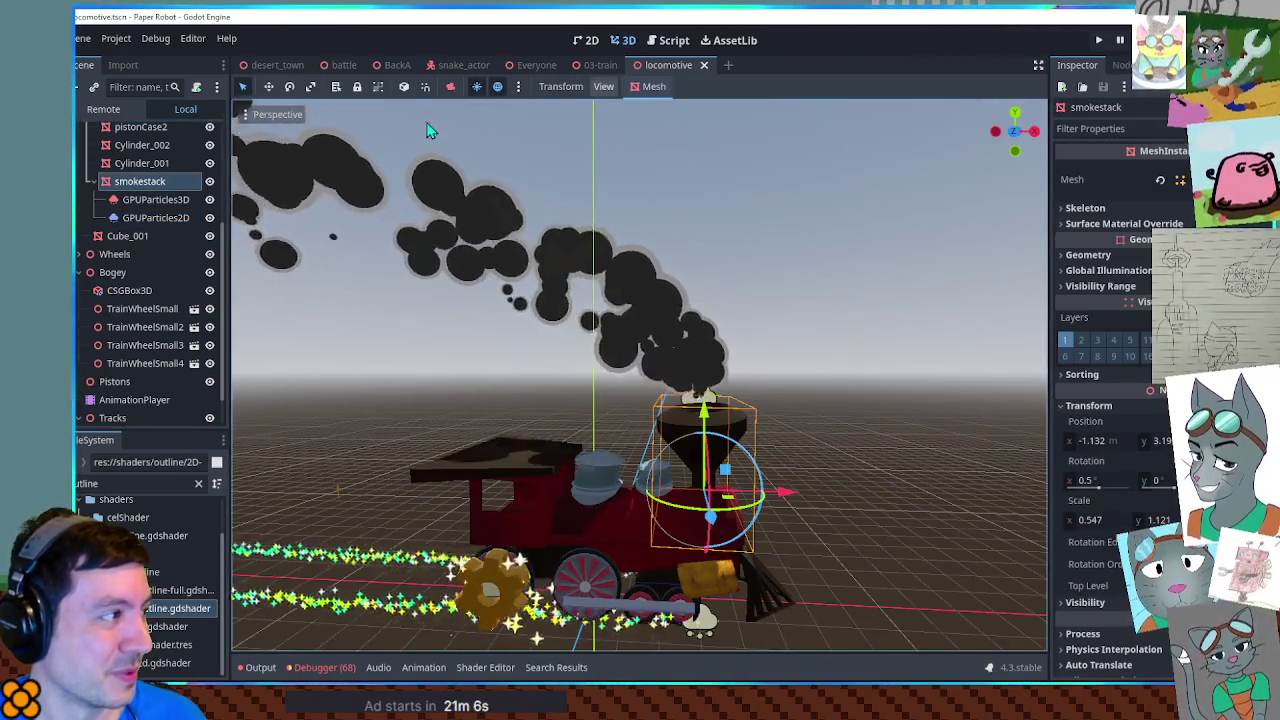
{"action": "key", "text": "ctrl+a"}
{"action": "type", "text": "viewpor"}
{"action": "key", "text": "Return"}
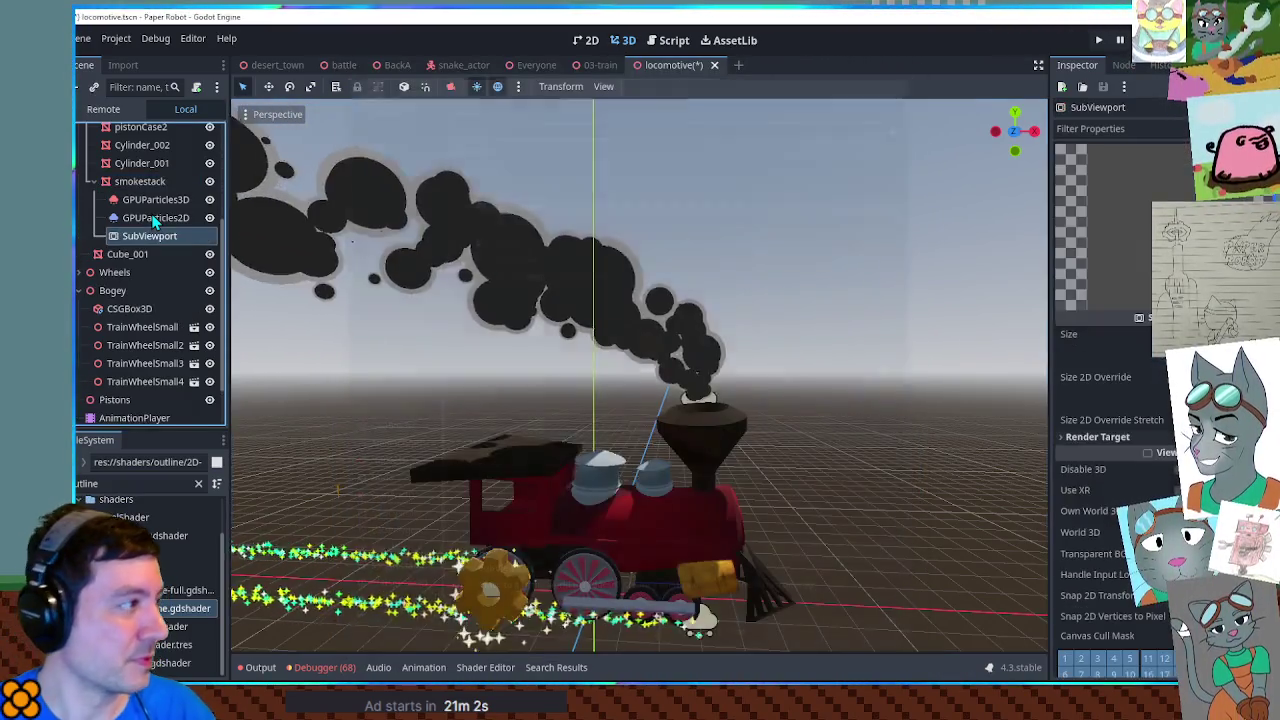
{"action": "left_click_drag", "start_coordinate": [145, 225], "coordinate": [151, 237]}
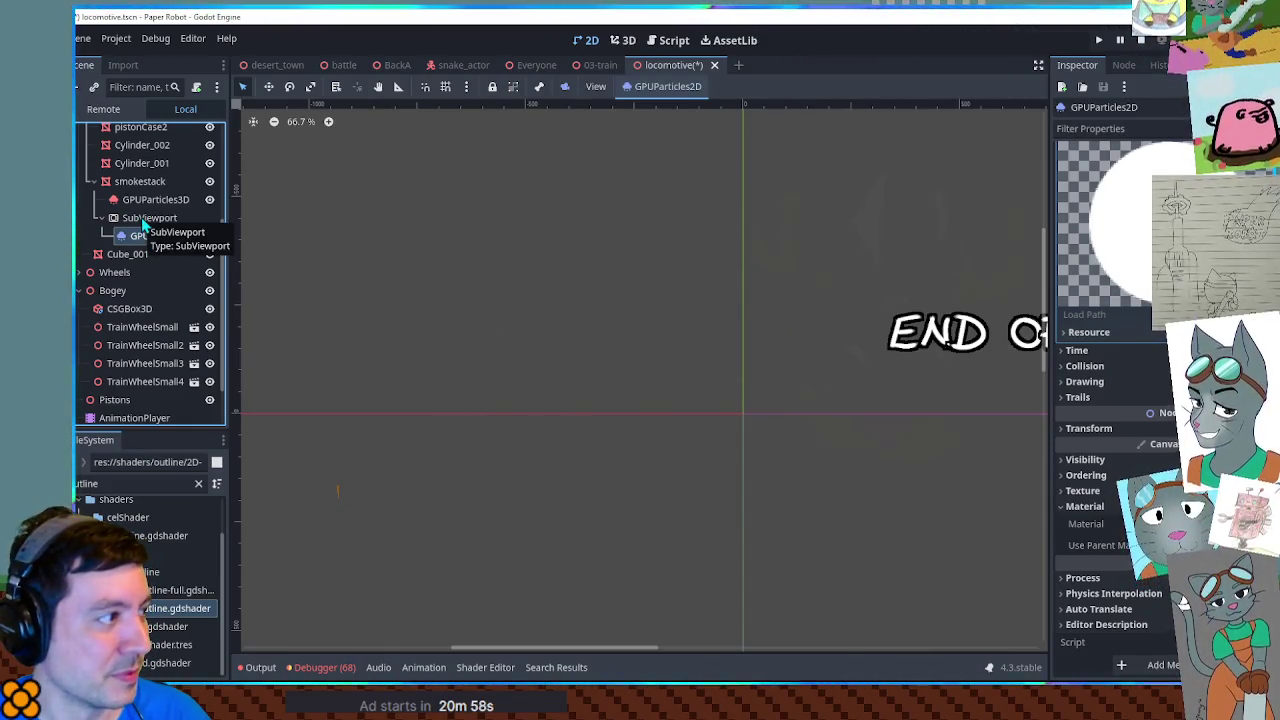
Step: Add a Sprite3D node under the smokestack
{"action": "left_click", "coordinate": [138, 183]}
{"action": "key", "text": "ctrl+a"}
{"action": "type", "text": "sprite3d"}
{"action": "key", "text": "Return"}
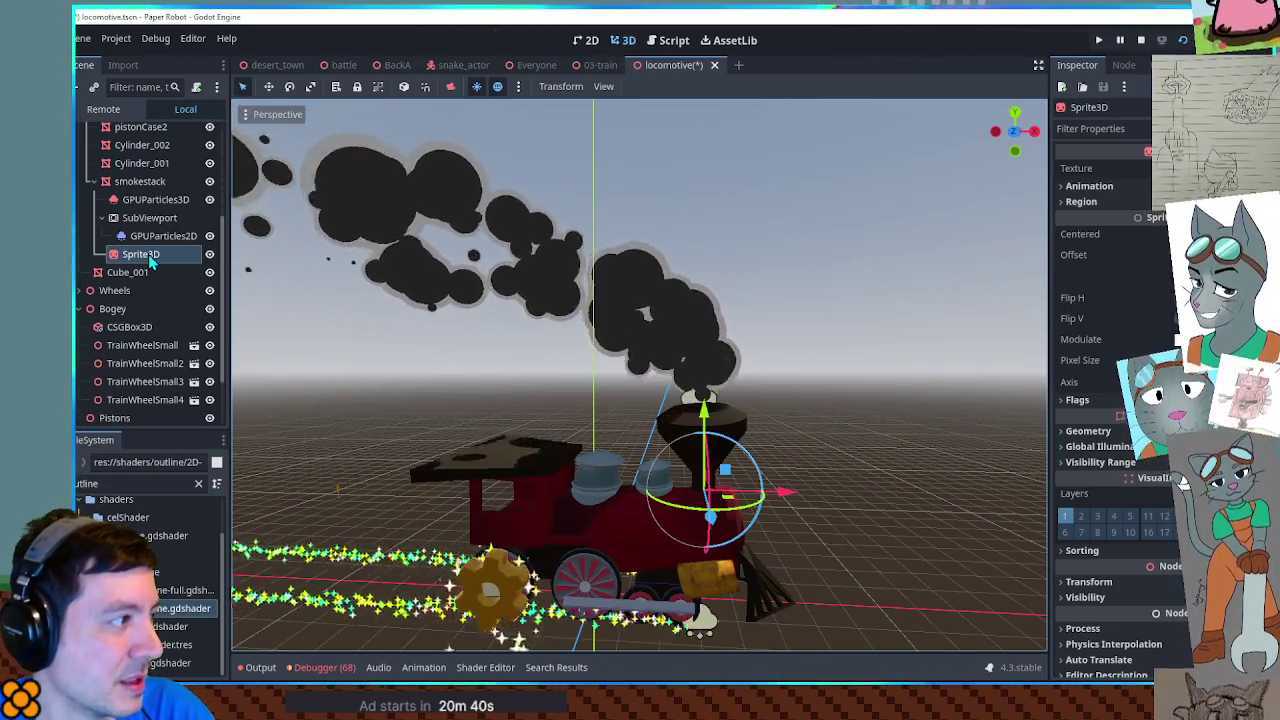
Step: Set the Sprite3D's Texture to a New ViewportTexture
{"action": "left_click", "coordinate": [162, 256]}
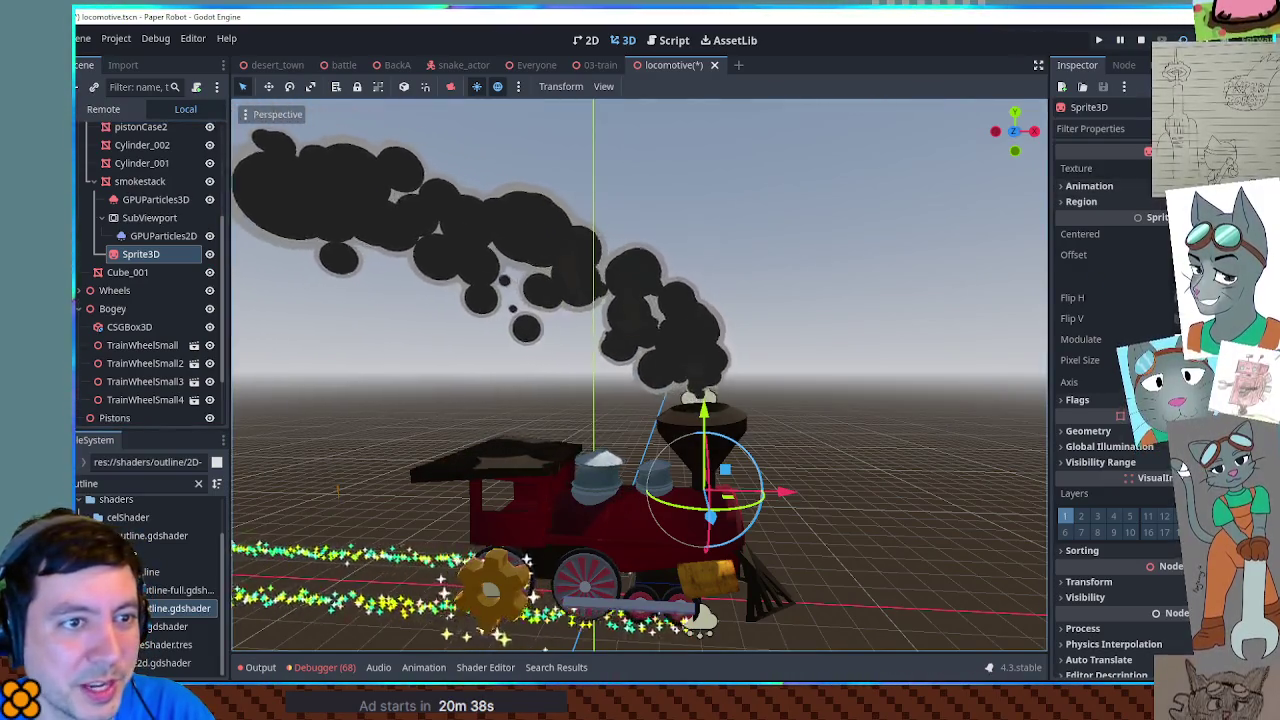
{"action": "left_click", "coordinate": [1110, 168]}
{"action": "left_click", "coordinate": [1100, 270]}
{"action": "scroll", "coordinate": [712, 302], "scroll_direction": "down", "scroll_amount": 5}
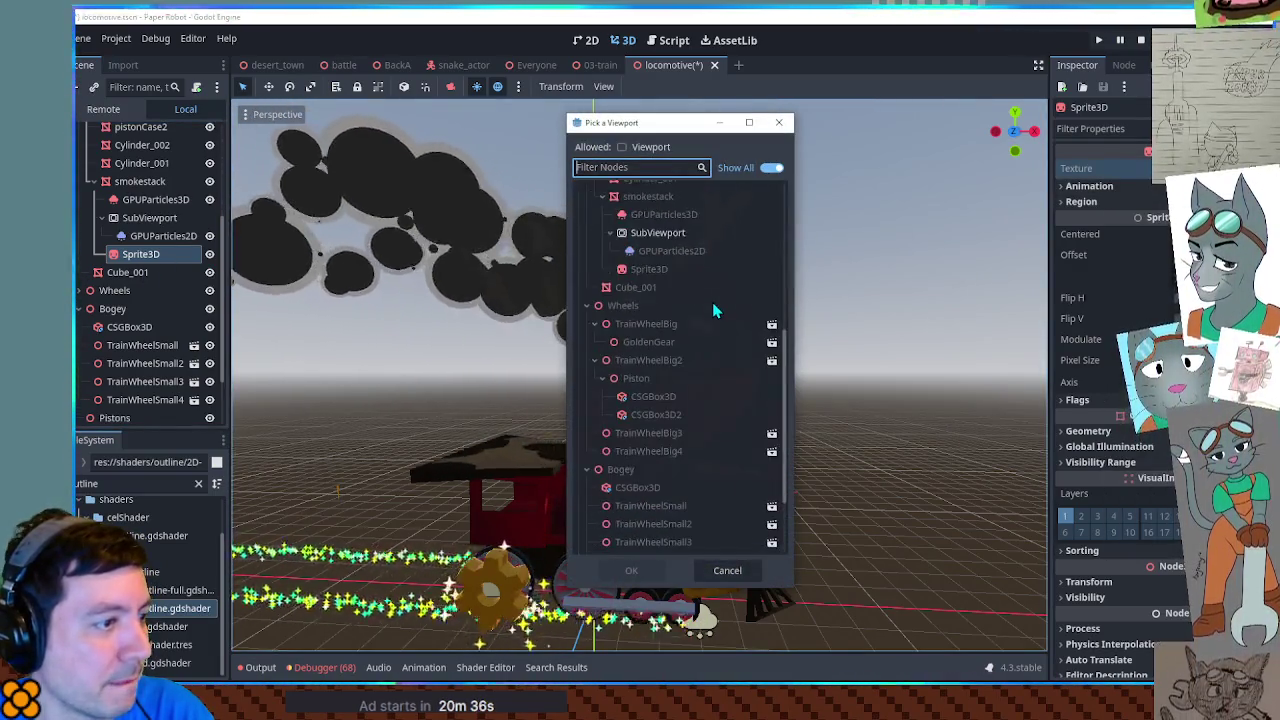
Step: Use the SubViewport as the Sprite3D's texture and raise the sprite above the smokestack
{"action": "double_click", "coordinate": [655, 401]}
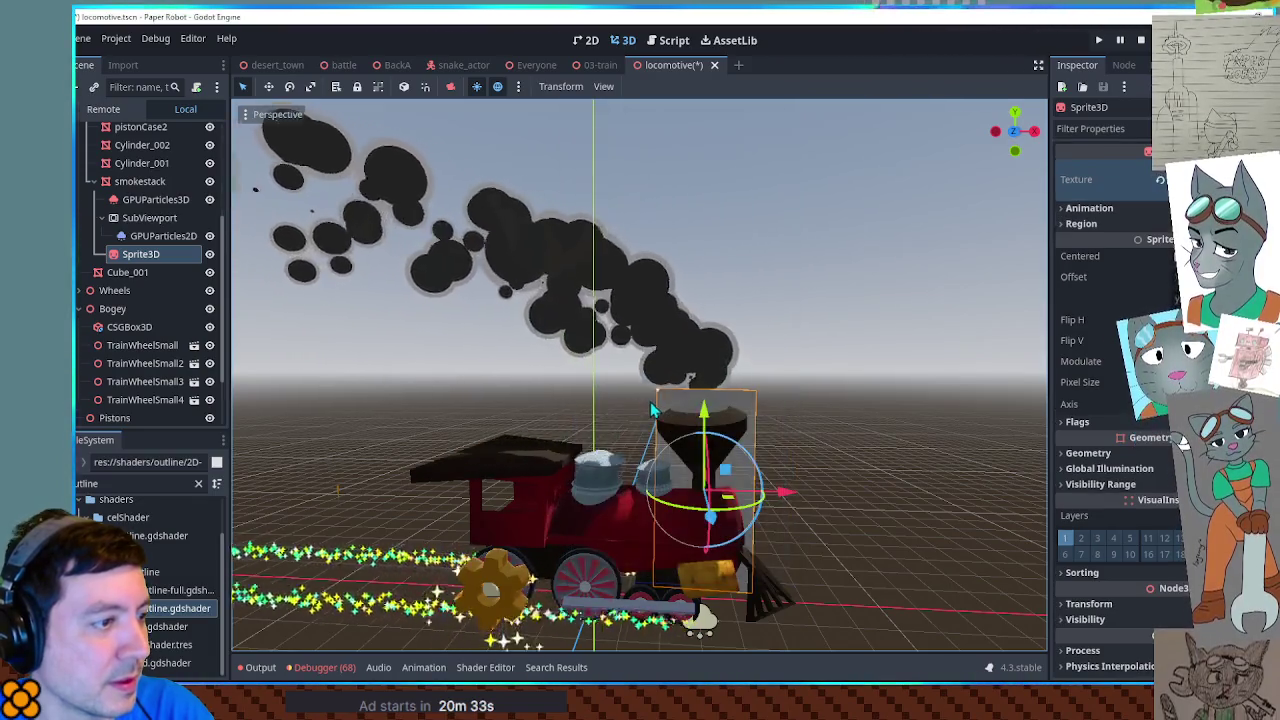
{"action": "left_click_drag", "start_coordinate": [707, 420], "coordinate": [707, 215]}
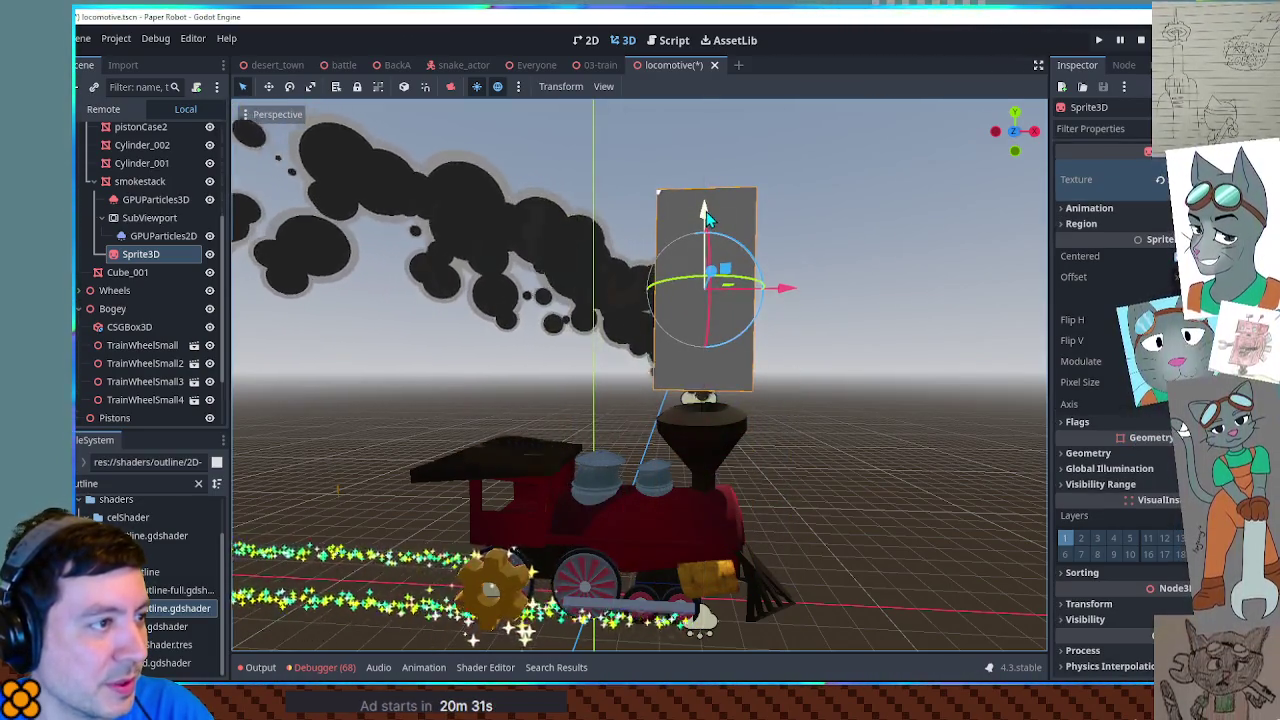
{"action": "left_click", "coordinate": [149, 217]}
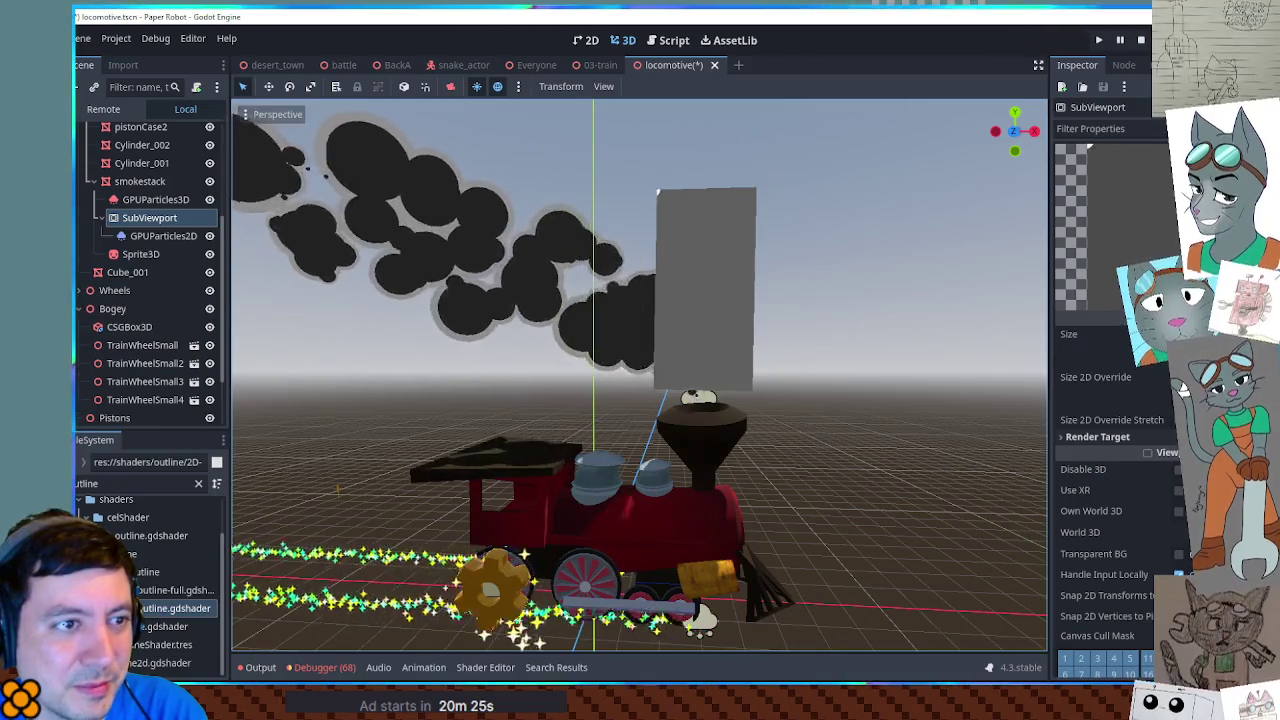
{"action": "left_click", "coordinate": [163, 236]}
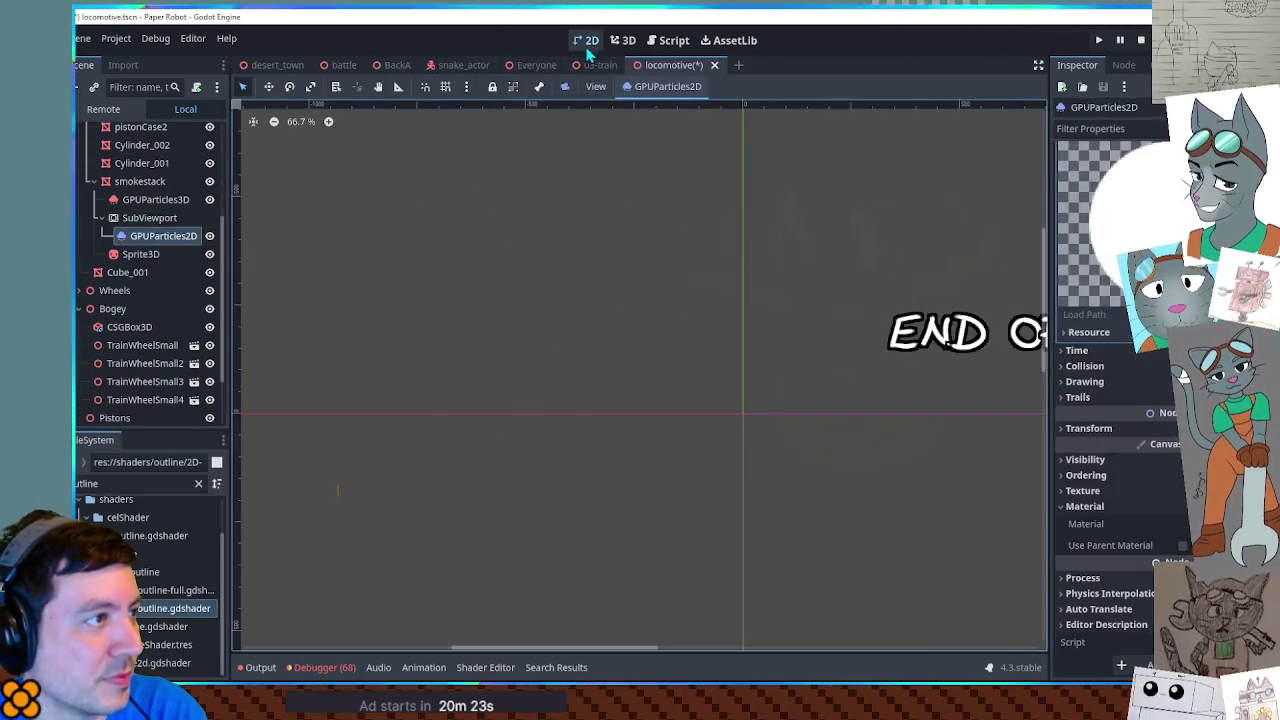
{"action": "left_click", "coordinate": [622, 40]}
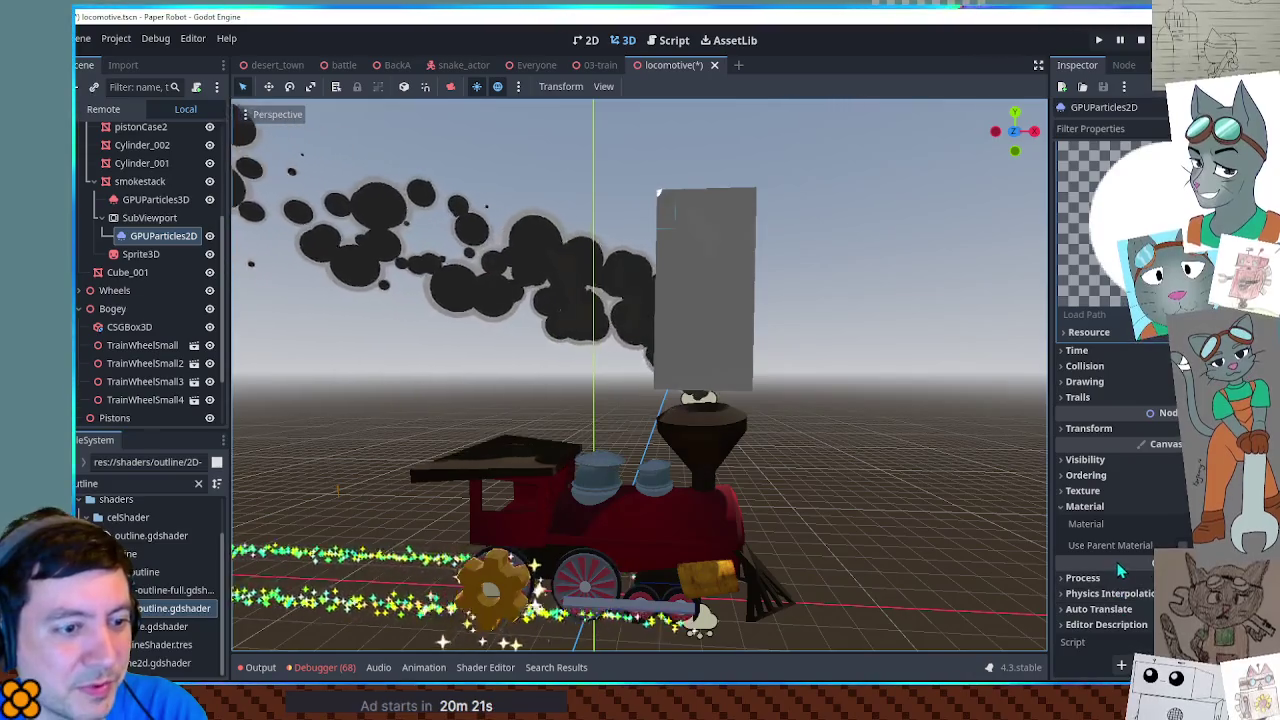
{"action": "left_click", "coordinate": [1092, 428]}
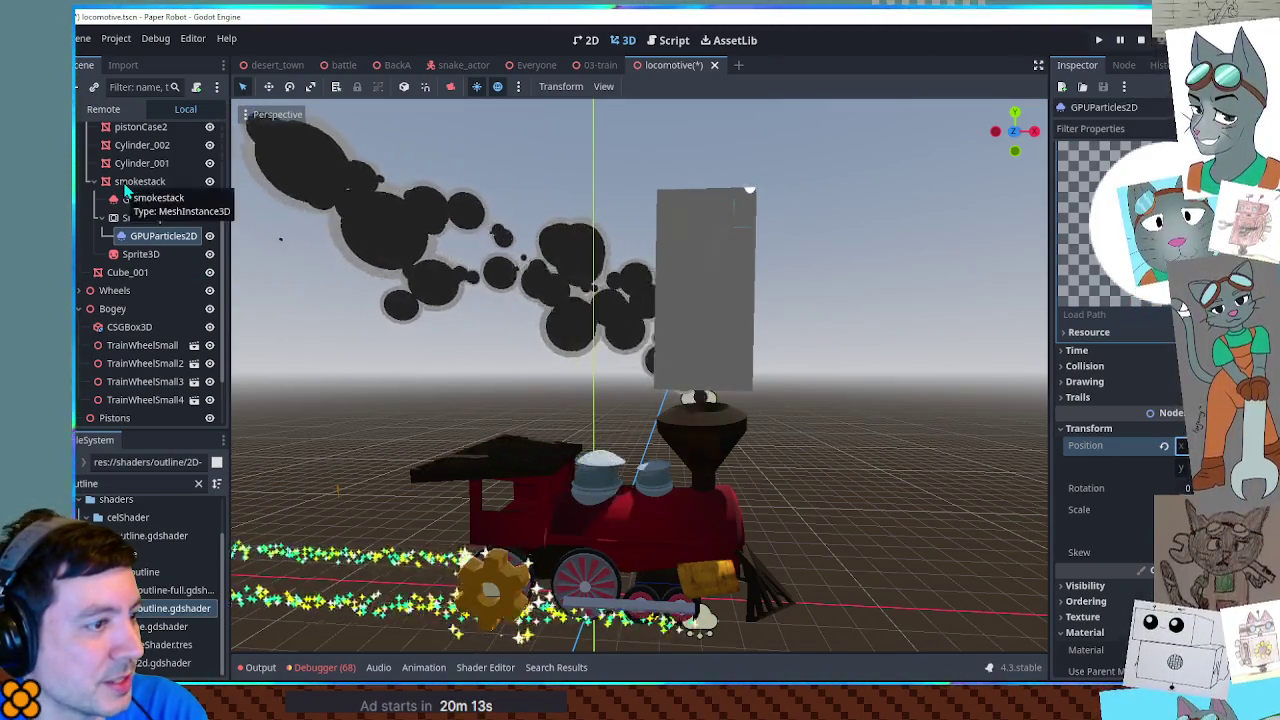
Step: Reset the Sprite3D's Transform Scale to 1
{"action": "left_click", "coordinate": [141, 262]}
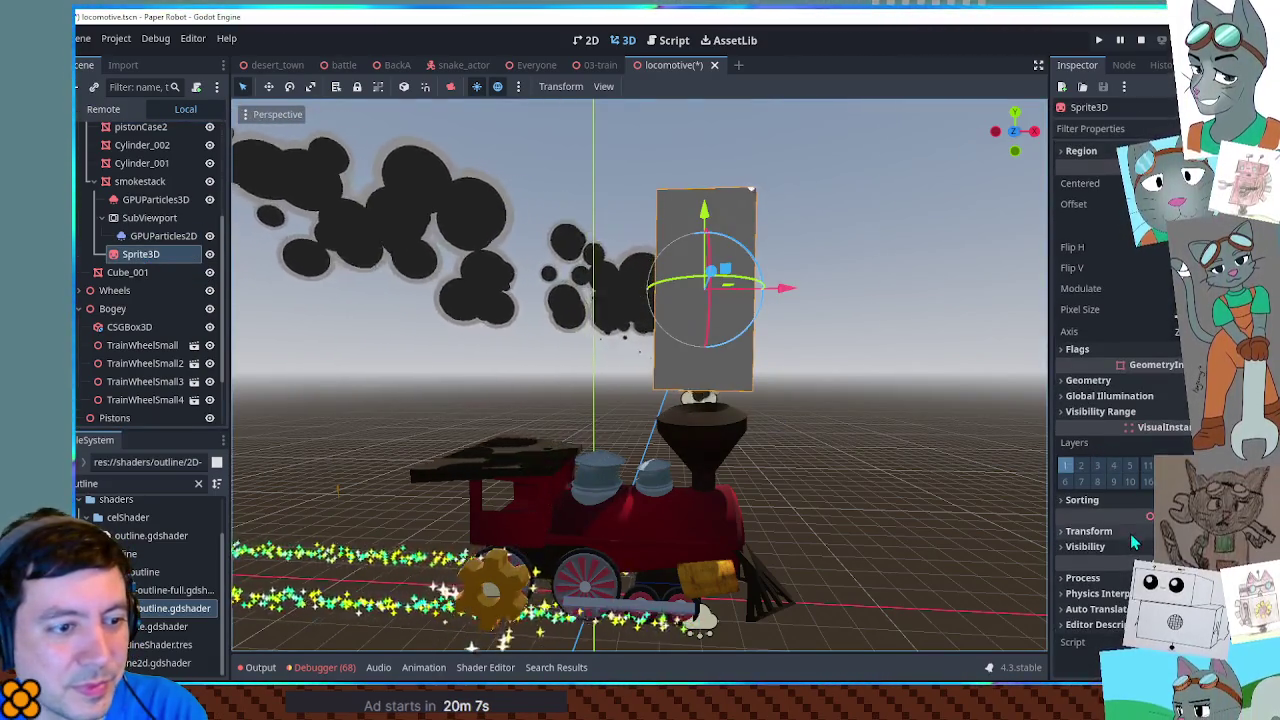
{"action": "left_click", "coordinate": [1133, 535]}
{"action": "scroll", "coordinate": [1133, 541], "scroll_direction": "down", "scroll_amount": 3}
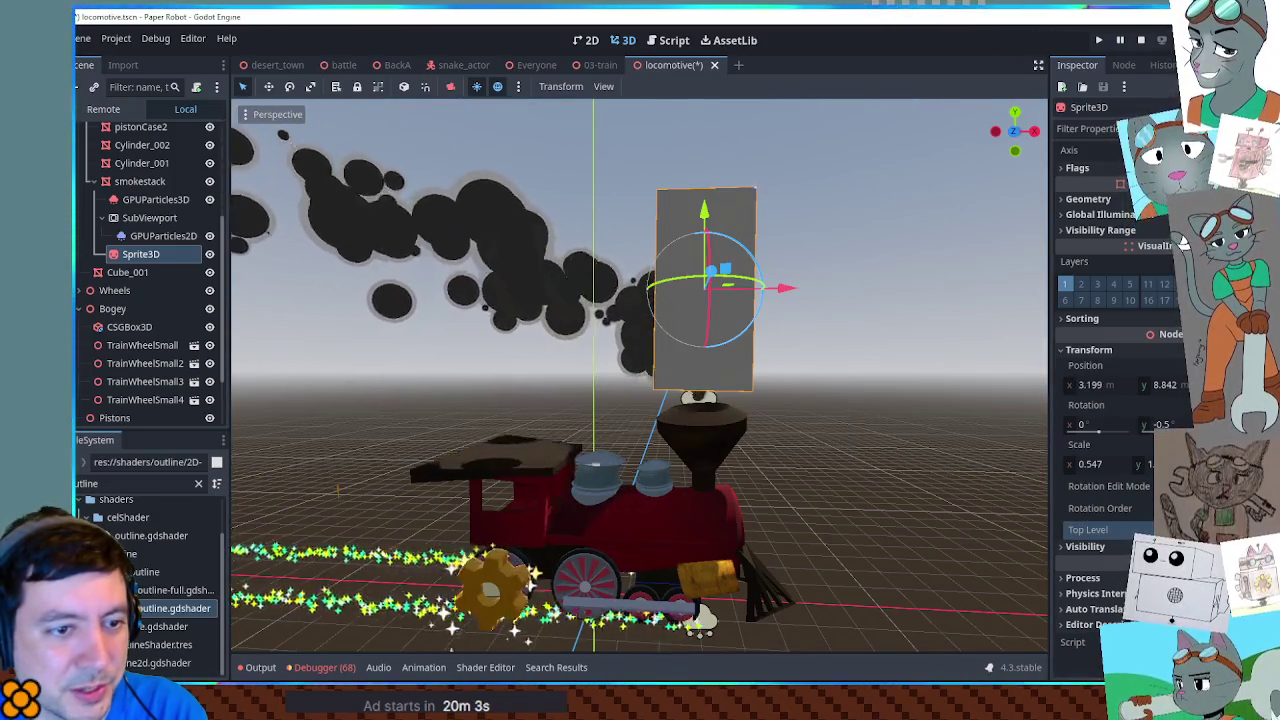
{"action": "left_click", "coordinate": [1170, 444]}
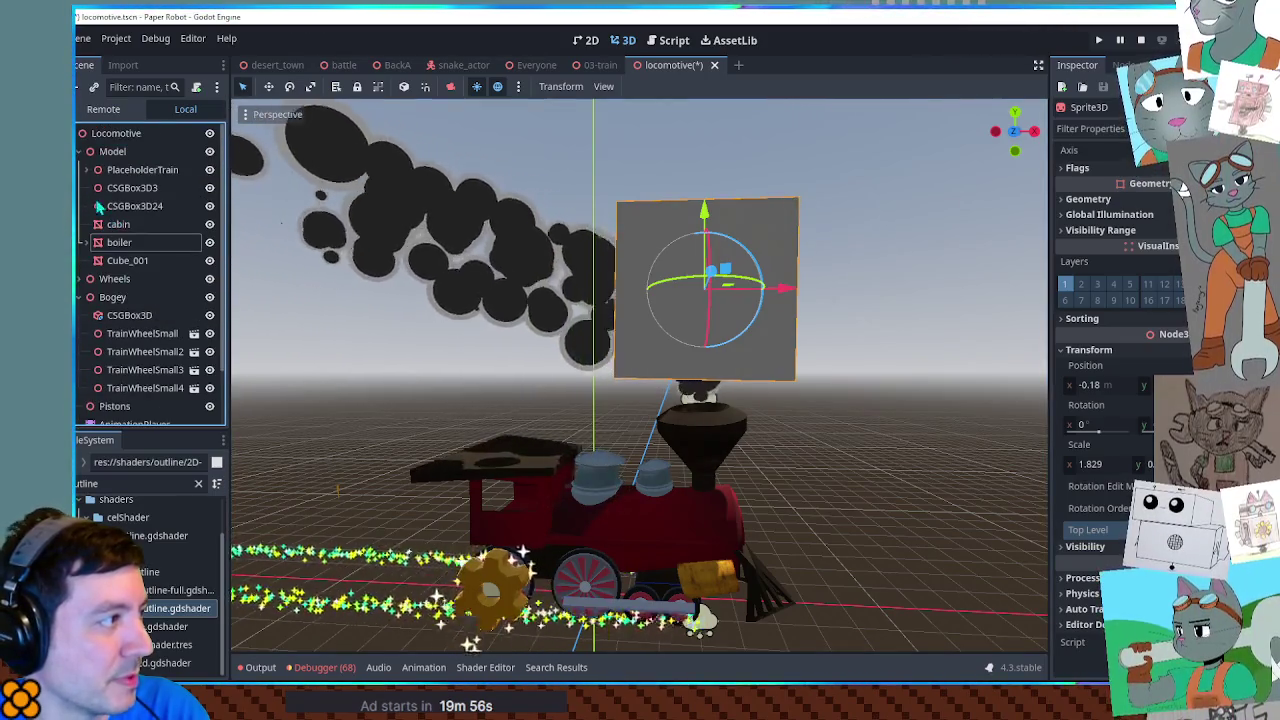
Step: Add a Node3D named Smoke under the Locomotive
{"action": "left_click", "coordinate": [116, 134]}
{"action": "key", "text": "ctrl+a"}
{"action": "type", "text": "node3d"}
{"action": "key", "text": "Return"}
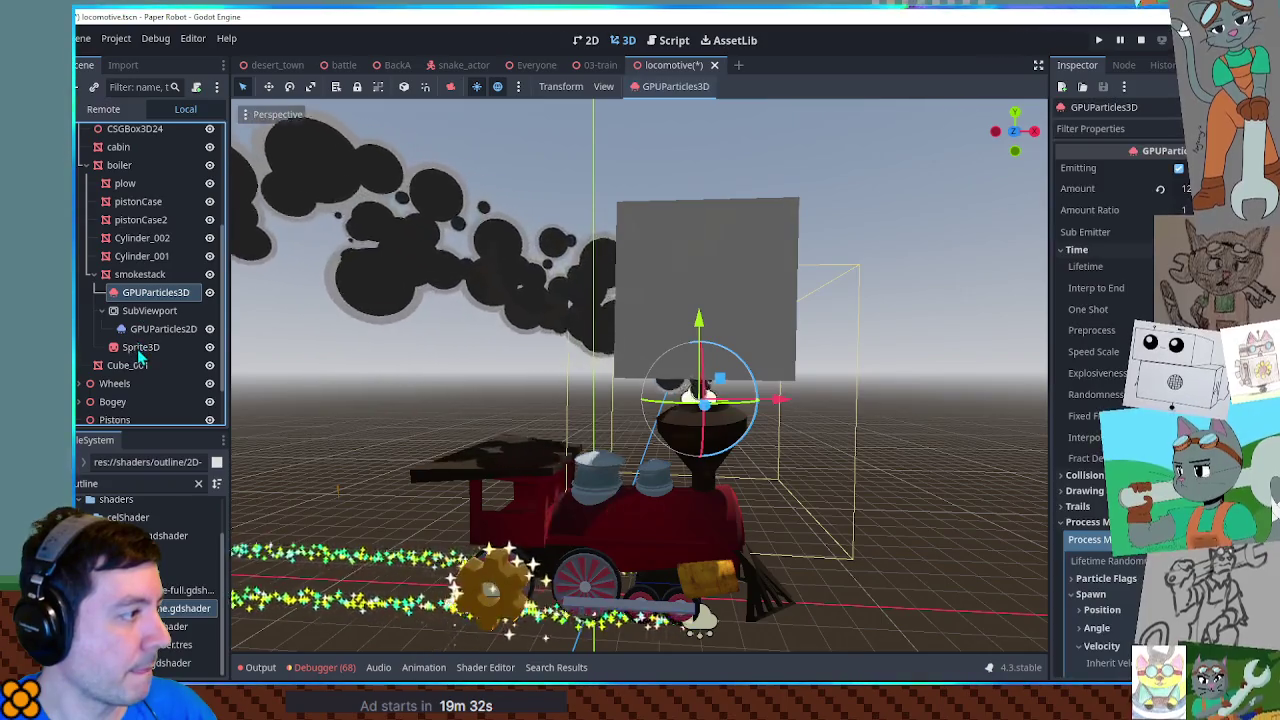
Step: Group GPUParticles3D, the SubViewport with GPUParticles2D, and Sprite3D under Smoke
{"action": "left_click", "coordinate": [146, 343], "text": "shift"}
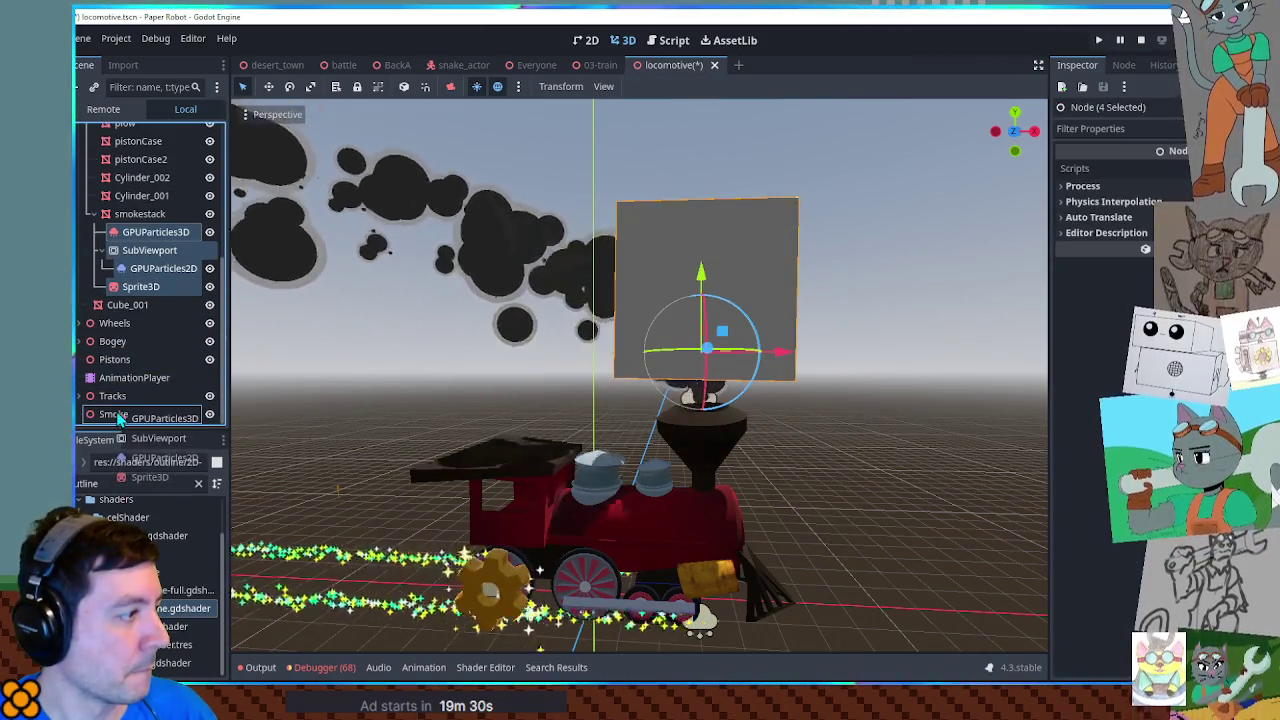
{"action": "left_click", "coordinate": [143, 425]}
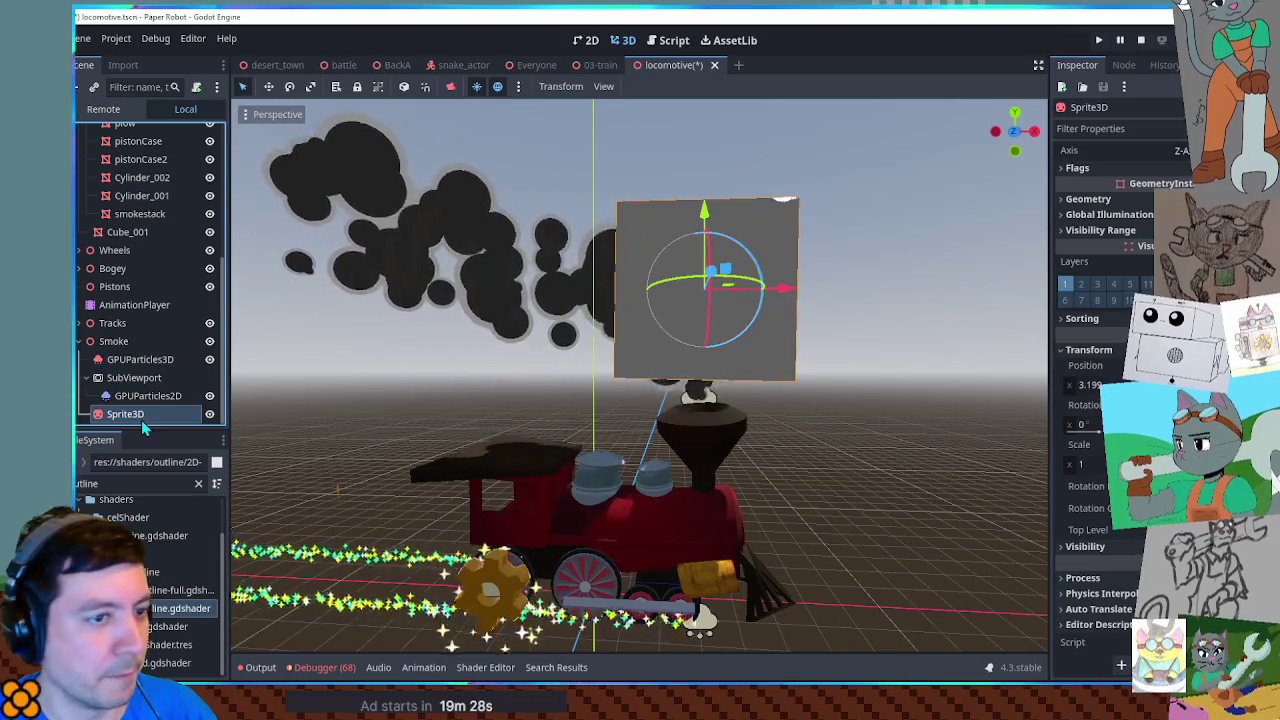
{"action": "left_click", "coordinate": [148, 396]}
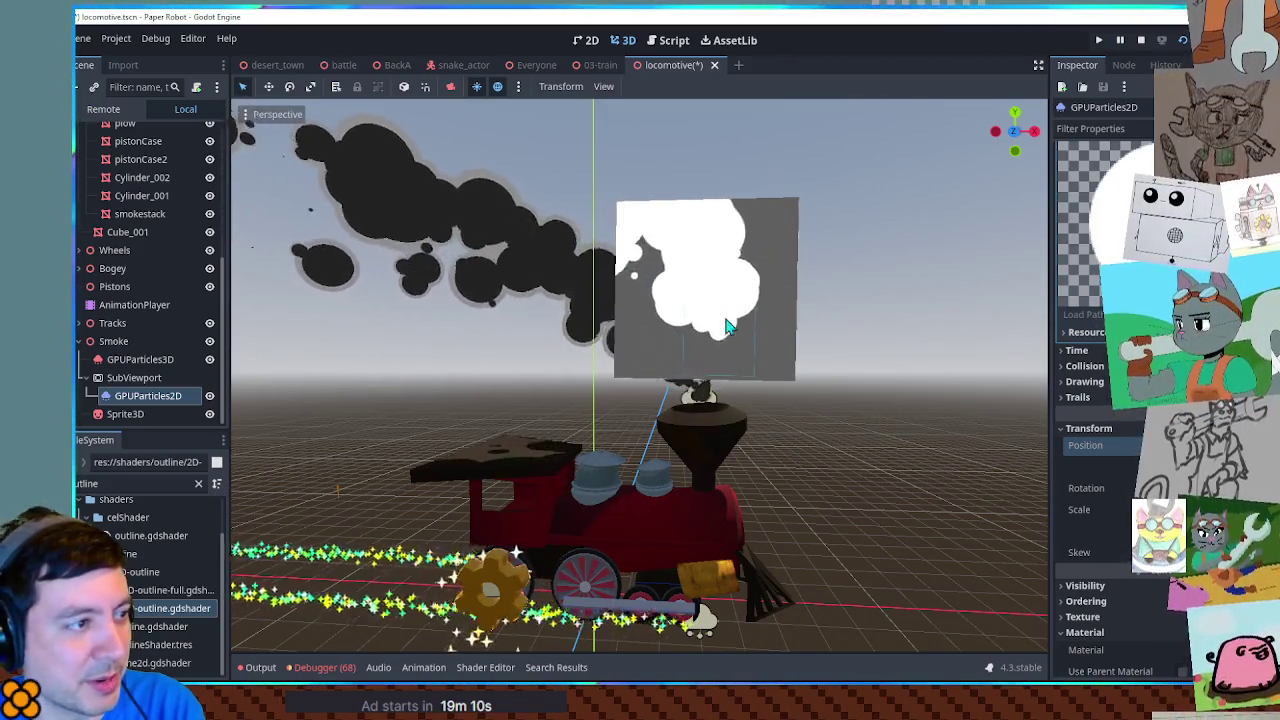
Step: Slide the Sprite3D smoke plane to the left of the smokestack
{"action": "left_click", "coordinate": [136, 379]}
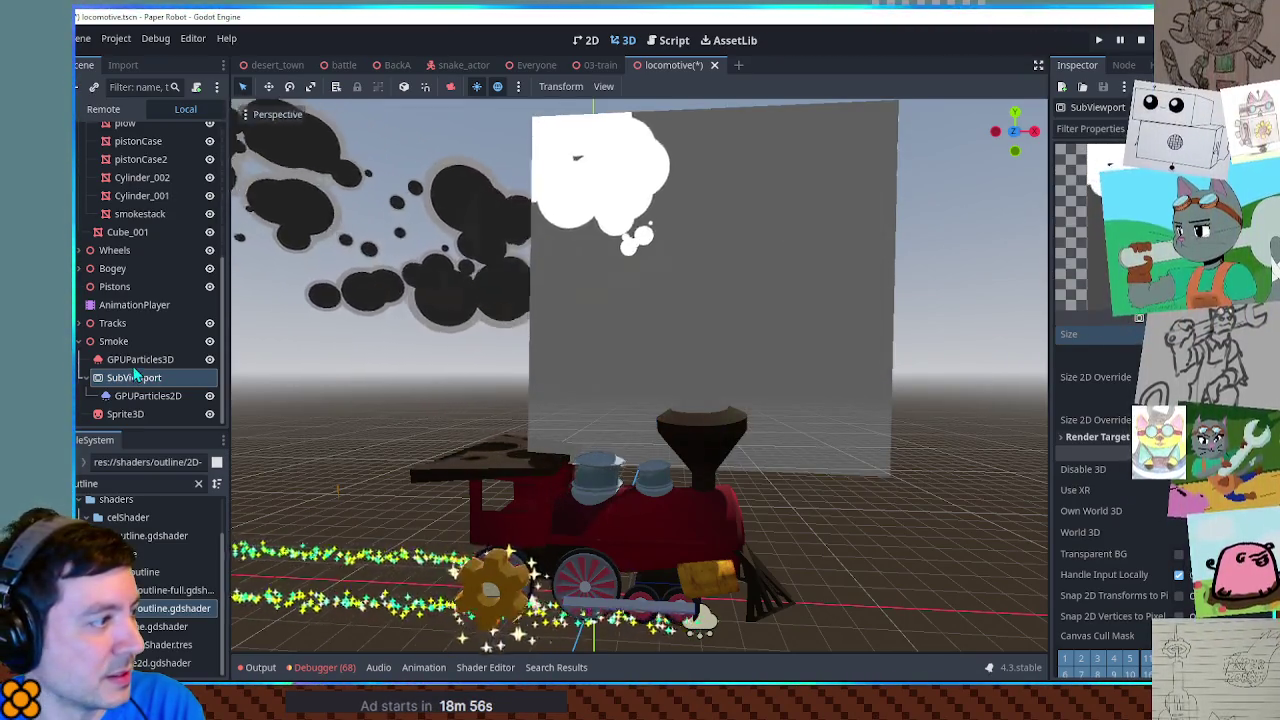
{"action": "left_click", "coordinate": [148, 395]}
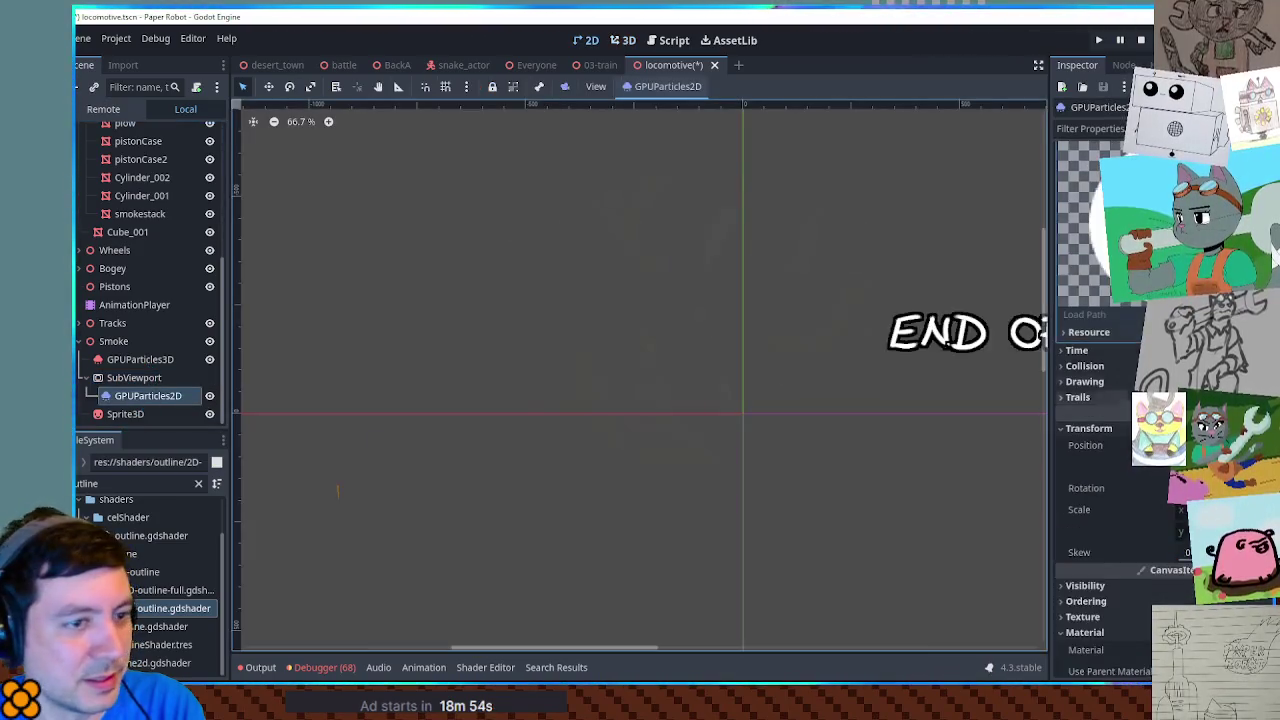
{"action": "left_click", "coordinate": [624, 40]}
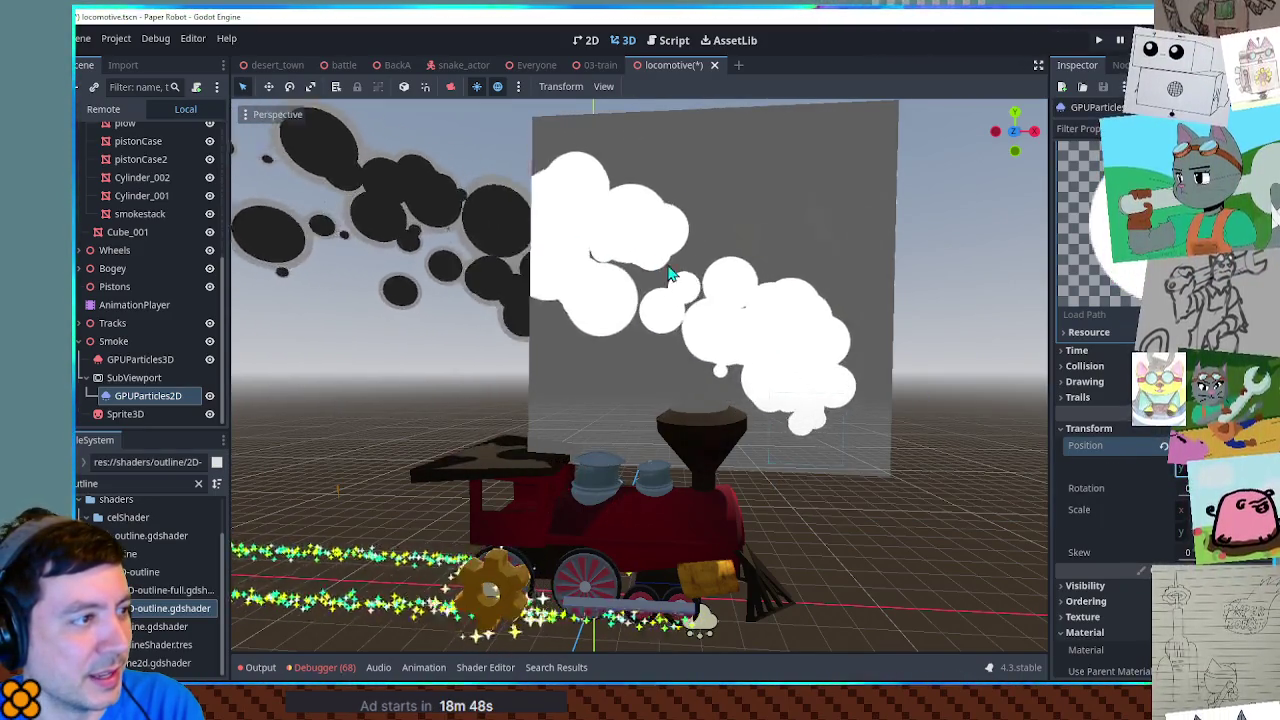
{"action": "left_click", "coordinate": [125, 414]}
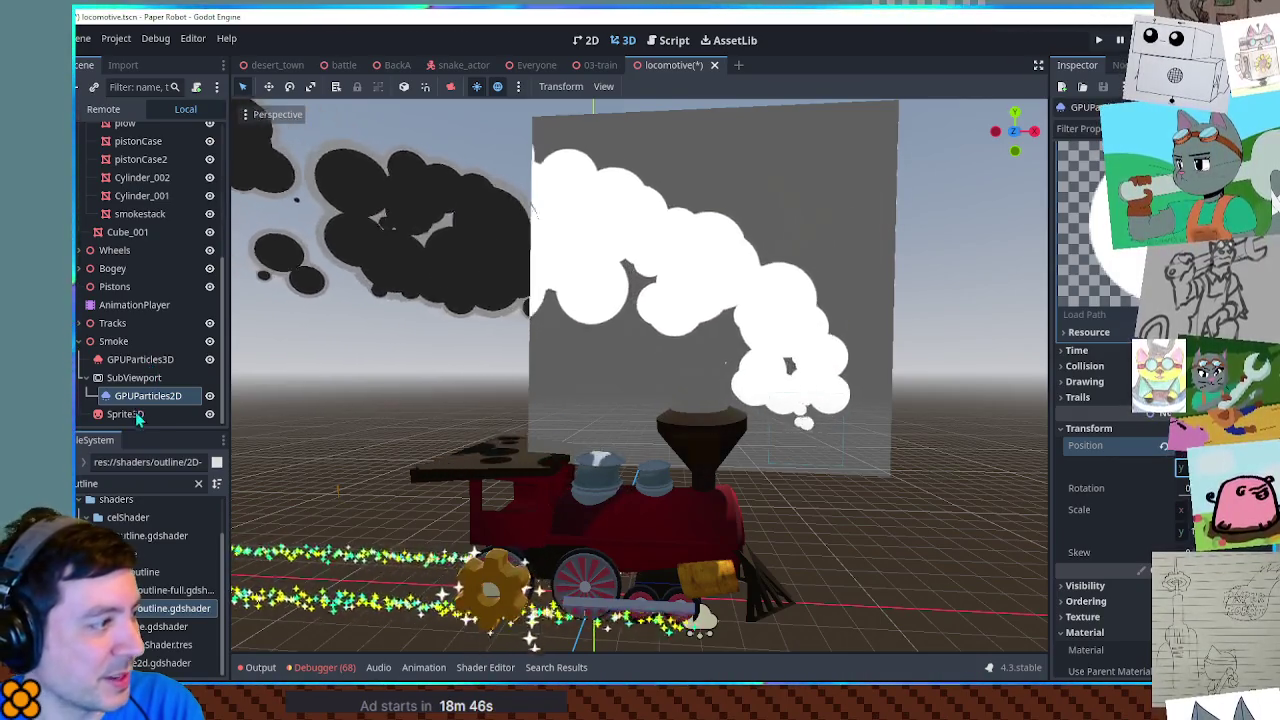
{"action": "mouse_move", "coordinate": [730, 272]}
{"action": "left_mouse_down"}
{"action": "mouse_move", "coordinate": [686, 229]}
{"action": "mouse_move", "coordinate": [634, 223]}
{"action": "mouse_move", "coordinate": [648, 250]}
{"action": "left_mouse_up"}
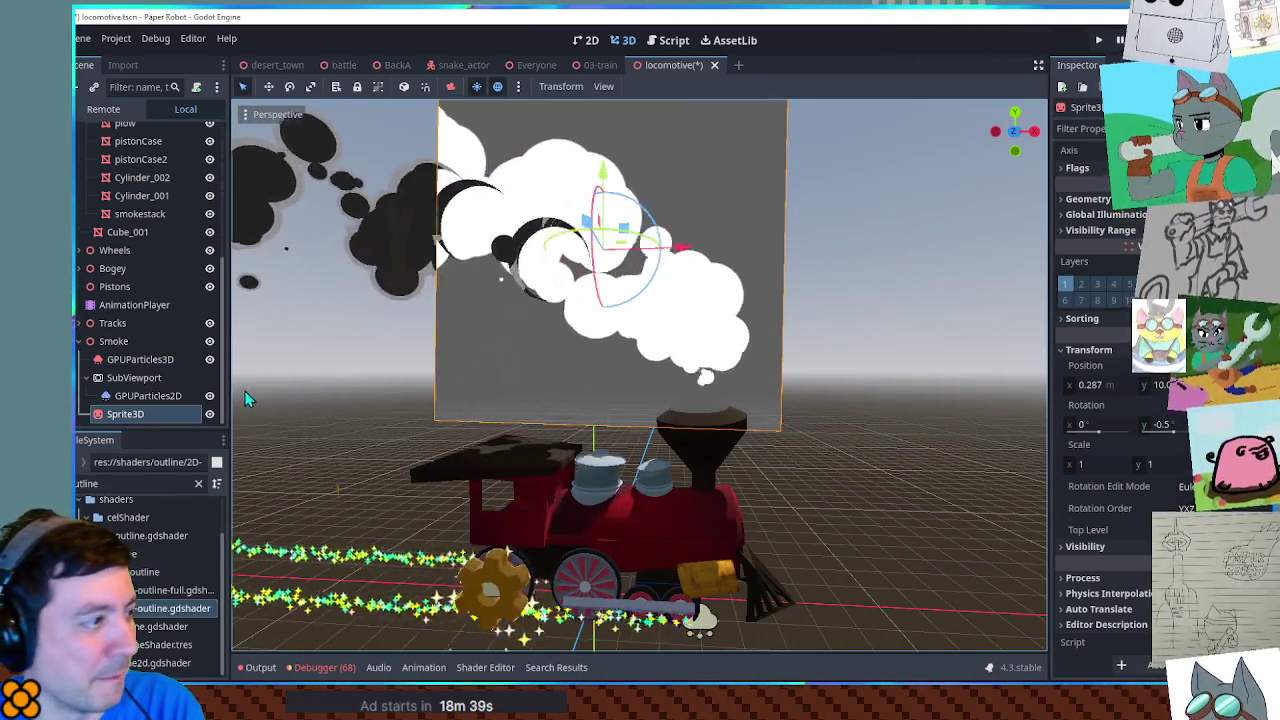
Step: Apply a wider SubViewport size and check the 2D smoke particles
{"action": "left_click", "coordinate": [134, 378]}
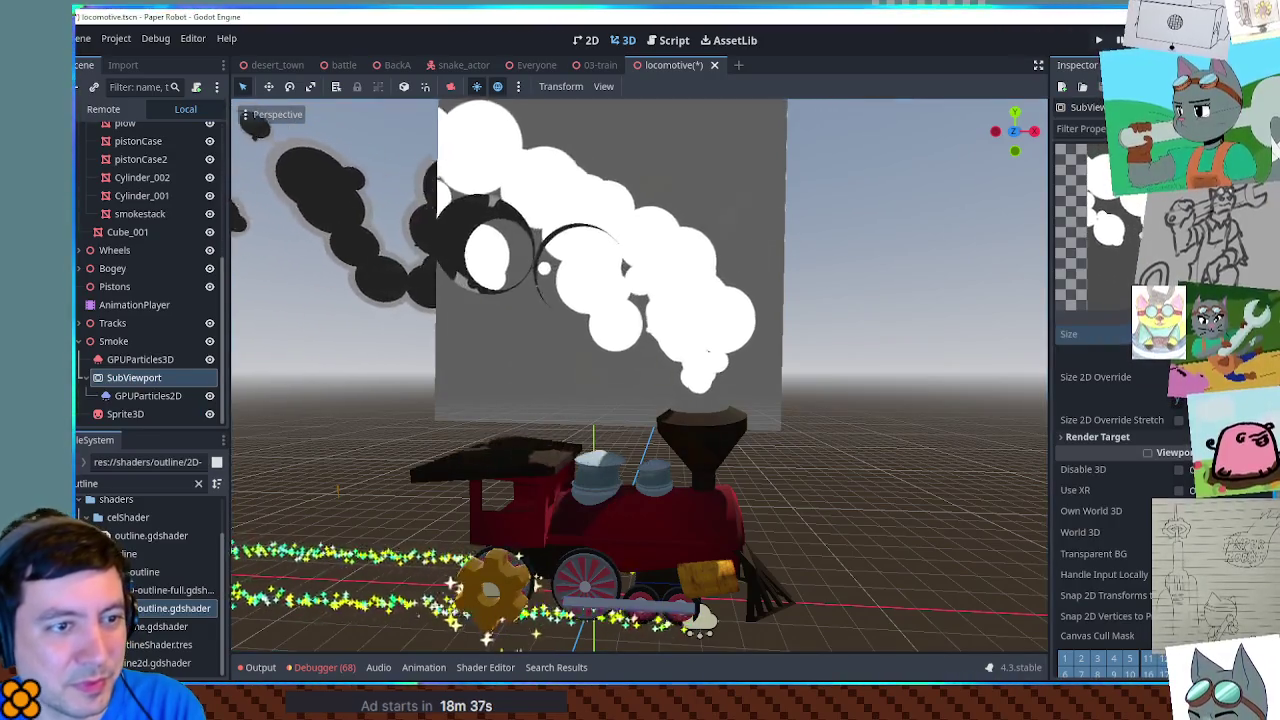
{"action": "key", "text": "Return"}
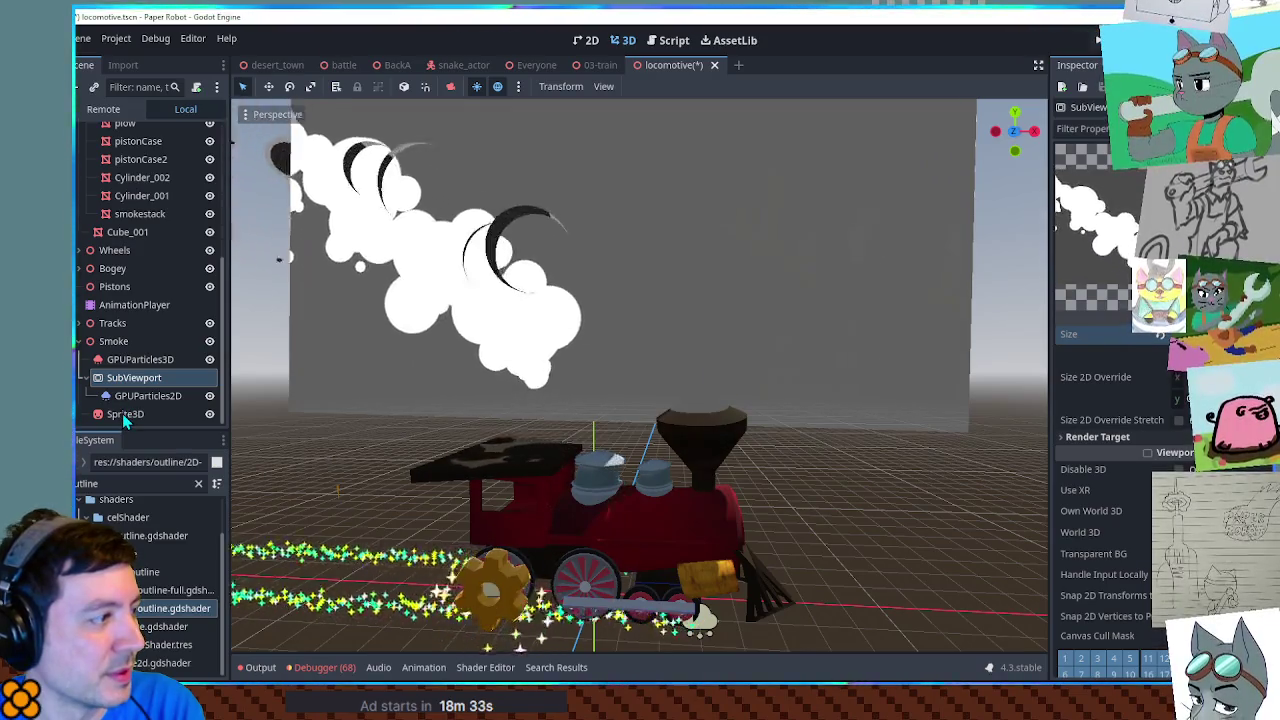
{"action": "left_click", "coordinate": [135, 396]}
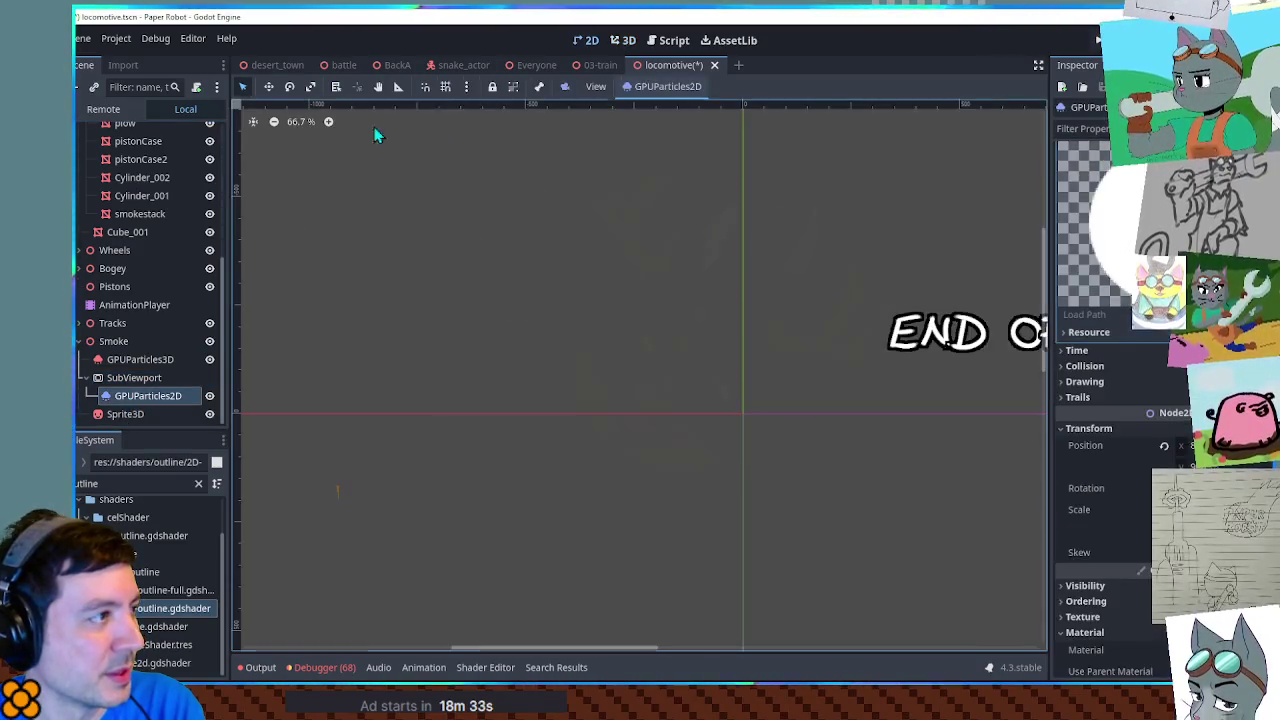
Step: Zoom out in 3D and move the smoke plane further left, to x -4.8
{"action": "left_click", "coordinate": [622, 40]}
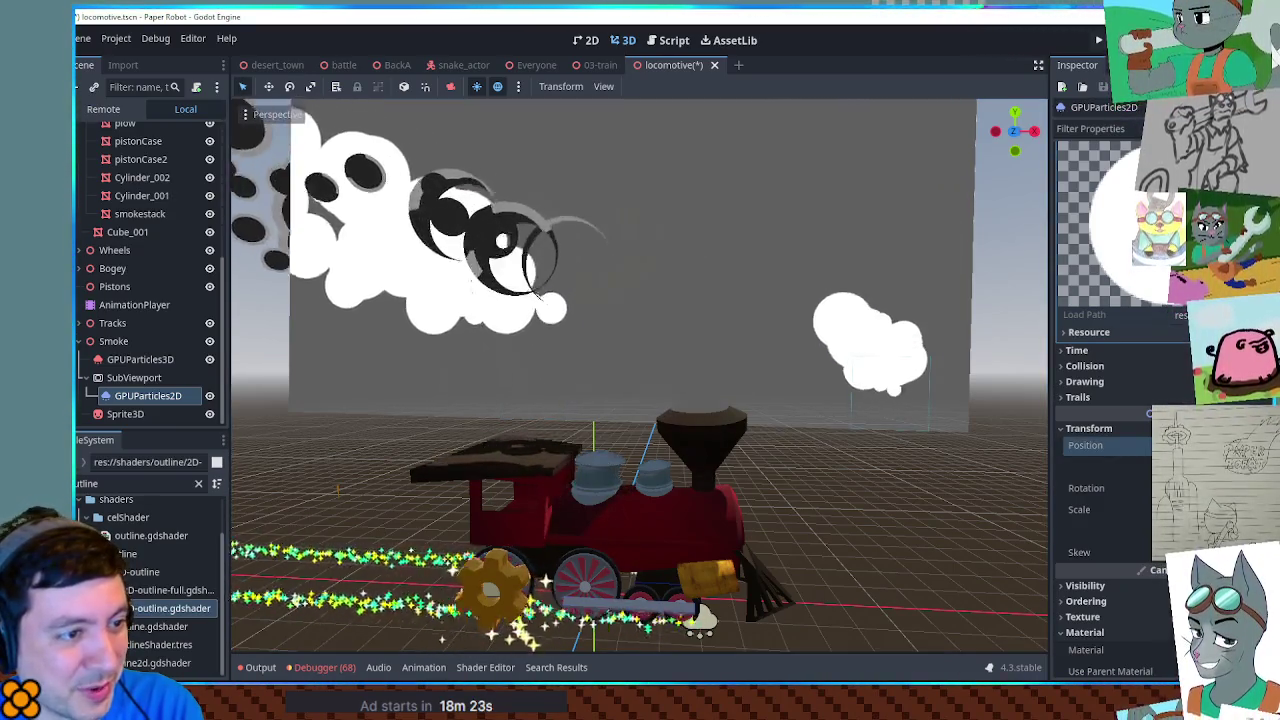
{"action": "scroll", "coordinate": [814, 337], "scroll_direction": "down", "scroll_amount": 5}
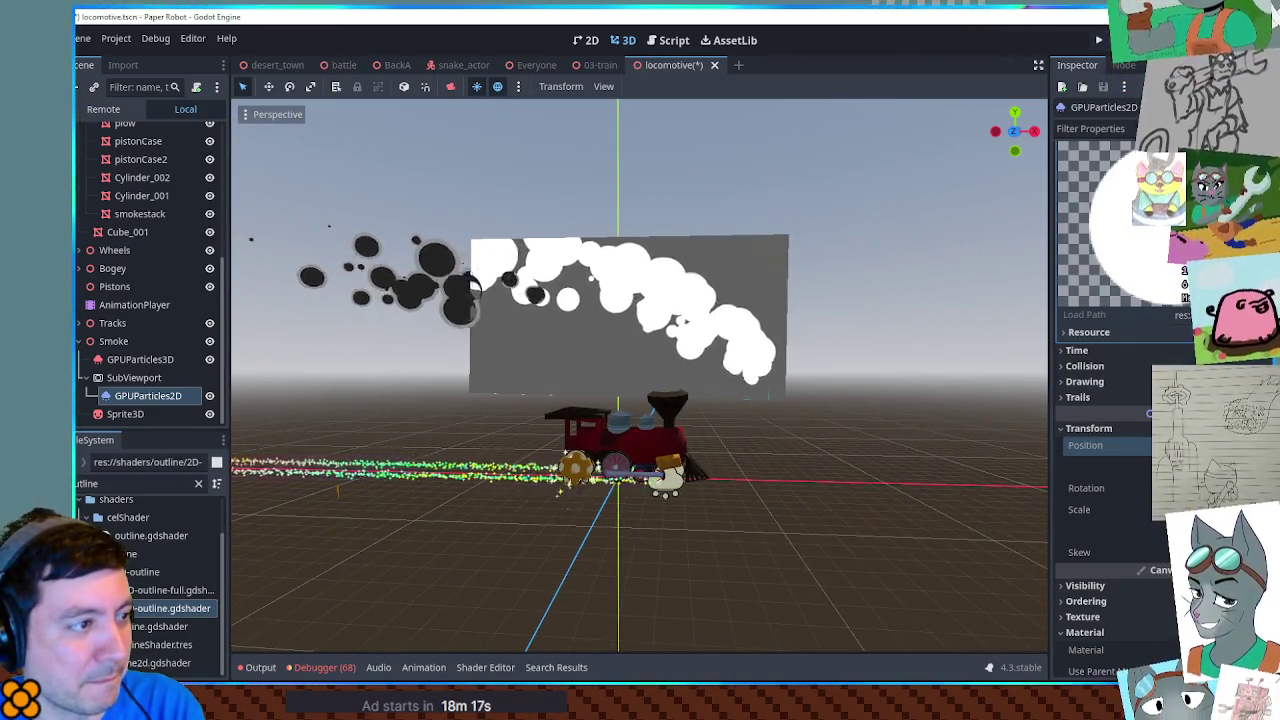
{"action": "scroll", "coordinate": [686, 294], "scroll_direction": "up", "scroll_amount": 3}
{"action": "scroll", "coordinate": [684, 298], "scroll_direction": "down", "scroll_amount": 2}
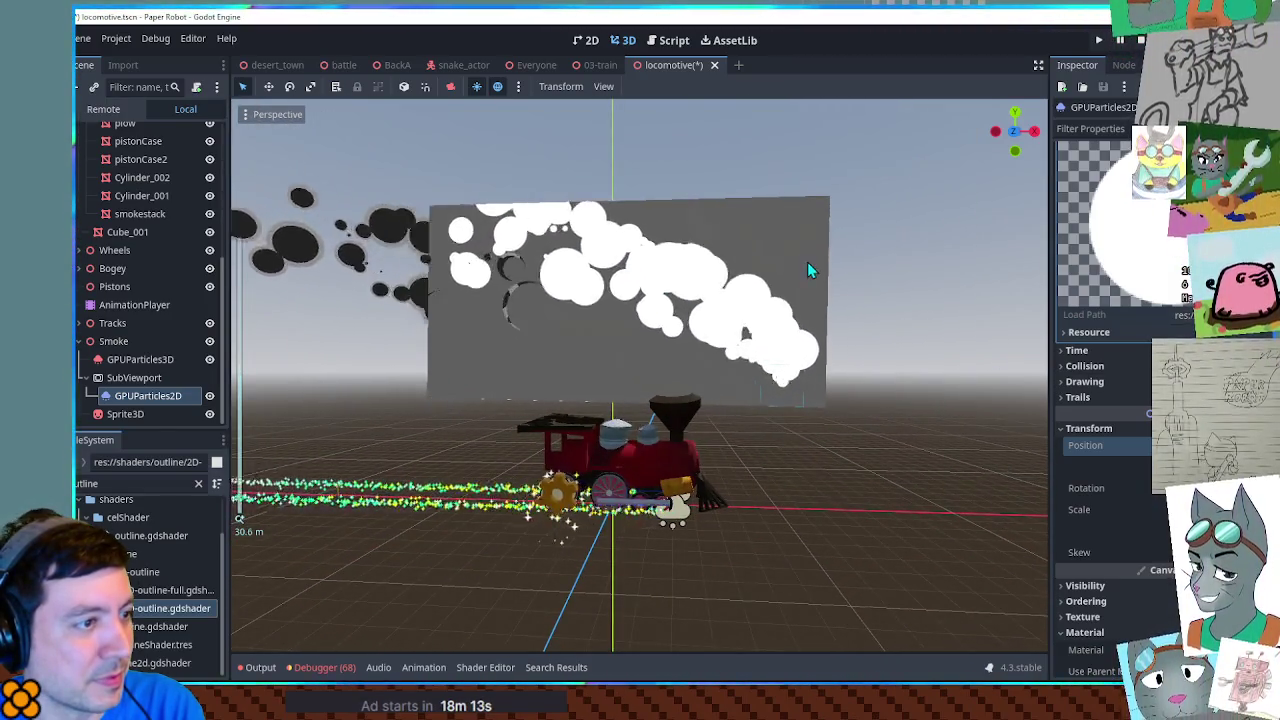
{"action": "left_click", "coordinate": [810, 268]}
{"action": "mouse_move", "coordinate": [655, 290]}
{"action": "left_mouse_down"}
{"action": "mouse_move", "coordinate": [563, 288]}
{"action": "mouse_move", "coordinate": [894, 354]}
{"action": "mouse_move", "coordinate": [781, 350]}
{"action": "left_mouse_up"}
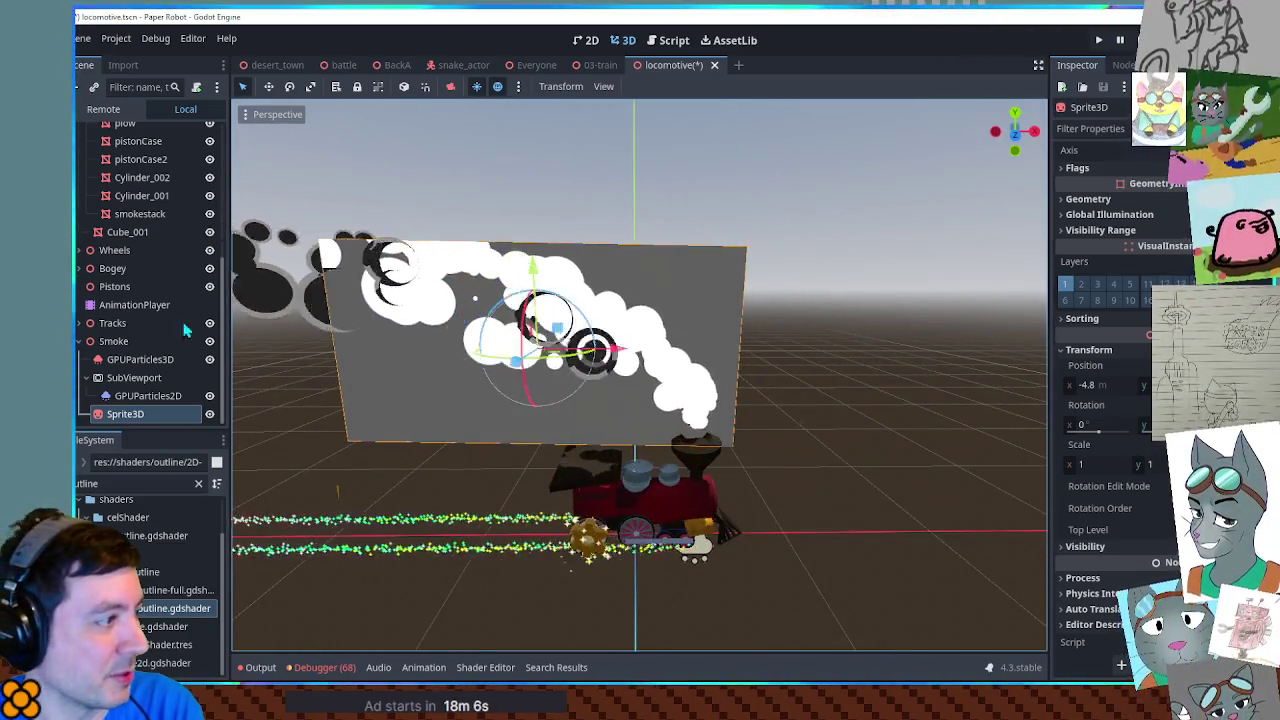
Step: Check the GPUParticles2D emitter, then pan the 3D view and reselect the smoke plane
{"action": "left_click", "coordinate": [130, 398]}
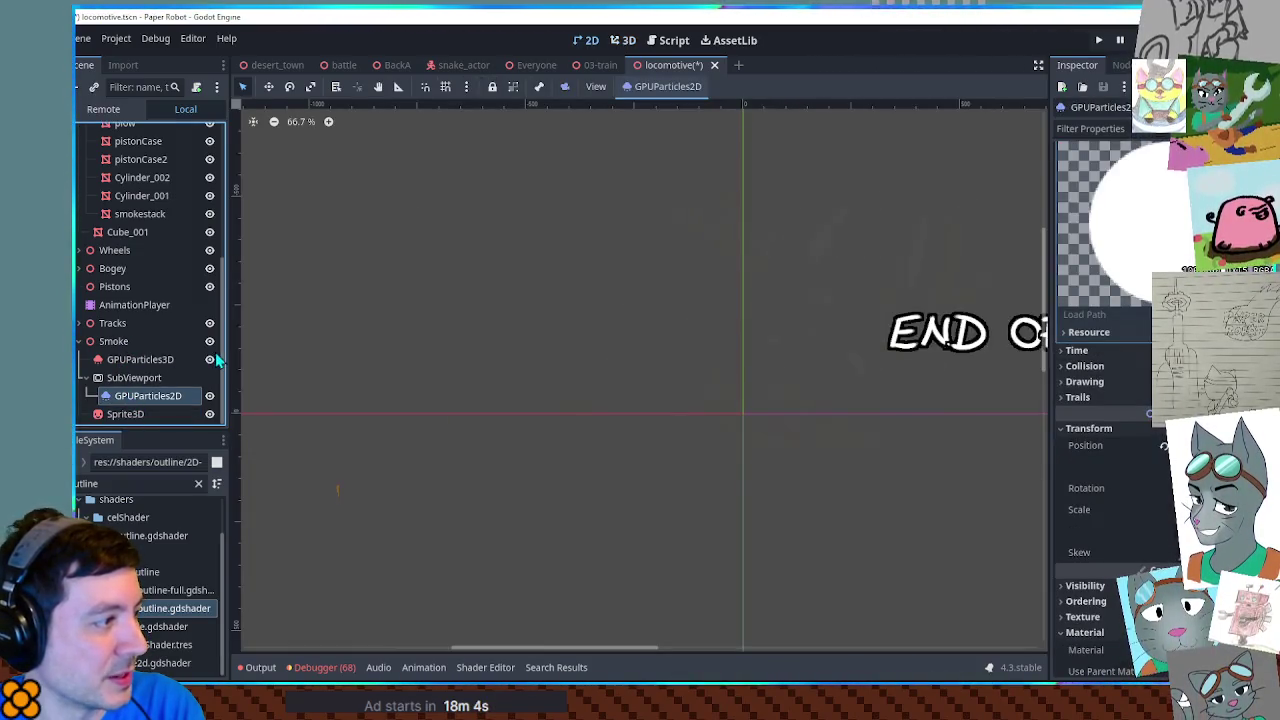
{"action": "left_click", "coordinate": [620, 42]}
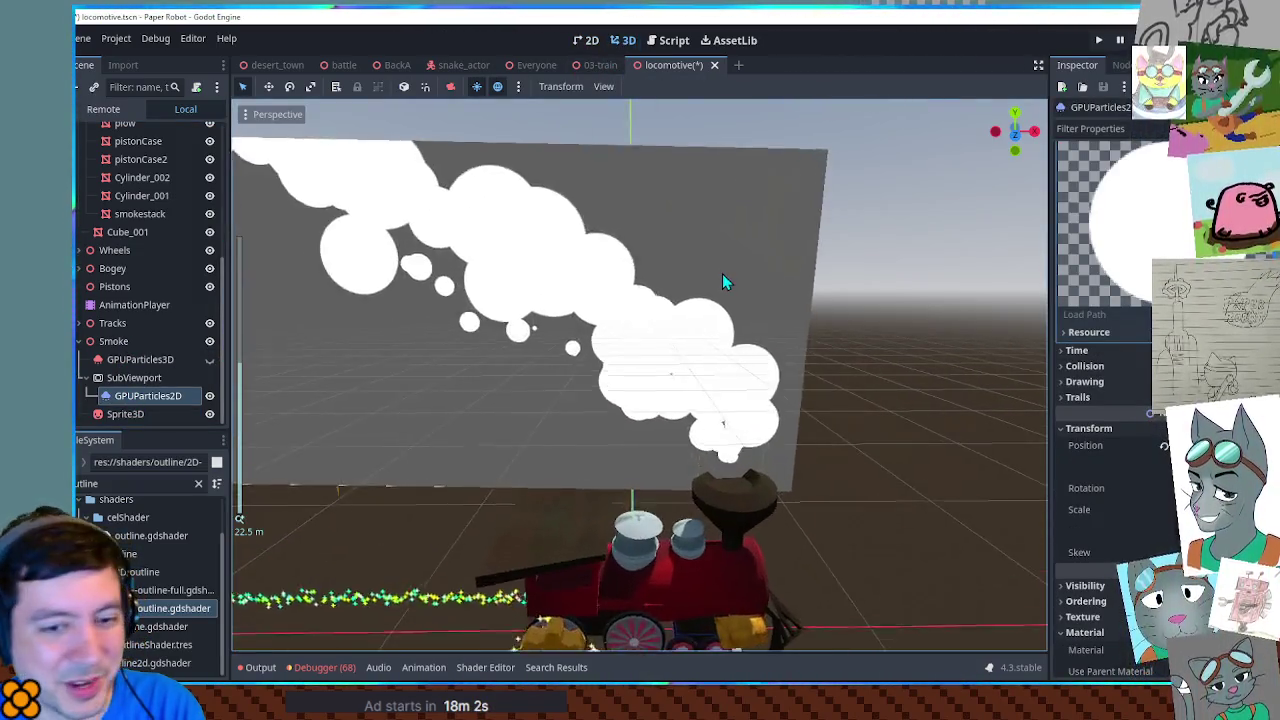
{"action": "mouse_move", "coordinate": [807, 313]}
{"action": "left_mouse_down"}
{"action": "mouse_move", "coordinate": [820, 330]}
{"action": "mouse_move", "coordinate": [963, 343]}
{"action": "left_mouse_up"}
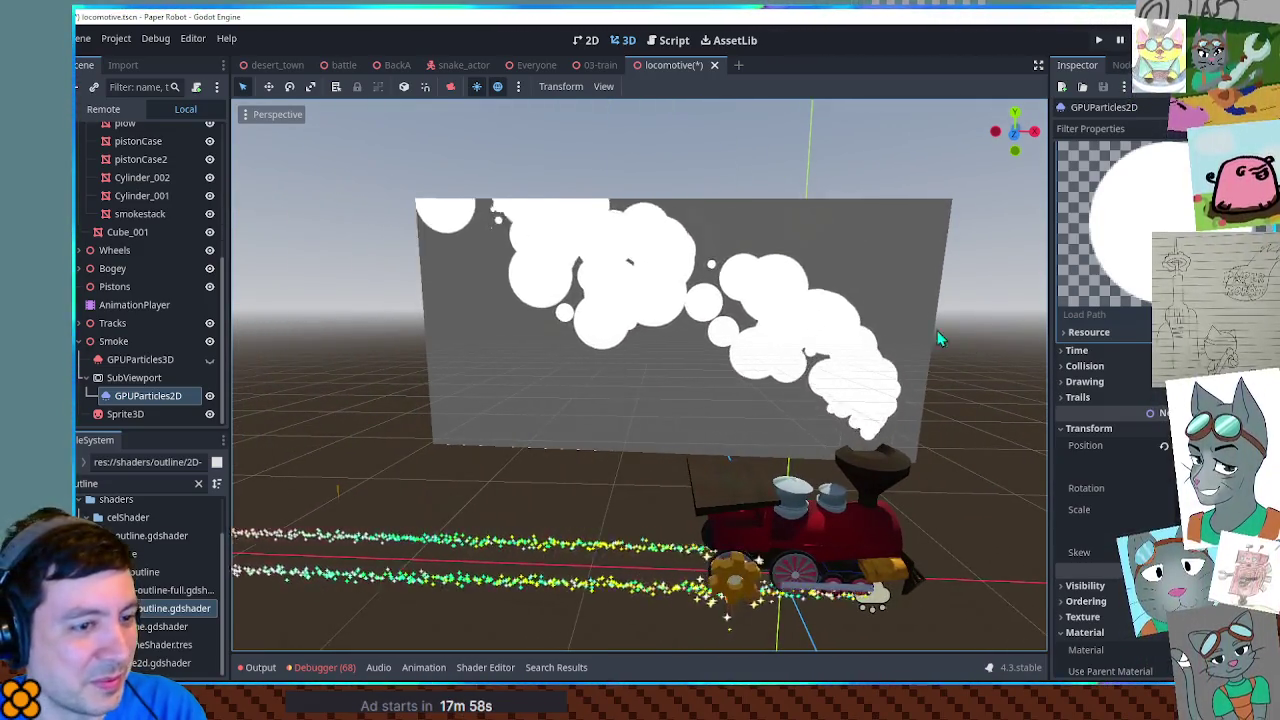
{"action": "left_click", "coordinate": [817, 327]}
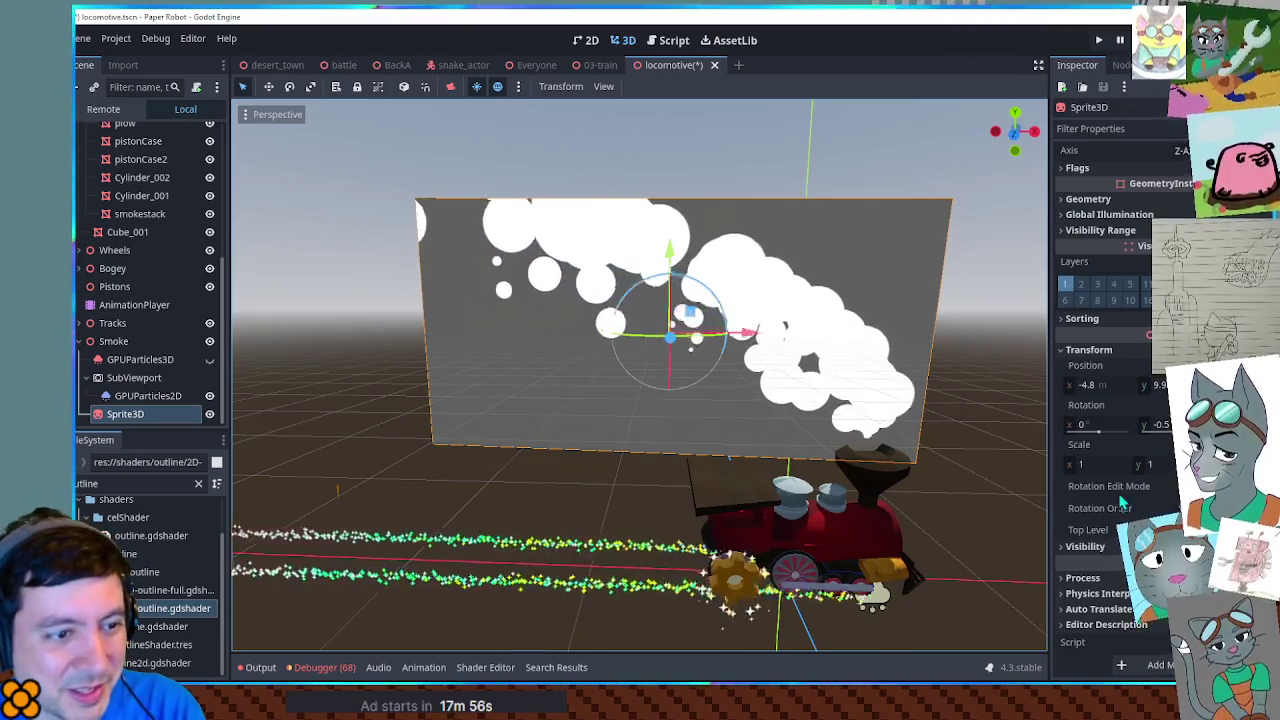
Step: Enable Transparent BG on the SubViewport to remove the grey backdrop
{"action": "left_click", "coordinate": [1077, 168]}
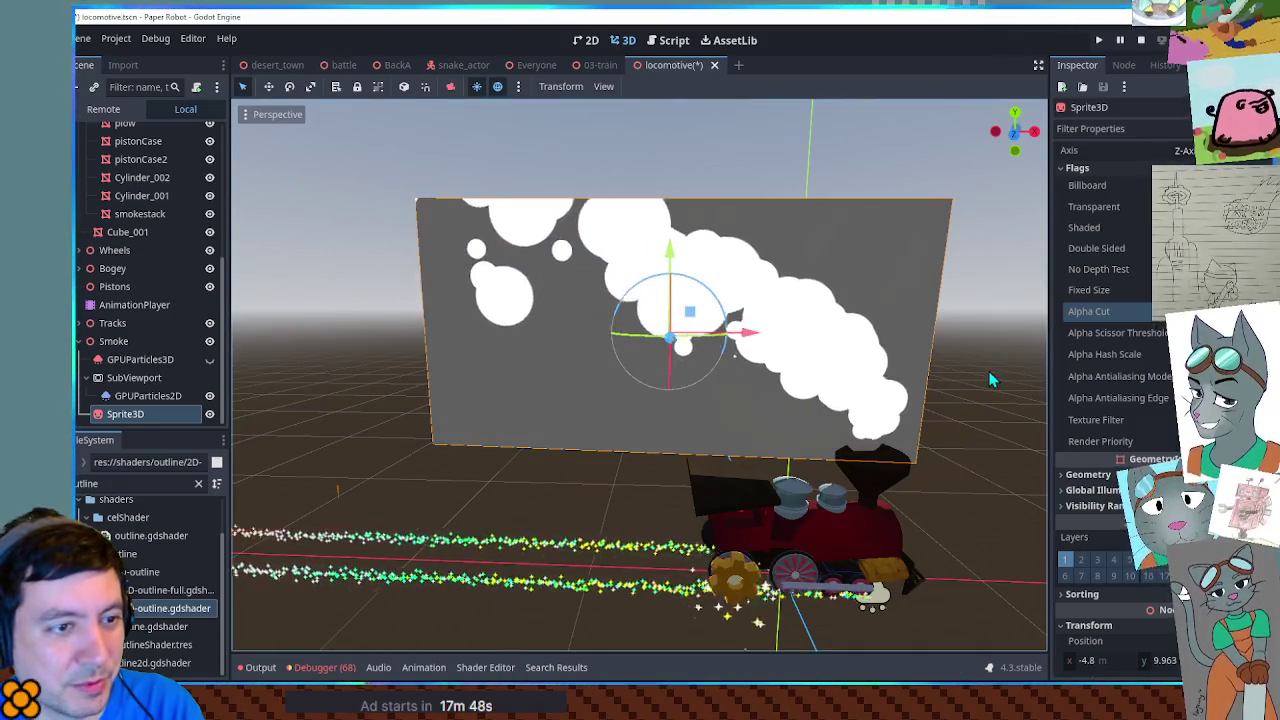
{"action": "left_click", "coordinate": [110, 380]}
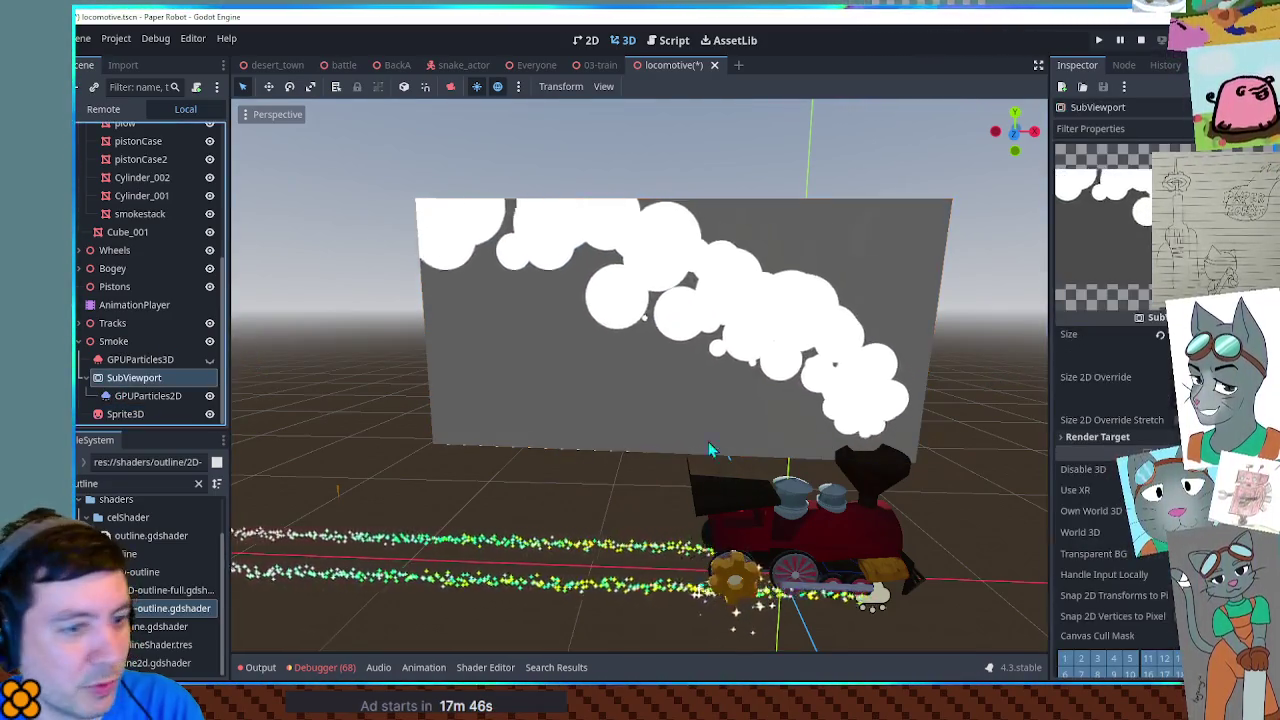
{"action": "left_click", "coordinate": [1178, 554]}
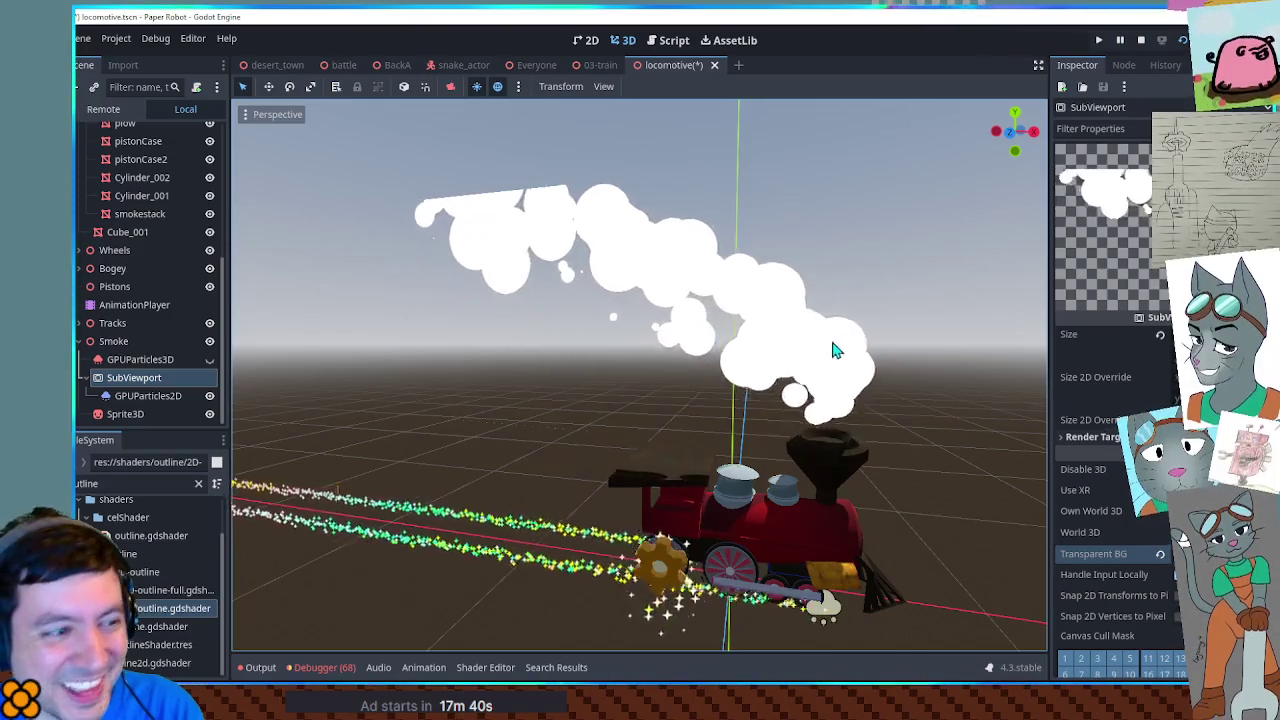
Step: Set the Sprite3D's Modulate colour to grey 626262
{"action": "left_click", "coordinate": [840, 350]}
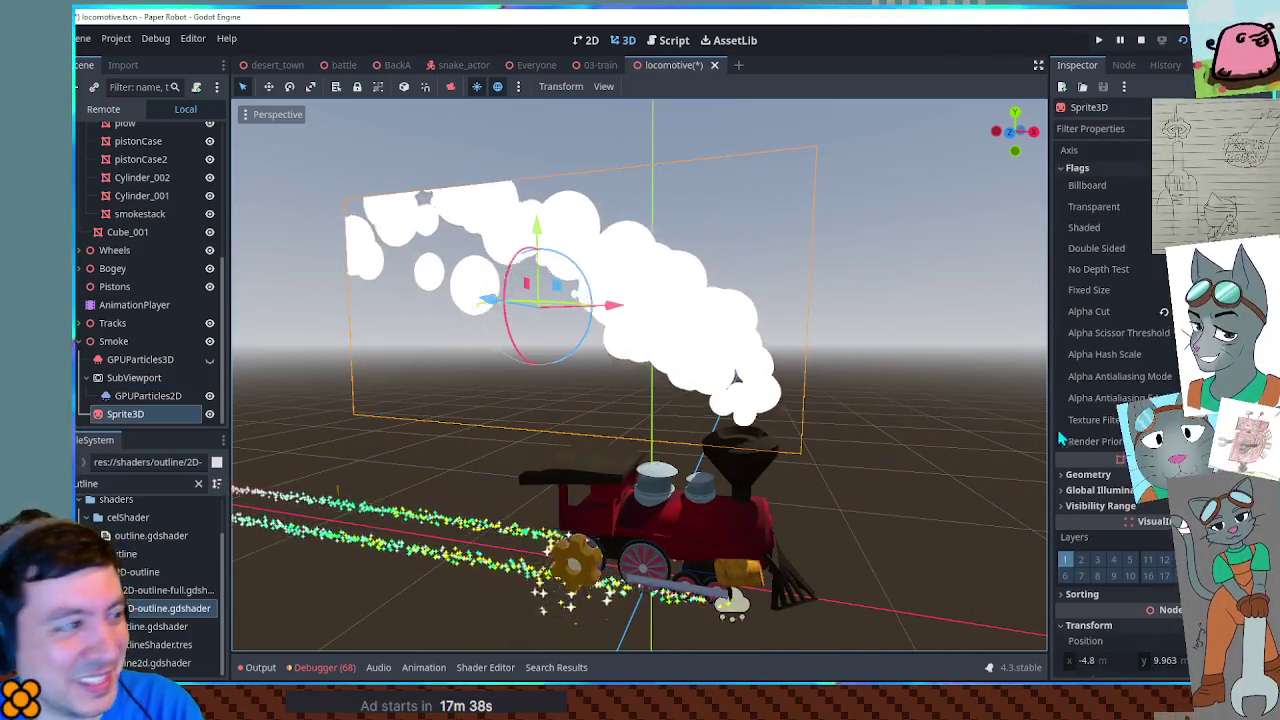
{"action": "scroll", "coordinate": [1110, 400], "scroll_direction": "down", "scroll_amount": 5}
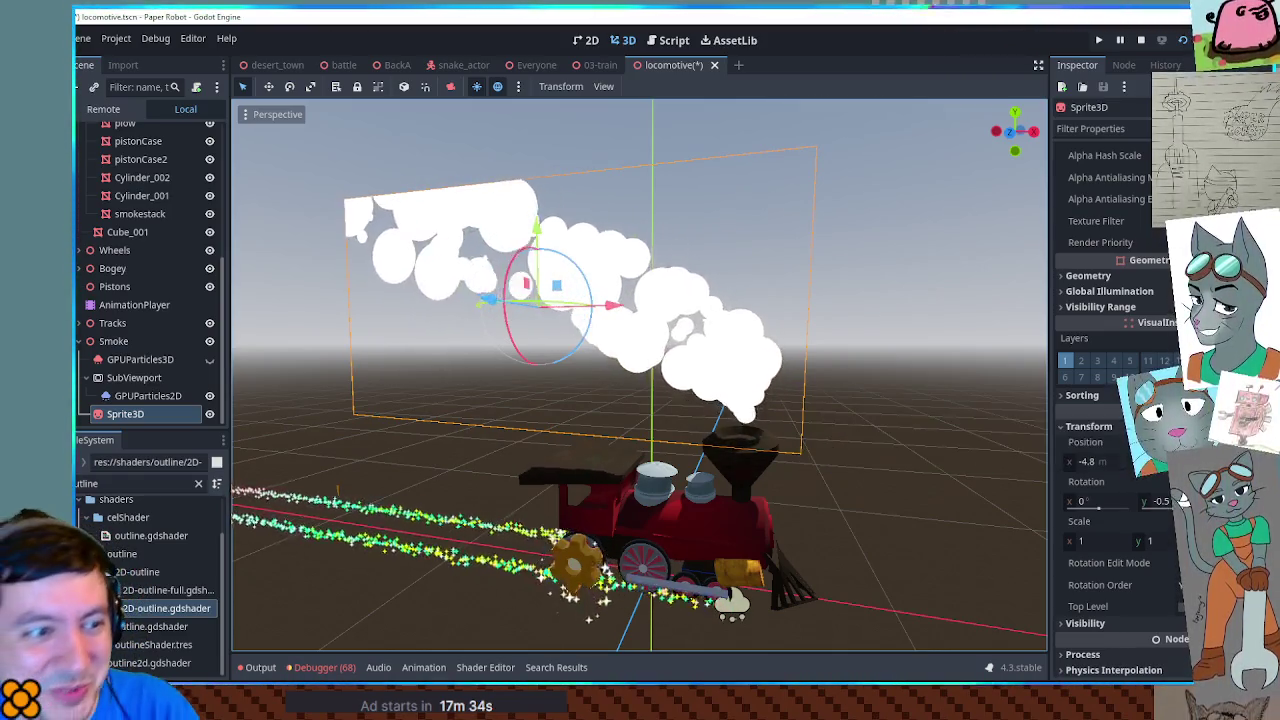
{"action": "scroll", "coordinate": [1183, 493], "scroll_direction": "down", "scroll_amount": 2}
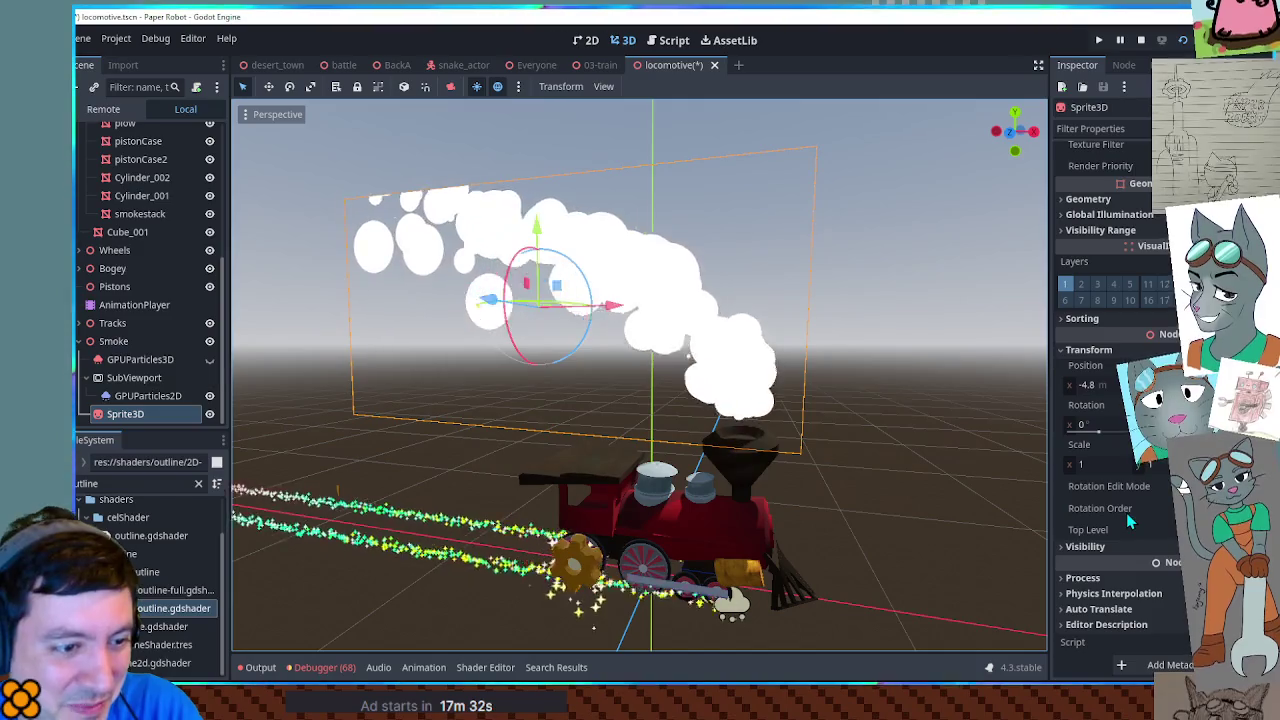
{"action": "scroll", "coordinate": [1183, 483], "scroll_direction": "up", "scroll_amount": 2}
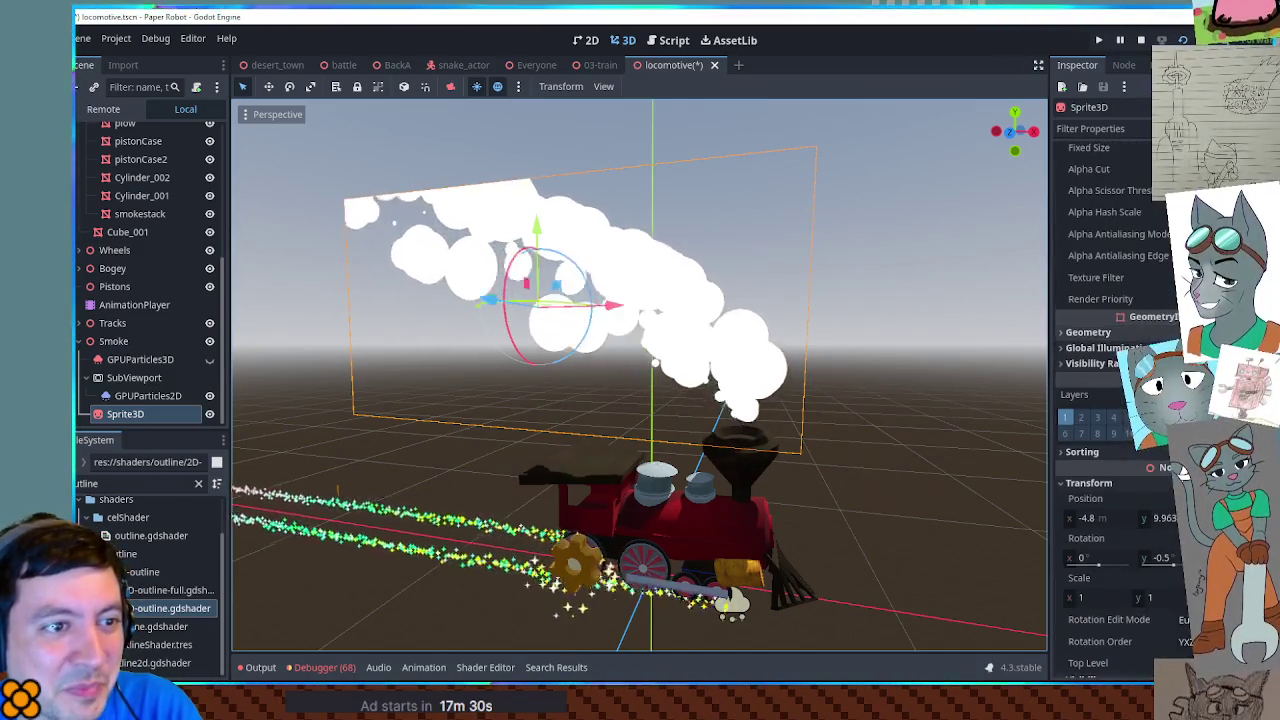
{"action": "scroll", "coordinate": [1133, 336], "scroll_direction": "up", "scroll_amount": 8}
{"action": "left_click_drag", "start_coordinate": [1182, 458], "coordinate": [1183, 430]}
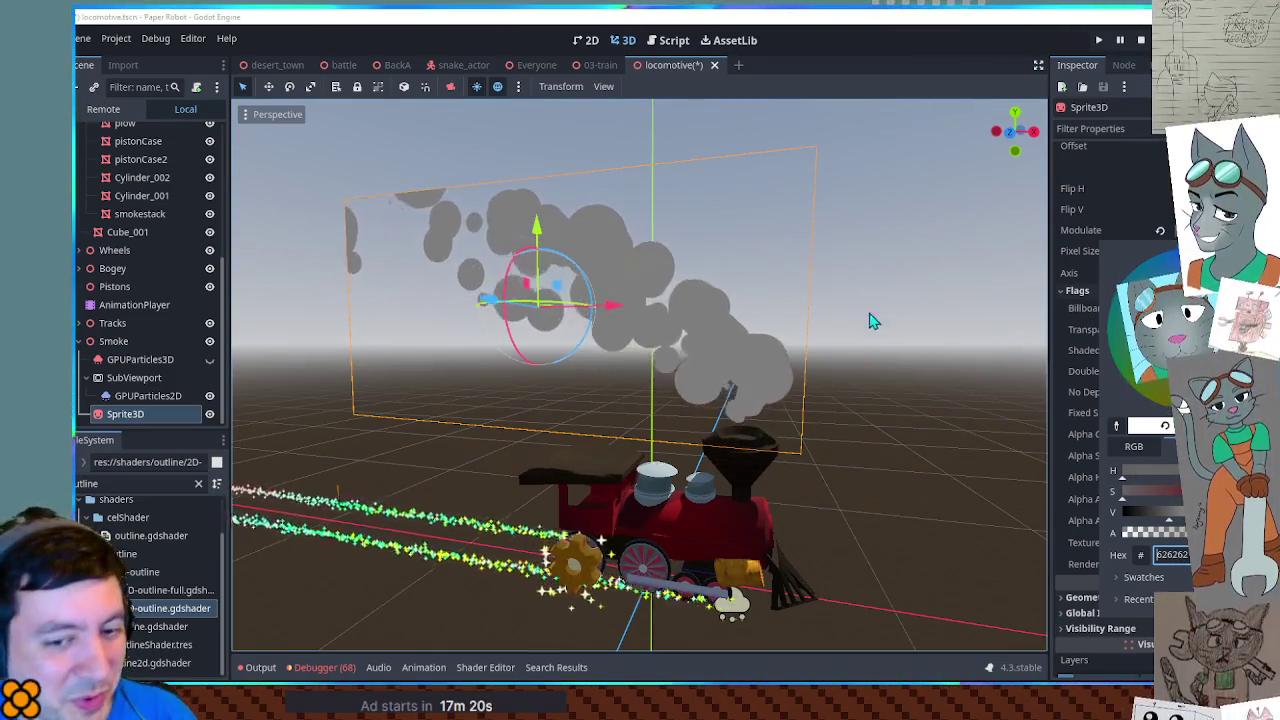
Step: Duplicate the smoke sprite as Sprite3D2, nudge it along its axis, and tint it near-black (2b2b2b)
{"action": "left_click", "coordinate": [141, 425]}
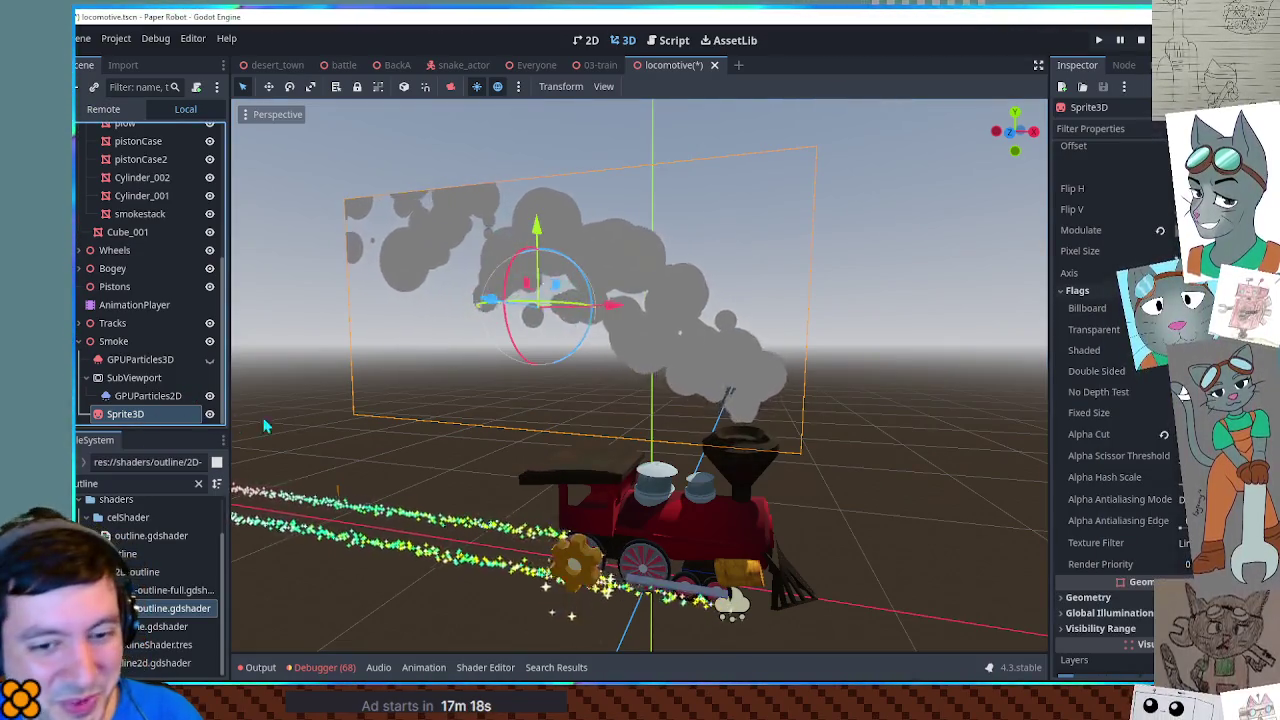
{"action": "left_click_drag", "start_coordinate": [812, 347], "coordinate": [500, 352]}
{"action": "key", "text": "ctrl+d"}
{"action": "mouse_move", "coordinate": [400, 322]}
{"action": "left_mouse_down"}
{"action": "mouse_move", "coordinate": [393, 336]}
{"action": "mouse_move", "coordinate": [506, 346]}
{"action": "mouse_move", "coordinate": [620, 322]}
{"action": "mouse_move", "coordinate": [548, 326]}
{"action": "left_mouse_up"}
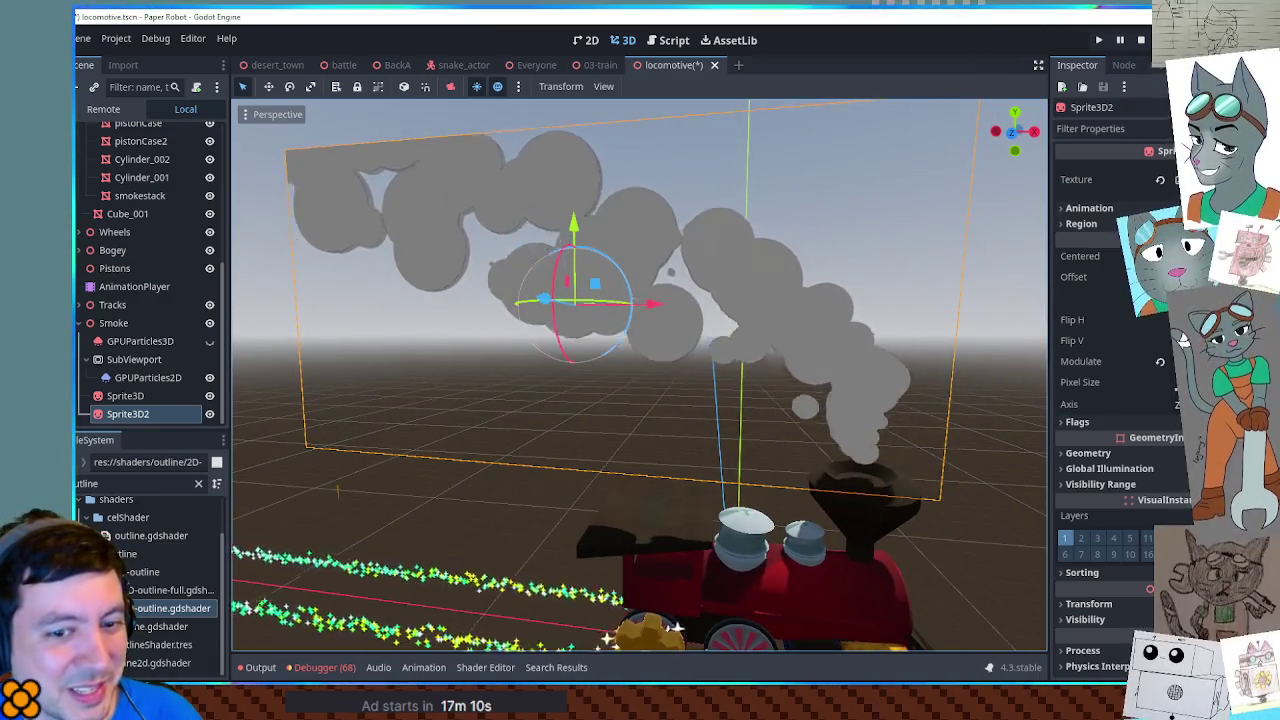
{"action": "left_click", "coordinate": [1165, 361]}
{"action": "left_click_drag", "start_coordinate": [1183, 333], "coordinate": [1183, 320]}
{"action": "left_click", "coordinate": [1183, 312]}
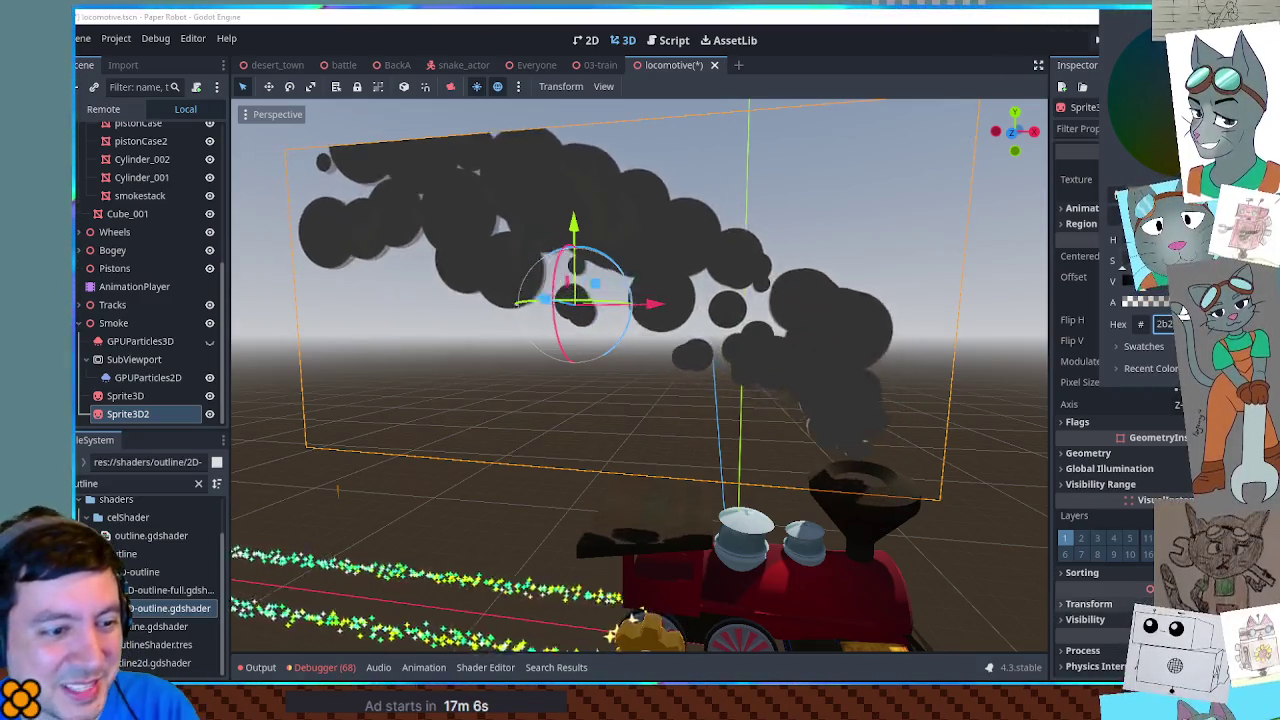
Step: Scale Sprite3D2 to 0.92 and shift it right and slightly down over the grey smoke
{"action": "scroll", "coordinate": [1183, 307], "scroll_direction": "down", "scroll_amount": 5}
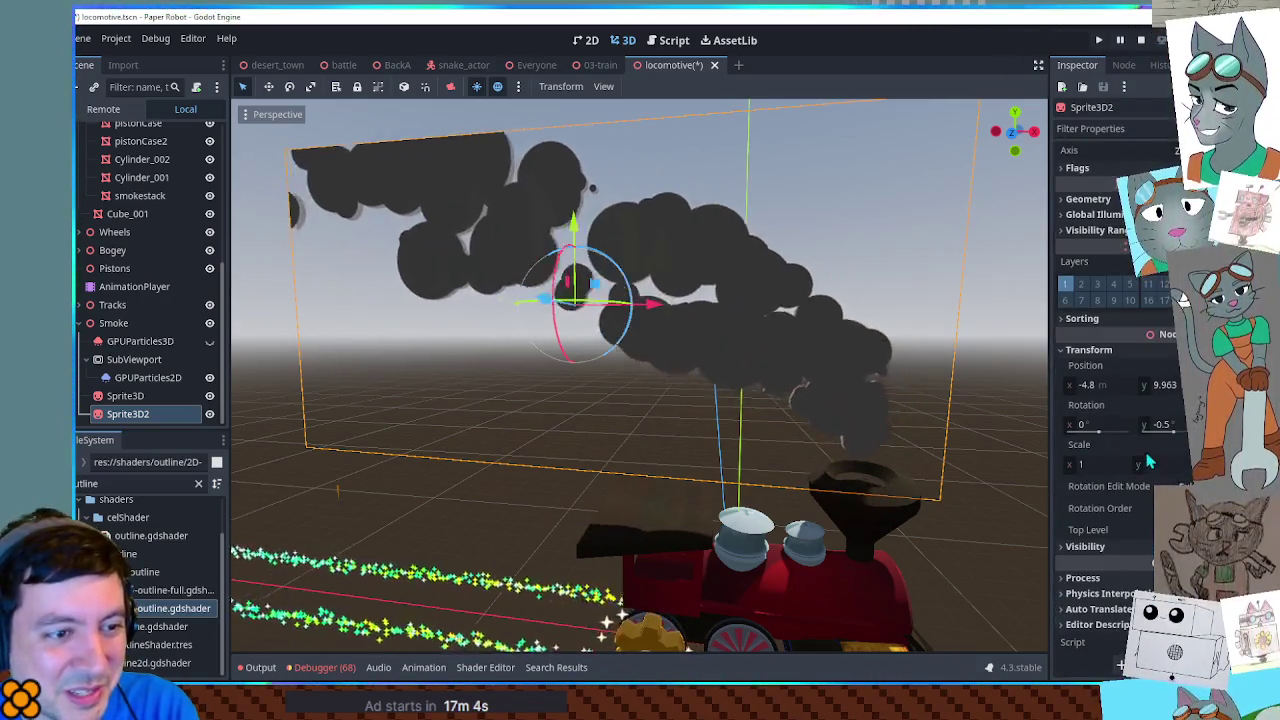
{"action": "left_click", "coordinate": [1094, 464]}
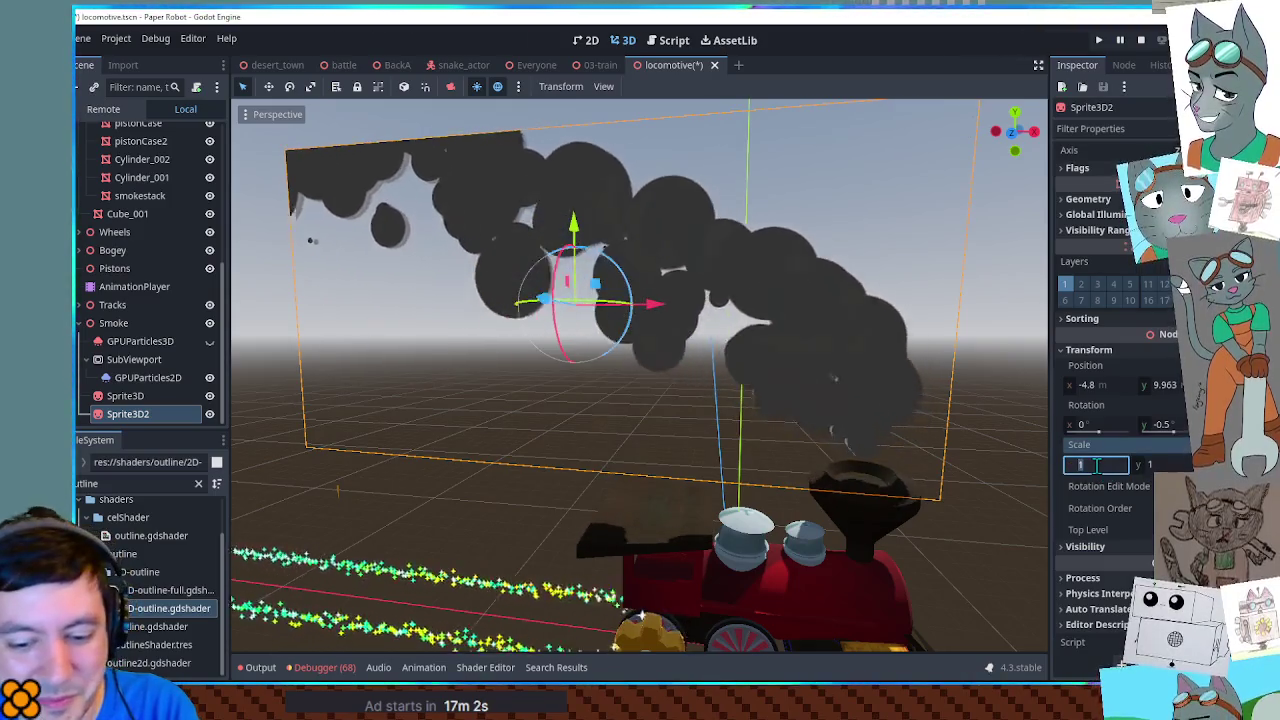
{"action": "type", "text": ".95"}
{"action": "key", "text": "Return"}
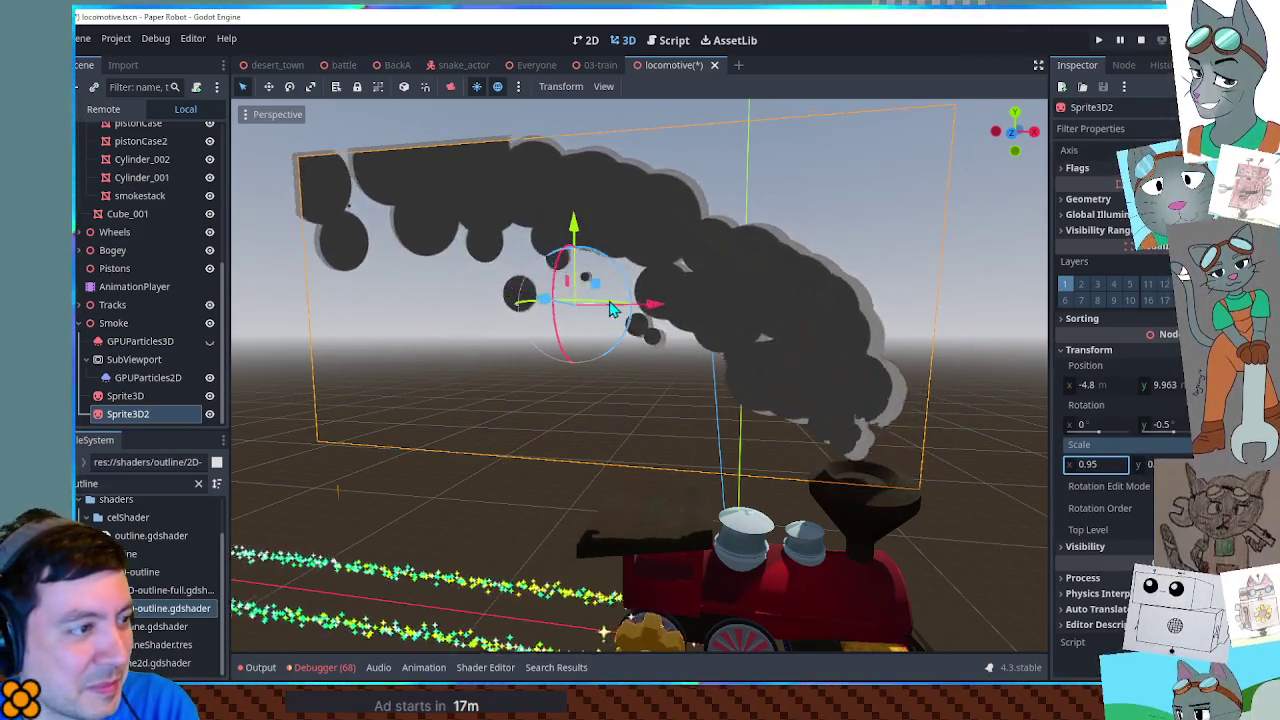
{"action": "left_click_drag", "start_coordinate": [657, 311], "coordinate": [660, 314]}
{"action": "left_click_drag", "start_coordinate": [585, 234], "coordinate": [588, 242]}
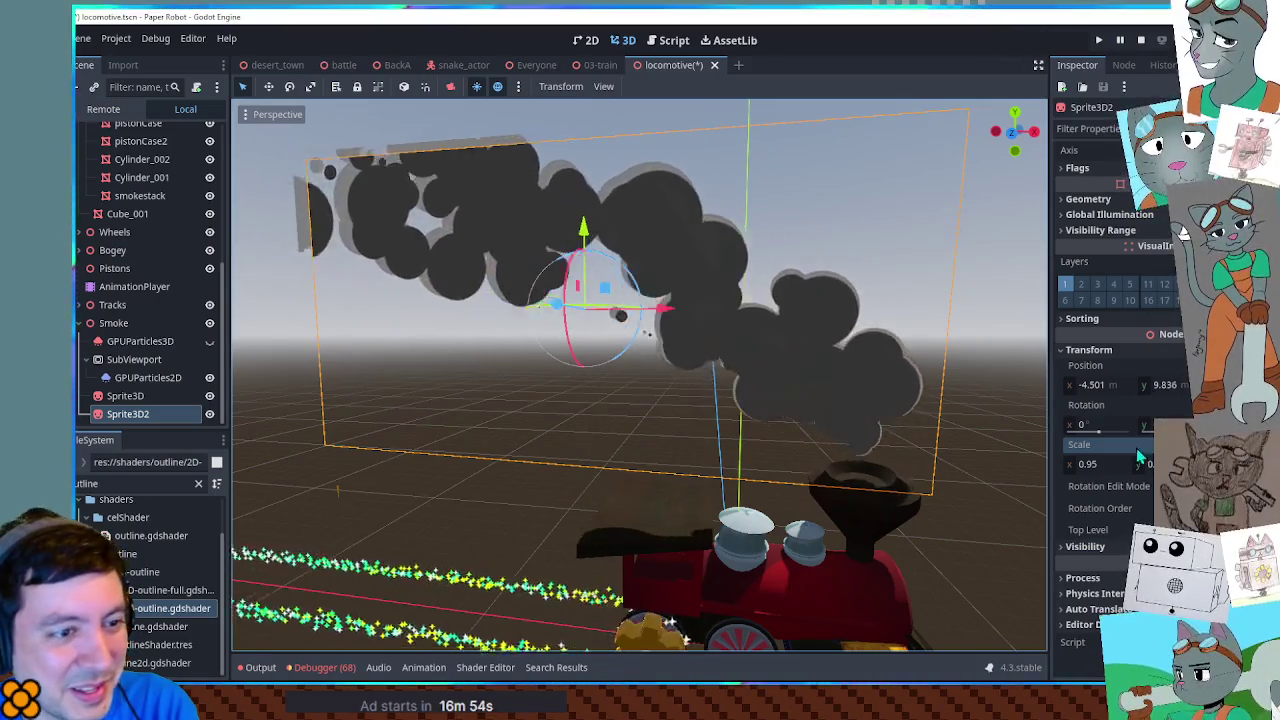
{"action": "left_click", "coordinate": [1100, 465]}
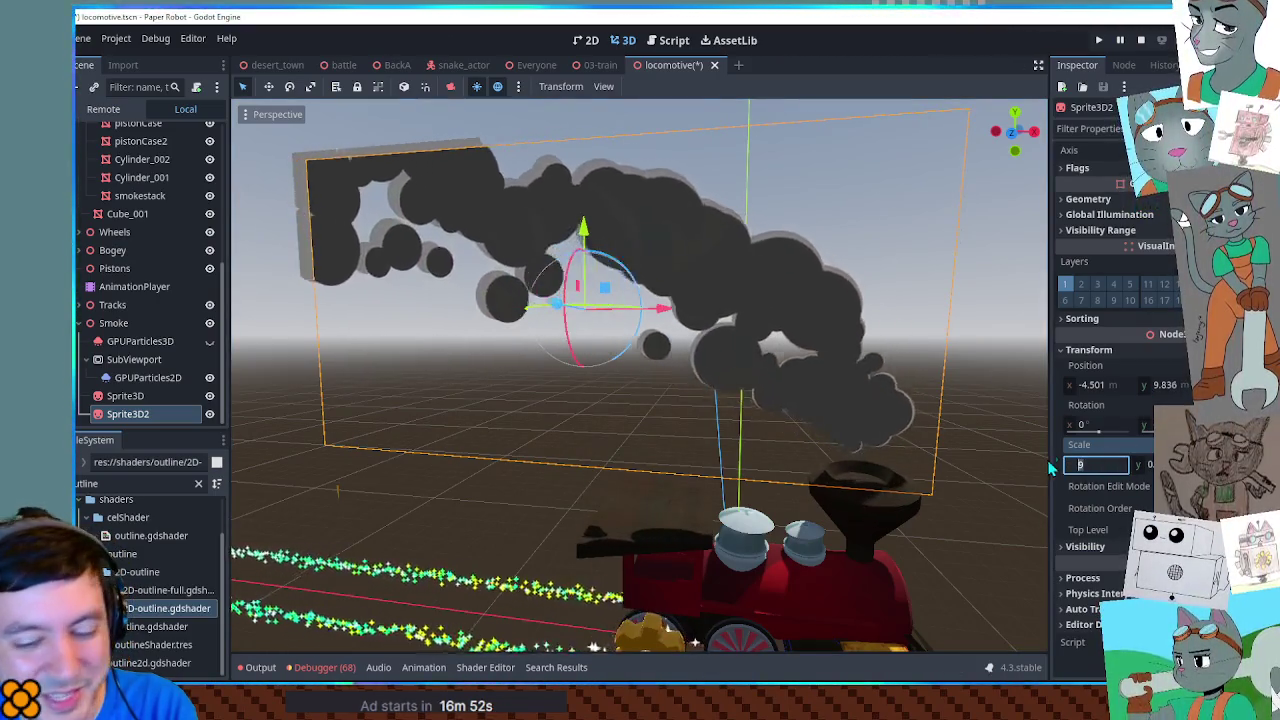
{"action": "type", "text": ".92"}
{"action": "key", "text": "Return"}
{"action": "left_click_drag", "start_coordinate": [630, 302], "coordinate": [669, 308]}
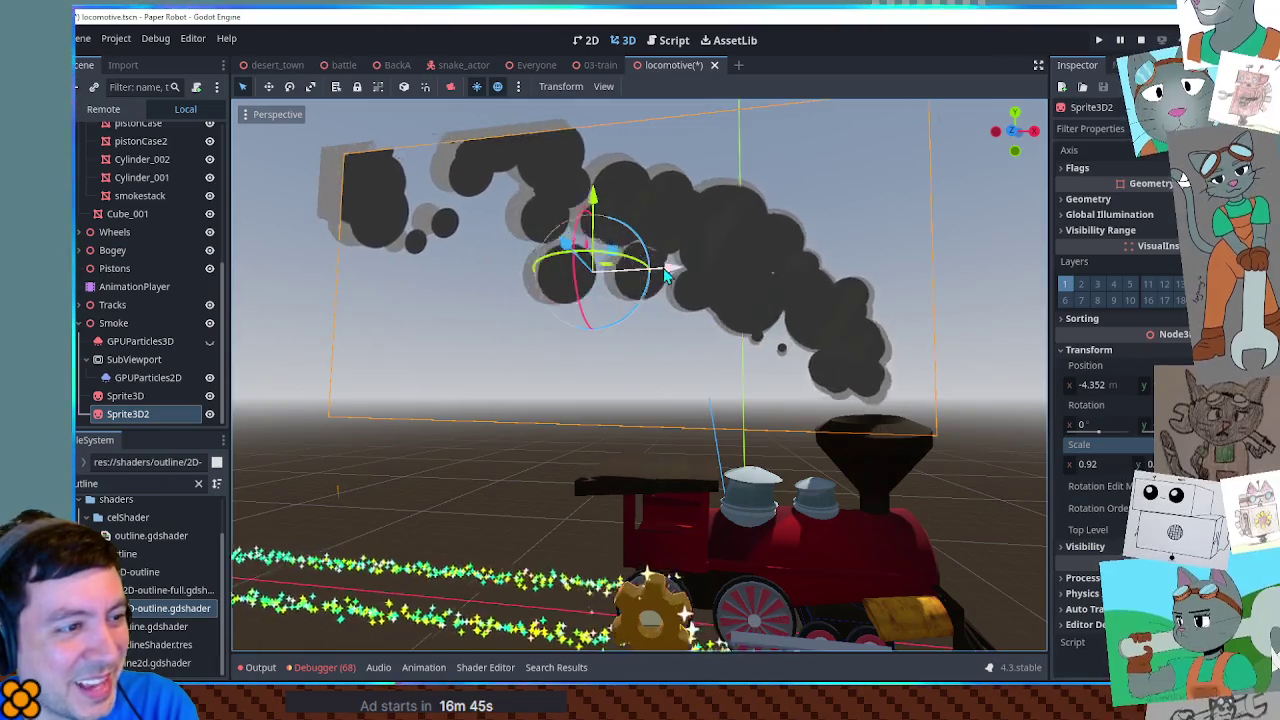
{"action": "left_click", "coordinate": [1010, 328]}
{"action": "scroll", "coordinate": [1000, 322], "scroll_direction": "up", "scroll_amount": 5}
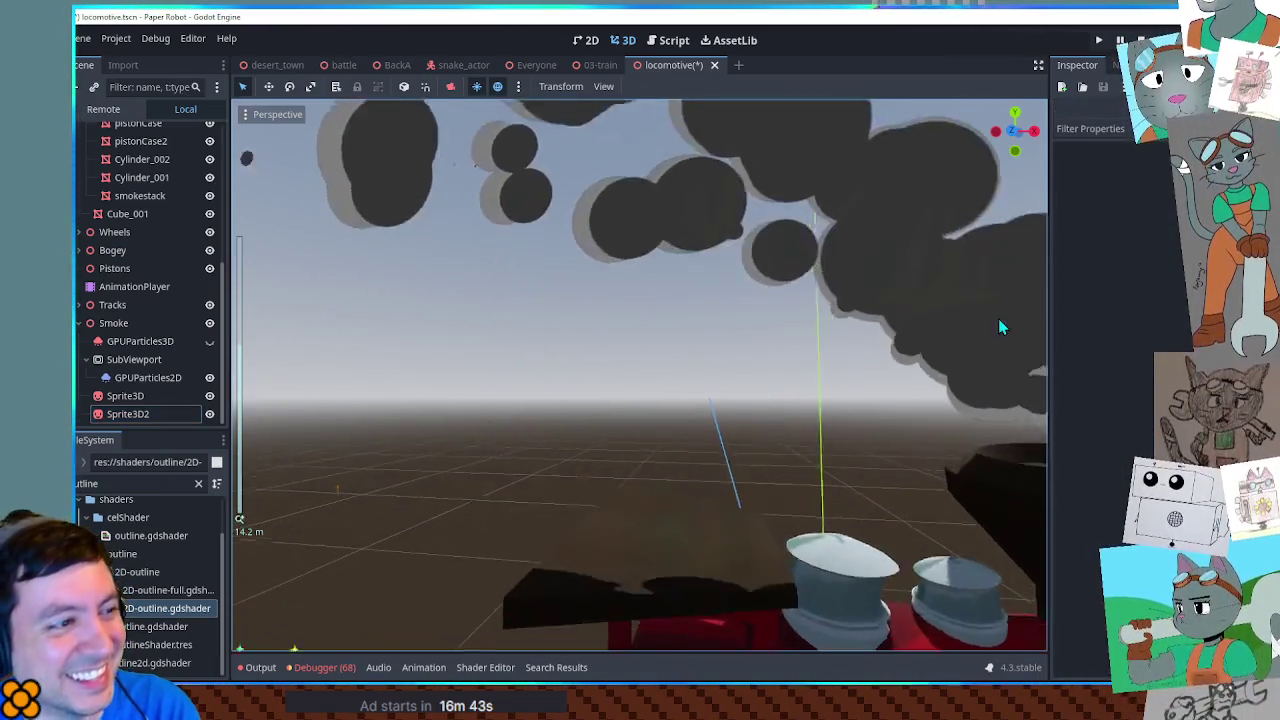
{"action": "mouse_move", "coordinate": [1000, 328]}
{"action": "left_mouse_down"}
{"action": "mouse_move", "coordinate": [871, 354]}
{"action": "mouse_move", "coordinate": [1017, 447]}
{"action": "mouse_move", "coordinate": [294, 474]}
{"action": "mouse_move", "coordinate": [929, 400]}
{"action": "mouse_move", "coordinate": [829, 369]}
{"action": "left_mouse_up"}
{"action": "scroll", "coordinate": [772, 375], "scroll_direction": "down", "scroll_amount": 3}
{"action": "scroll", "coordinate": [772, 375], "scroll_direction": "down", "scroll_amount": 3}
{"action": "mouse_move", "coordinate": [743, 371]}
{"action": "left_mouse_down"}
{"action": "mouse_move", "coordinate": [900, 386]}
{"action": "mouse_move", "coordinate": [861, 368]}
{"action": "mouse_move", "coordinate": [873, 400]}
{"action": "left_mouse_up"}
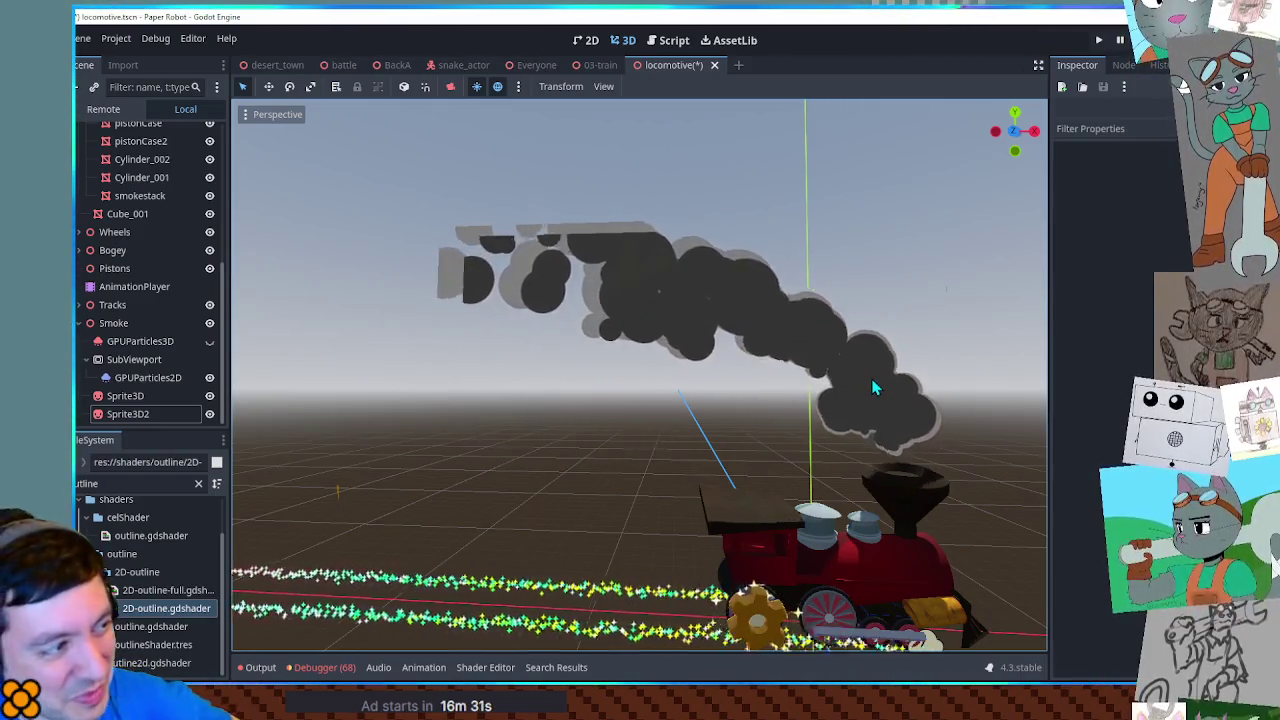
{"action": "mouse_move", "coordinate": [912, 387]}
{"action": "left_mouse_down"}
{"action": "mouse_move", "coordinate": [883, 349]}
{"action": "mouse_move", "coordinate": [840, 333]}
{"action": "left_mouse_up"}
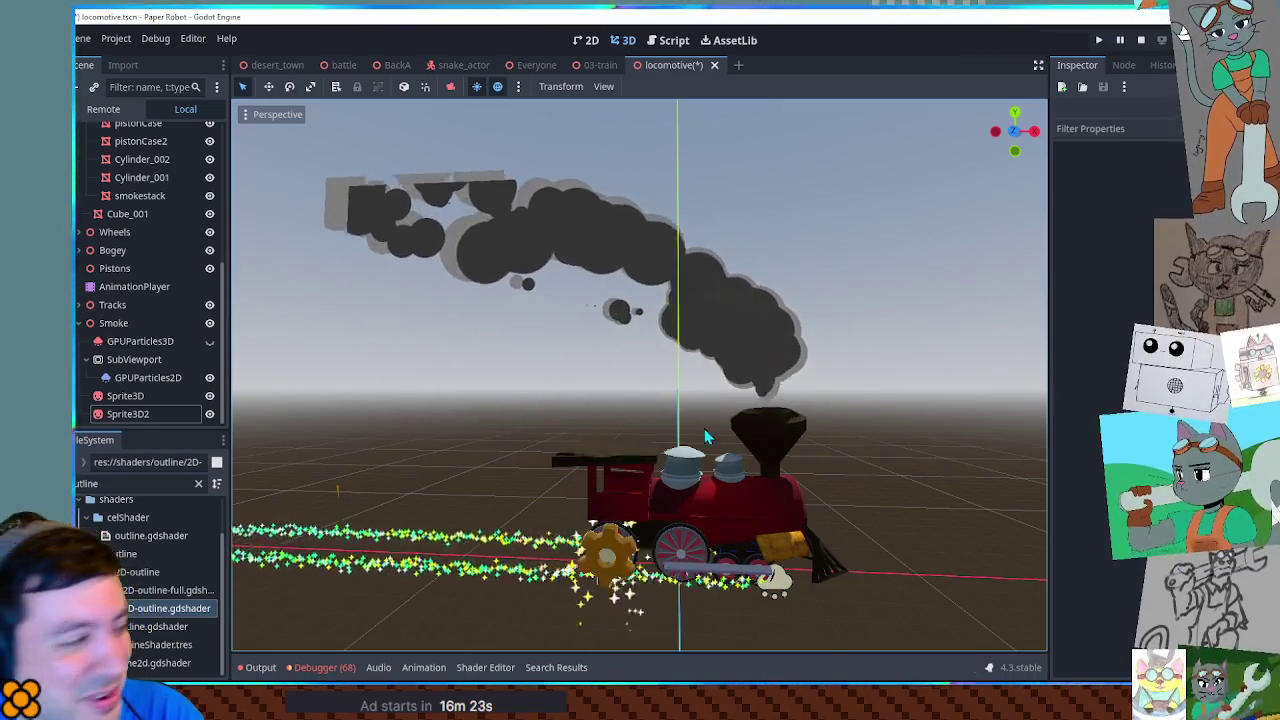
{"action": "left_click", "coordinate": [134, 360]}
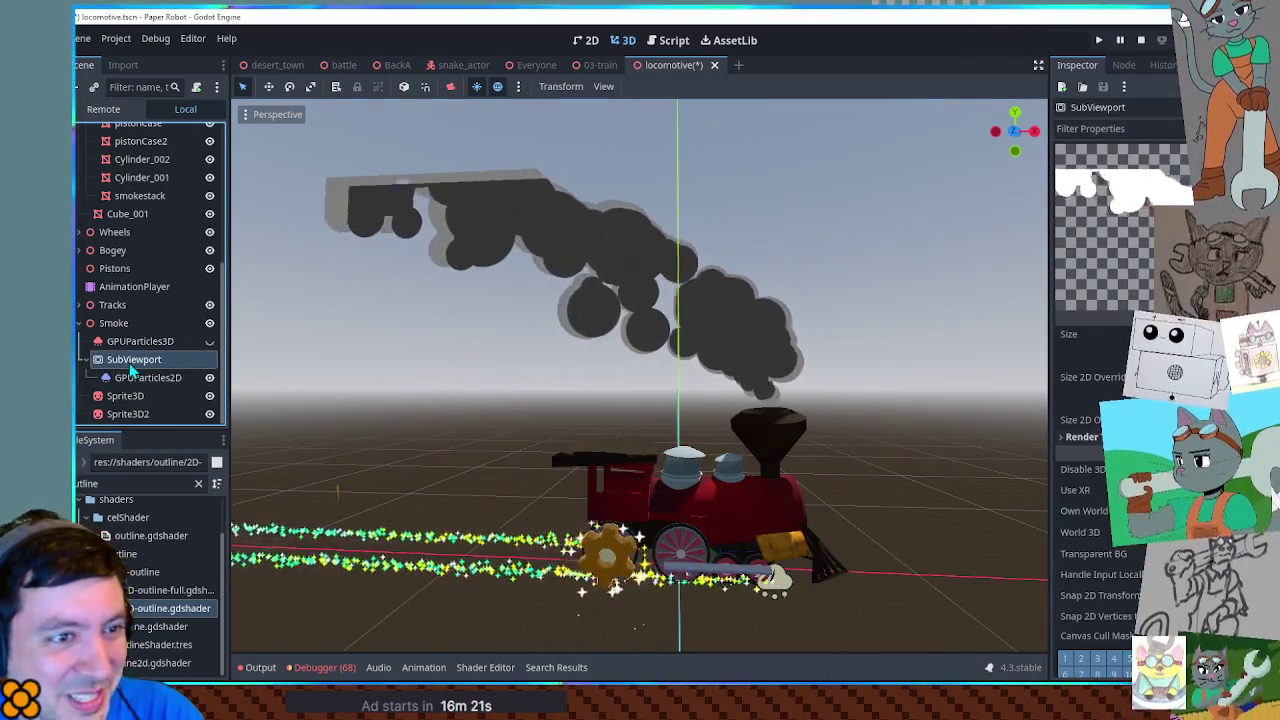
{"action": "left_click", "coordinate": [128, 397]}
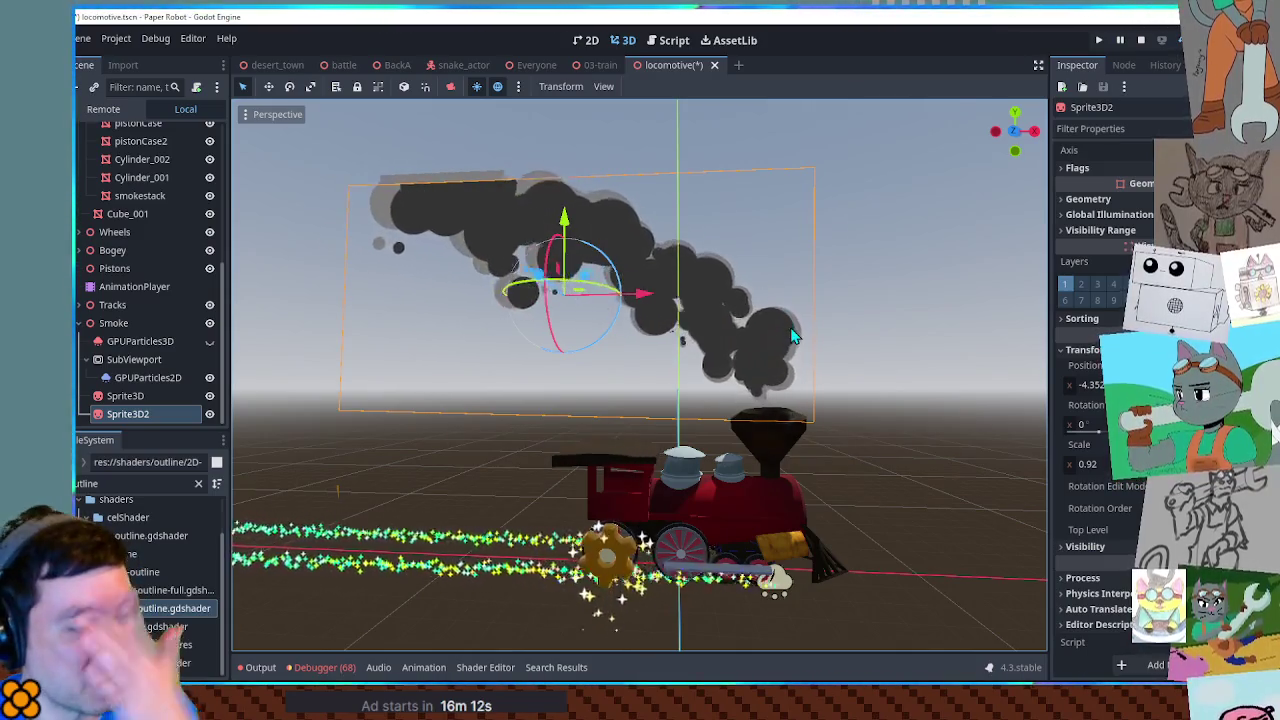
{"action": "scroll", "coordinate": [790, 330], "scroll_direction": "up", "scroll_amount": 6}
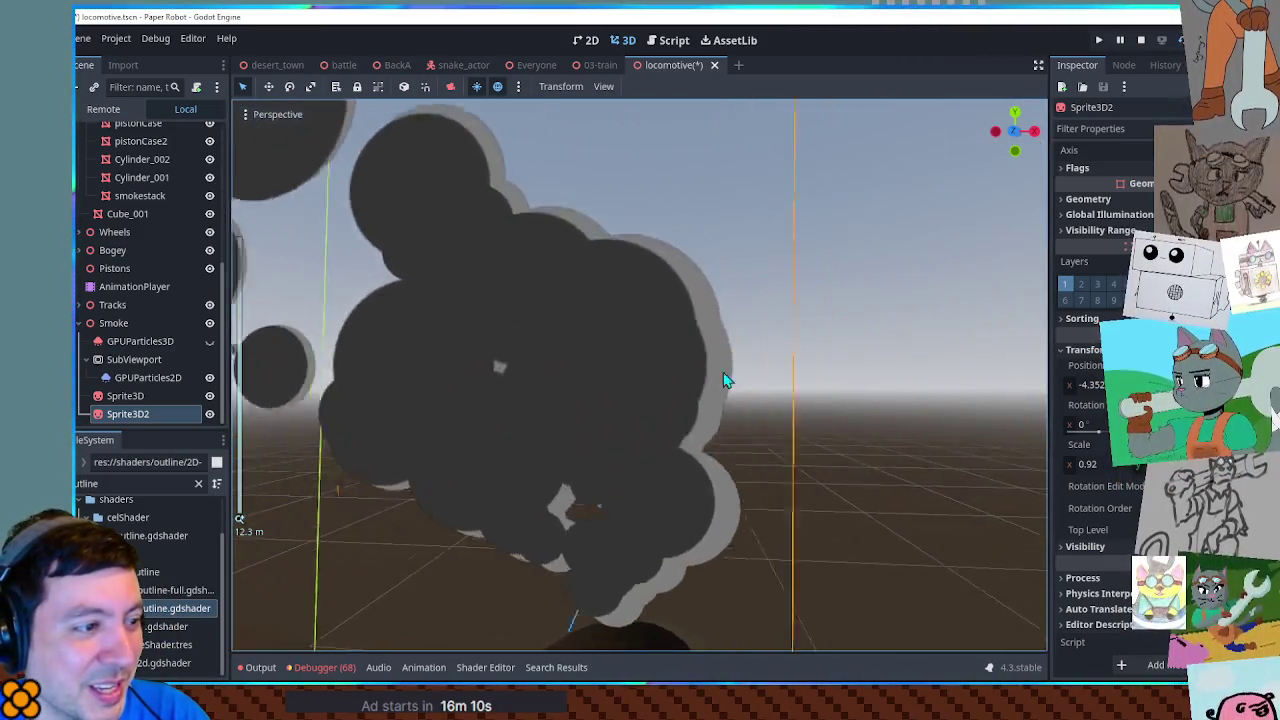
{"action": "left_click", "coordinate": [990, 360]}
{"action": "scroll", "coordinate": [992, 360], "scroll_direction": "down", "scroll_amount": 6}
{"action": "scroll", "coordinate": [746, 396], "scroll_direction": "down", "scroll_amount": 5}
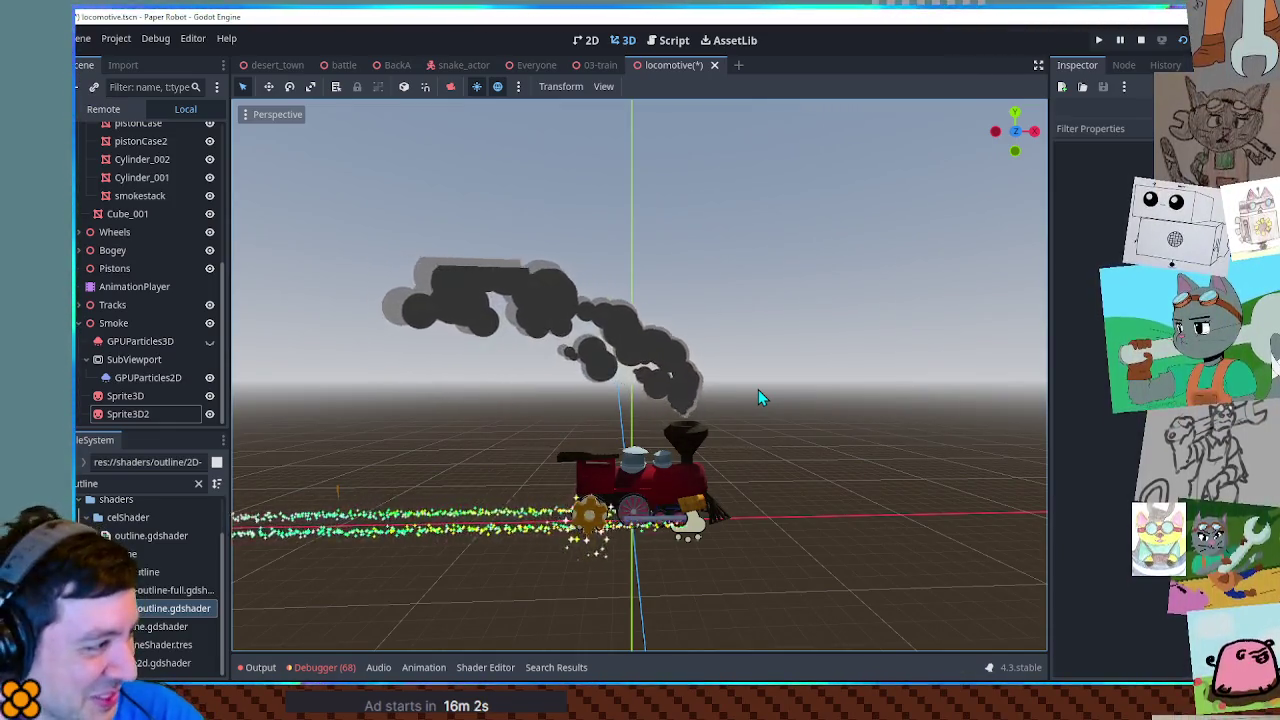
{"action": "scroll", "coordinate": [758, 391], "scroll_direction": "up", "scroll_amount": 5}
{"action": "mouse_move", "coordinate": [758, 398]}
{"action": "left_mouse_down"}
{"action": "mouse_move", "coordinate": [886, 449]}
{"action": "mouse_move", "coordinate": [637, 398]}
{"action": "mouse_move", "coordinate": [763, 414]}
{"action": "left_mouse_up"}
{"action": "scroll", "coordinate": [777, 405], "scroll_direction": "down", "scroll_amount": 3}
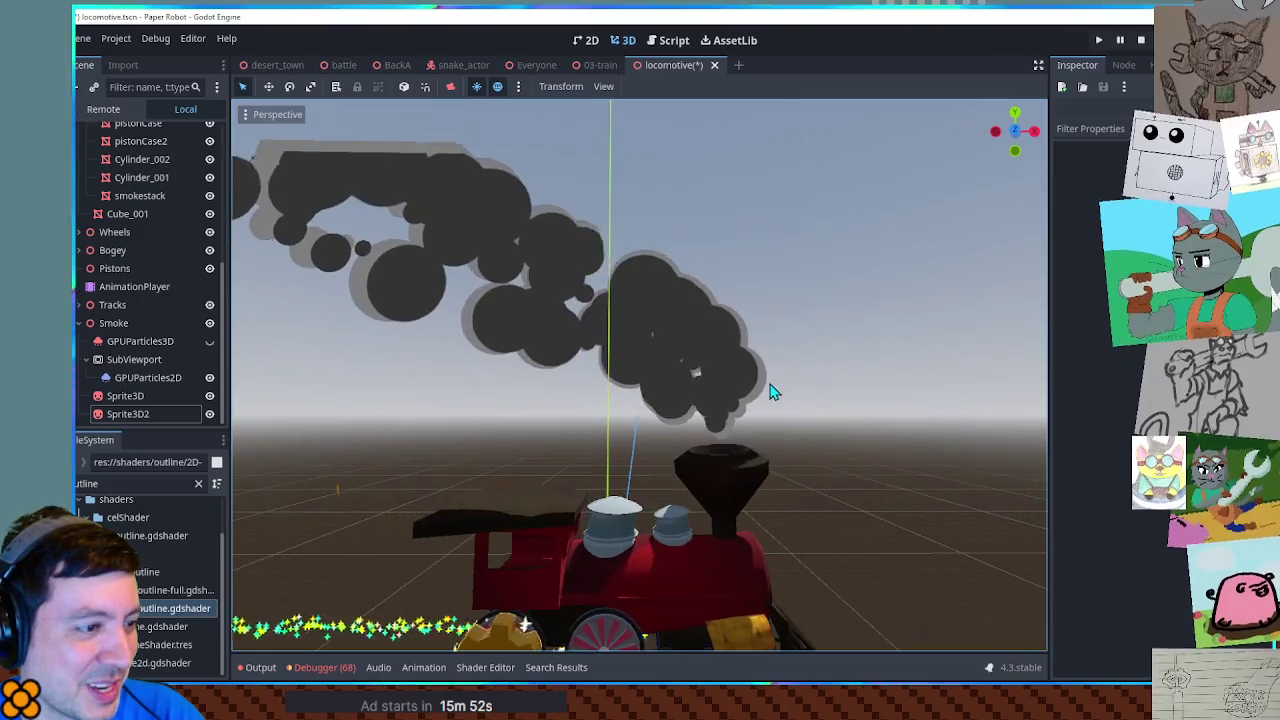
{"action": "scroll", "coordinate": [767, 399], "scroll_direction": "down", "scroll_amount": 3}
{"action": "scroll", "coordinate": [762, 395], "scroll_direction": "up", "scroll_amount": 5}
{"action": "scroll", "coordinate": [761, 395], "scroll_direction": "down", "scroll_amount": 4}
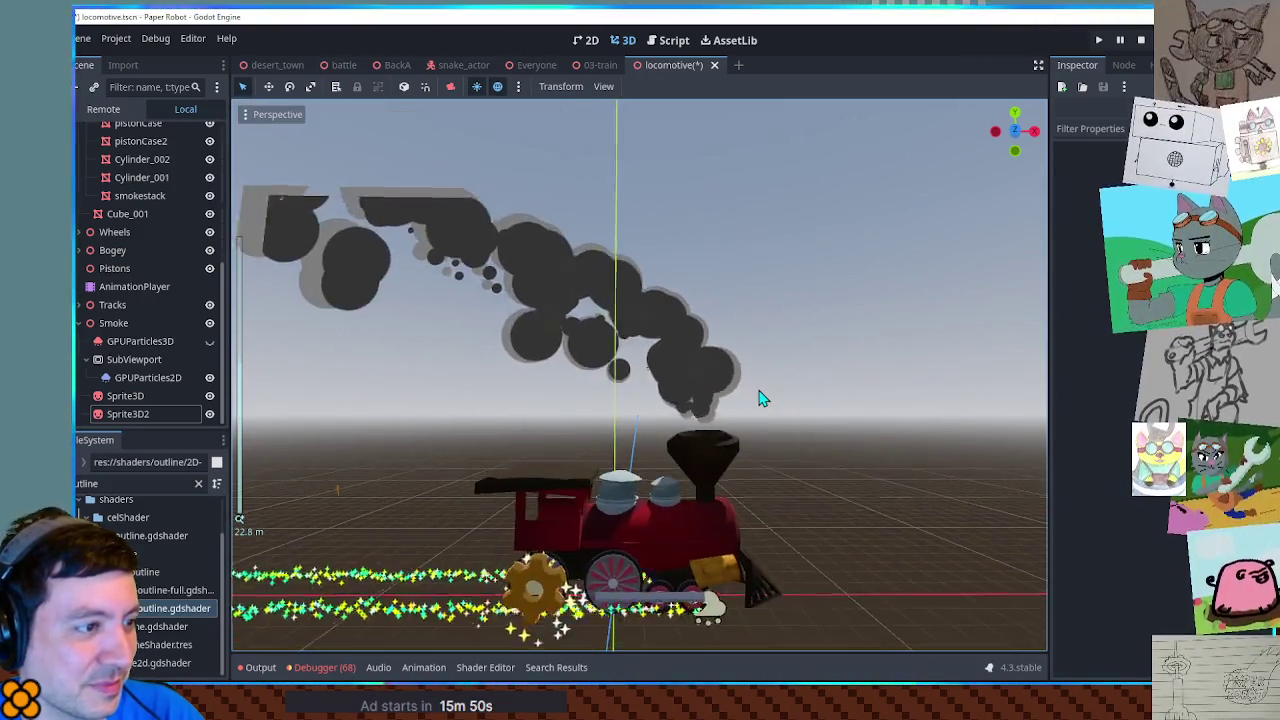
{"action": "scroll", "coordinate": [760, 398], "scroll_direction": "up", "scroll_amount": 3}
{"action": "scroll", "coordinate": [760, 398], "scroll_direction": "down", "scroll_amount": 6}
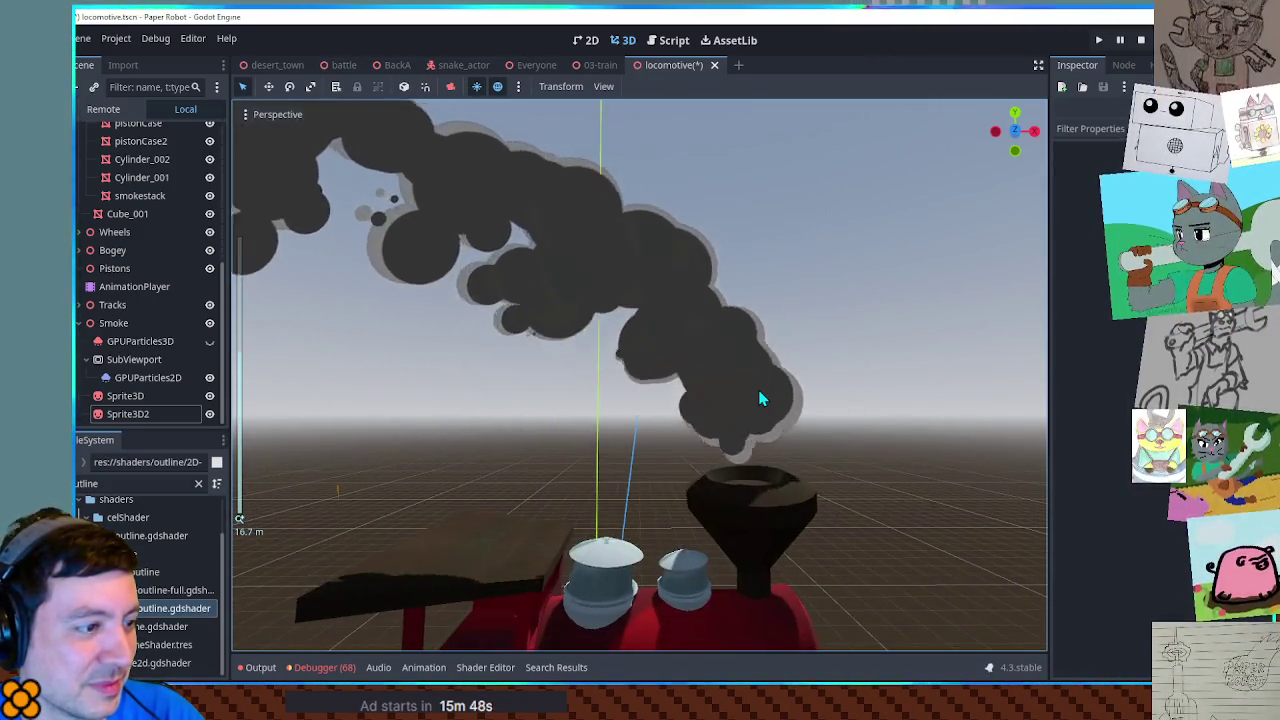
{"action": "scroll", "coordinate": [760, 398], "scroll_direction": "up", "scroll_amount": 5}
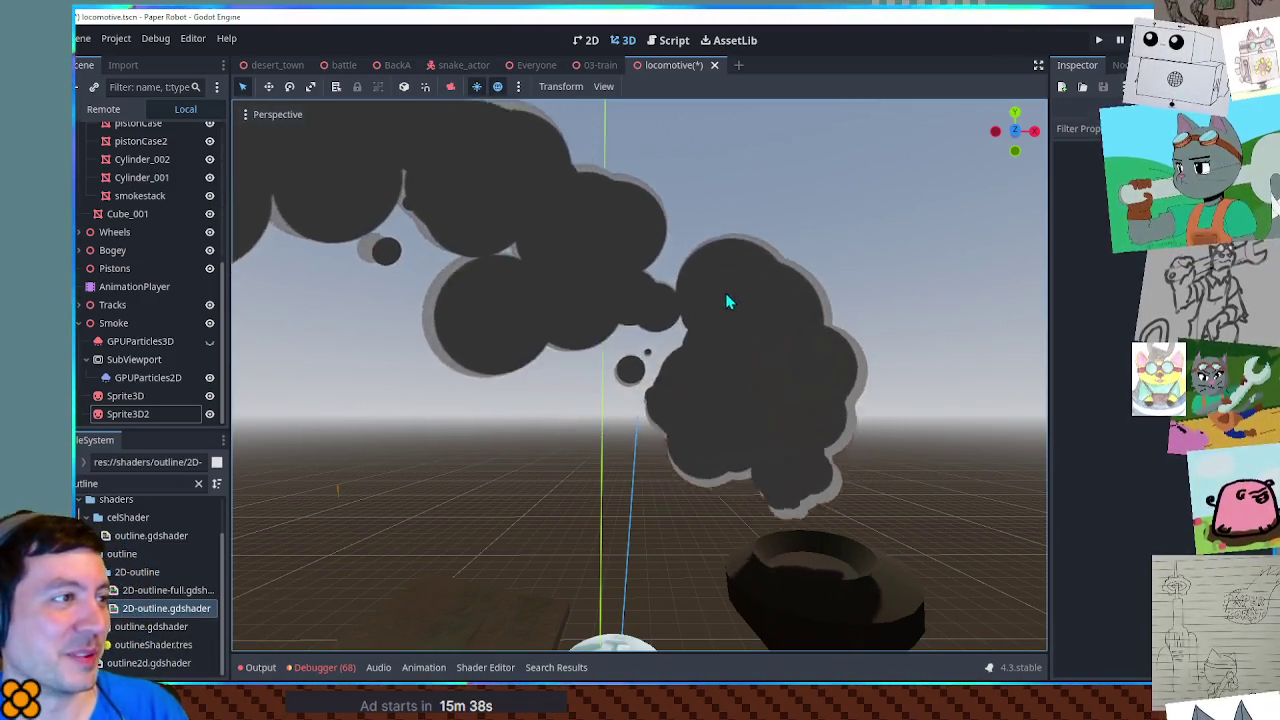
{"action": "left_click", "coordinate": [600, 66]}
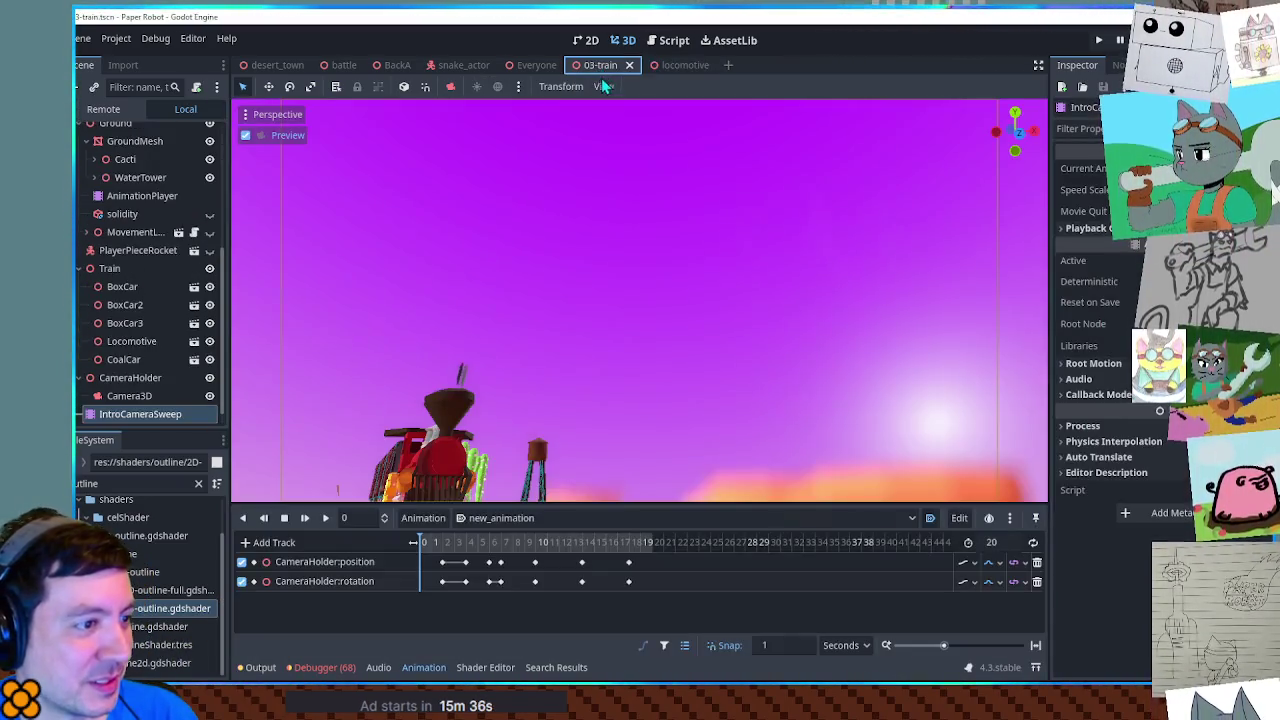
{"action": "left_click_drag", "start_coordinate": [466, 548], "coordinate": [658, 548]}
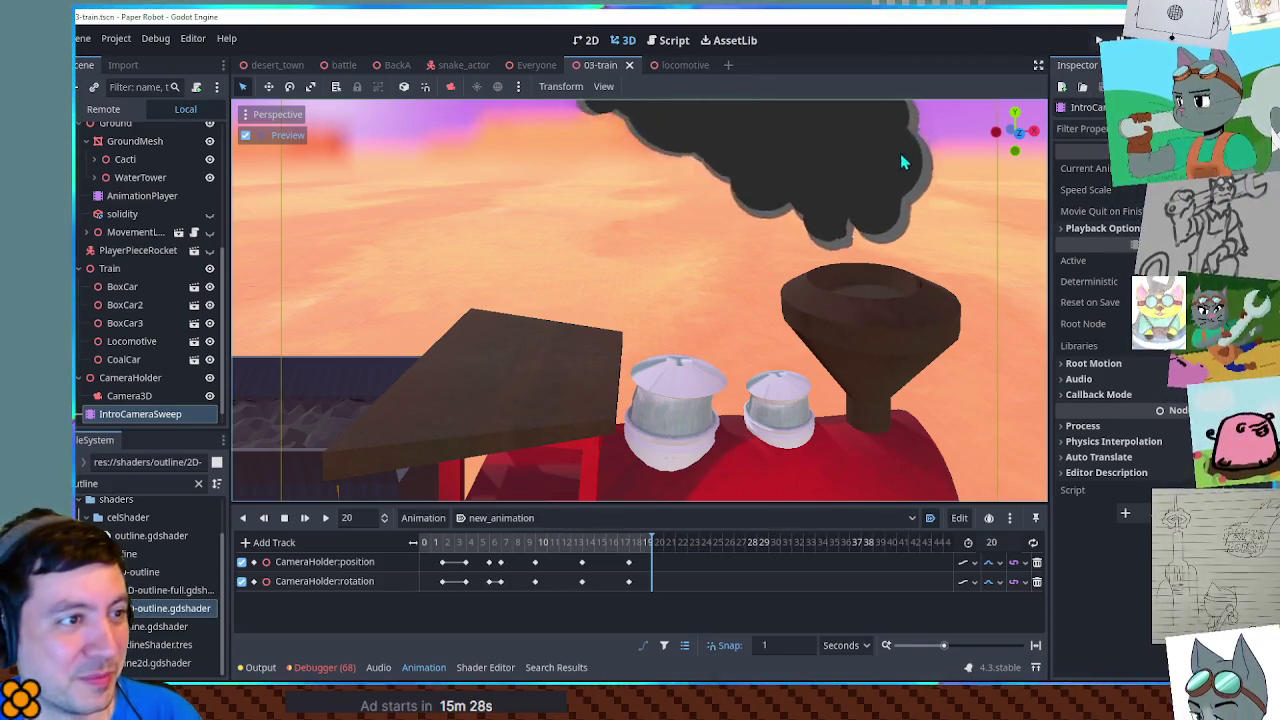
{"action": "left_click", "coordinate": [679, 63]}
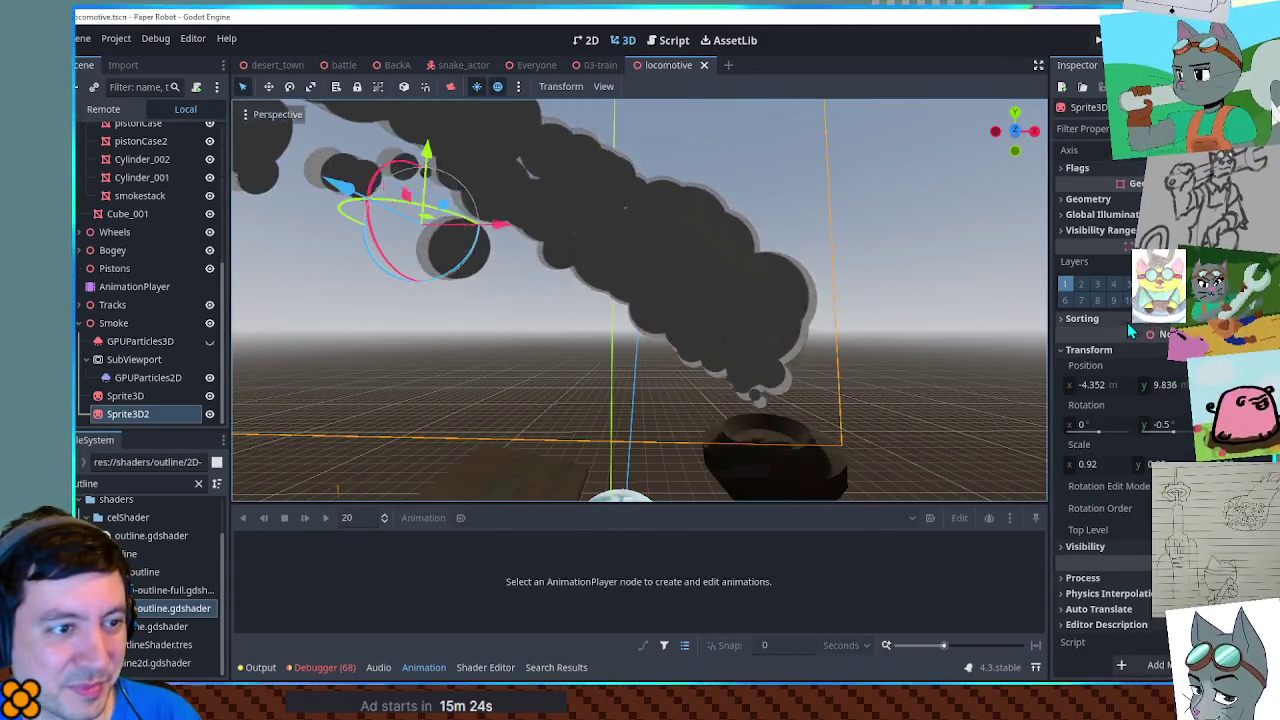
{"action": "left_click", "coordinate": [1082, 318]}
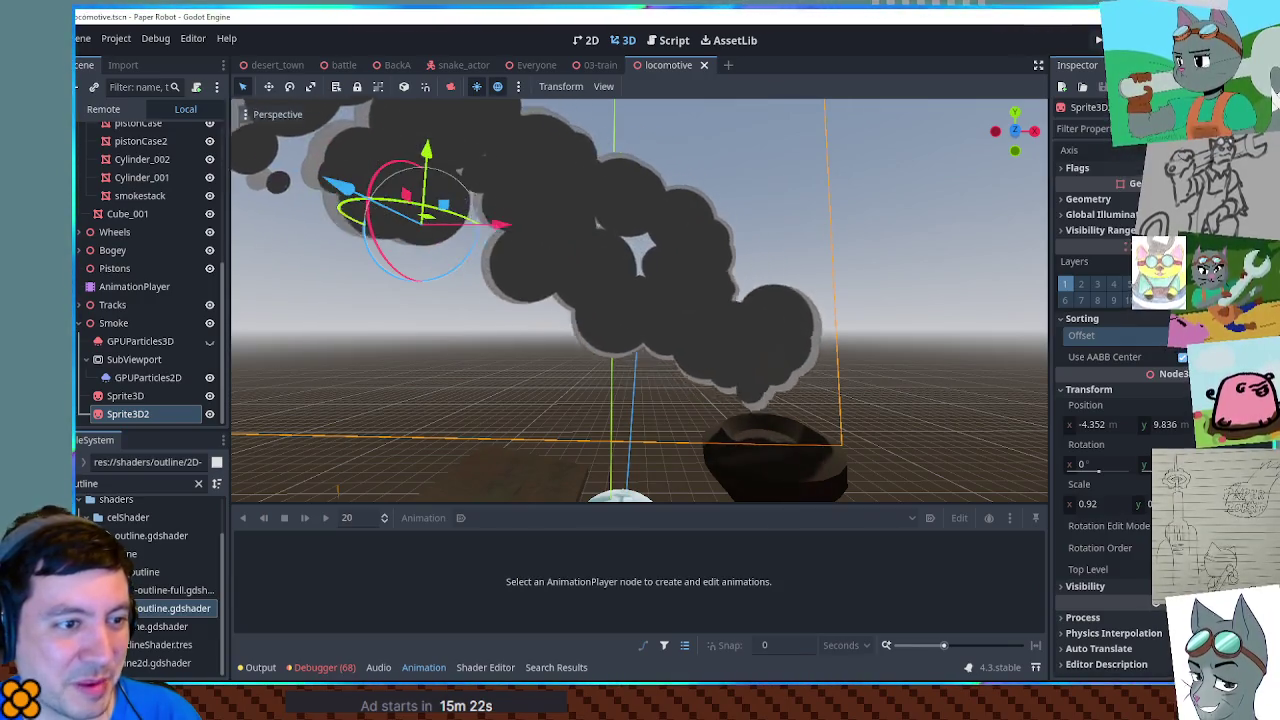
{"action": "left_click", "coordinate": [959, 404]}
{"action": "mouse_move", "coordinate": [960, 386]}
{"action": "left_mouse_down"}
{"action": "mouse_move", "coordinate": [806, 397]}
{"action": "mouse_move", "coordinate": [955, 398]}
{"action": "left_mouse_up"}
{"action": "mouse_move", "coordinate": [872, 399]}
{"action": "left_mouse_down"}
{"action": "mouse_move", "coordinate": [814, 400]}
{"action": "mouse_move", "coordinate": [966, 397]}
{"action": "left_mouse_up"}
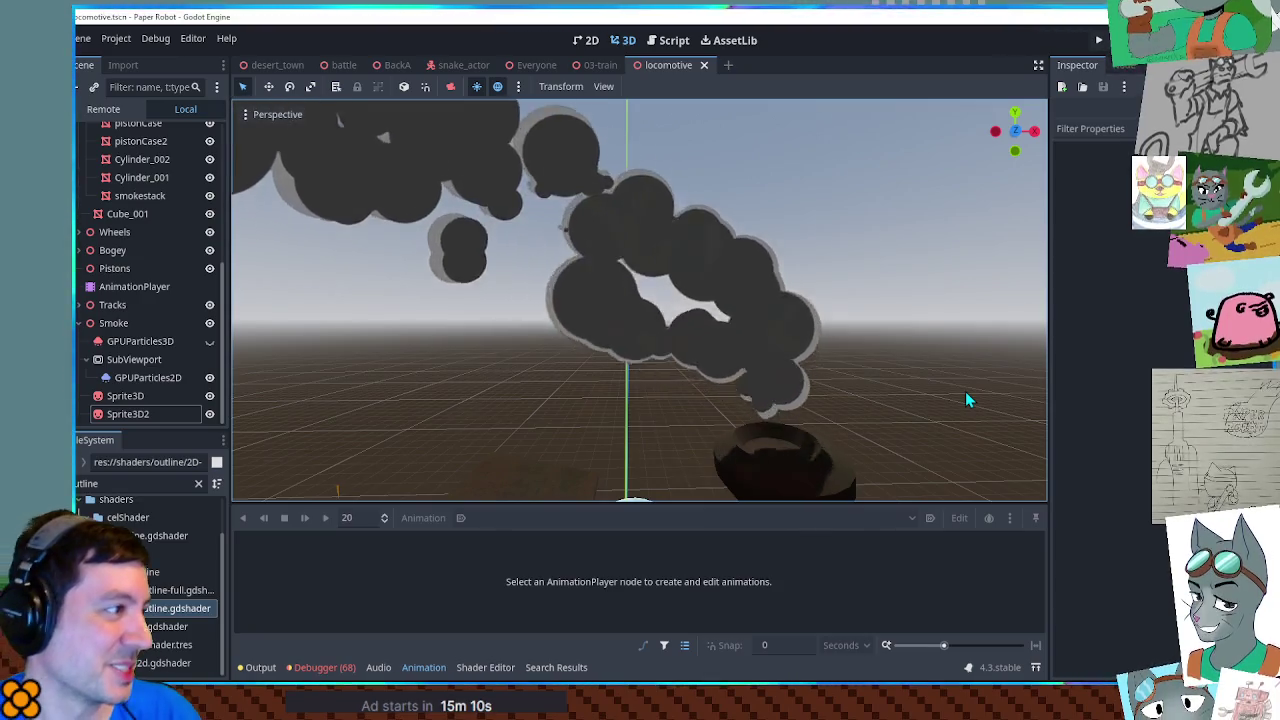
{"action": "scroll", "coordinate": [948, 393], "scroll_direction": "down", "scroll_amount": 5}
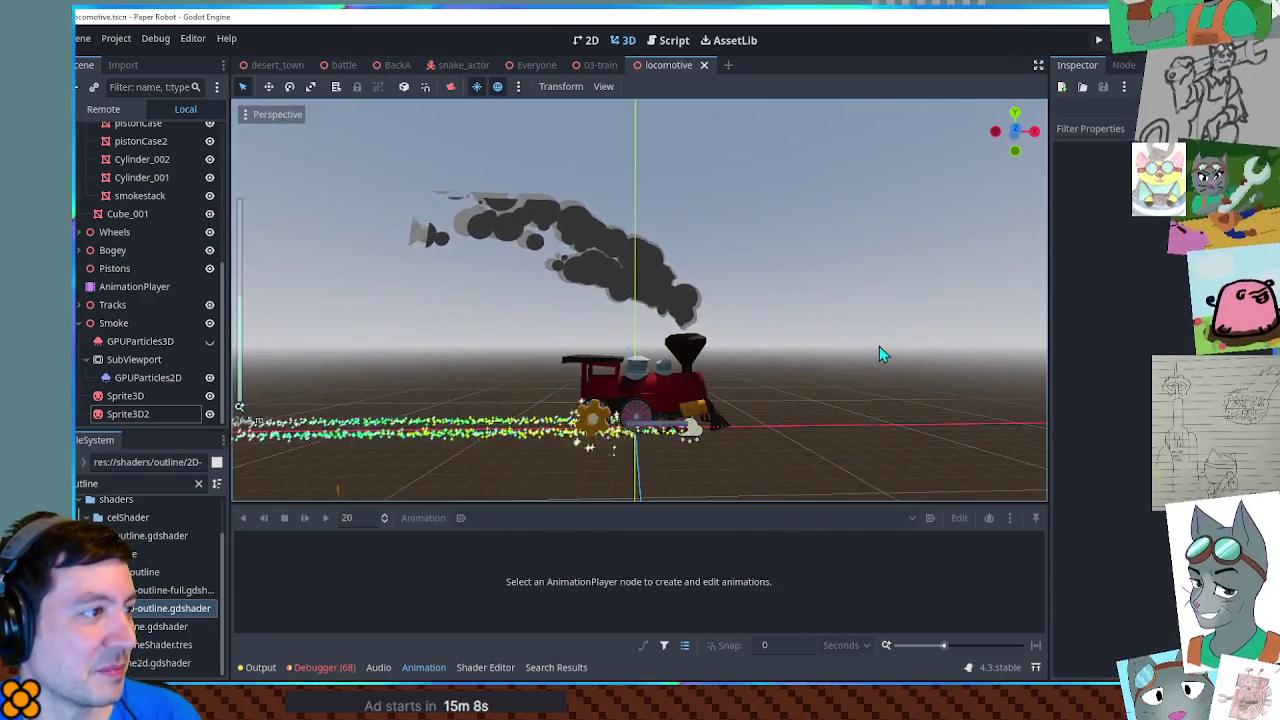
{"action": "mouse_move", "coordinate": [879, 354]}
{"action": "left_mouse_down"}
{"action": "mouse_move", "coordinate": [973, 394]}
{"action": "mouse_move", "coordinate": [463, 268]}
{"action": "left_mouse_up"}
{"action": "mouse_move", "coordinate": [615, 260]}
{"action": "left_mouse_down"}
{"action": "mouse_move", "coordinate": [775, 287]}
{"action": "mouse_move", "coordinate": [714, 294]}
{"action": "mouse_move", "coordinate": [945, 322]}
{"action": "mouse_move", "coordinate": [986, 314]}
{"action": "mouse_move", "coordinate": [777, 276]}
{"action": "mouse_move", "coordinate": [881, 320]}
{"action": "left_mouse_up"}
{"action": "scroll", "coordinate": [777, 277], "scroll_direction": "up", "scroll_amount": 3}
{"action": "scroll", "coordinate": [771, 274], "scroll_direction": "down", "scroll_amount": 5}
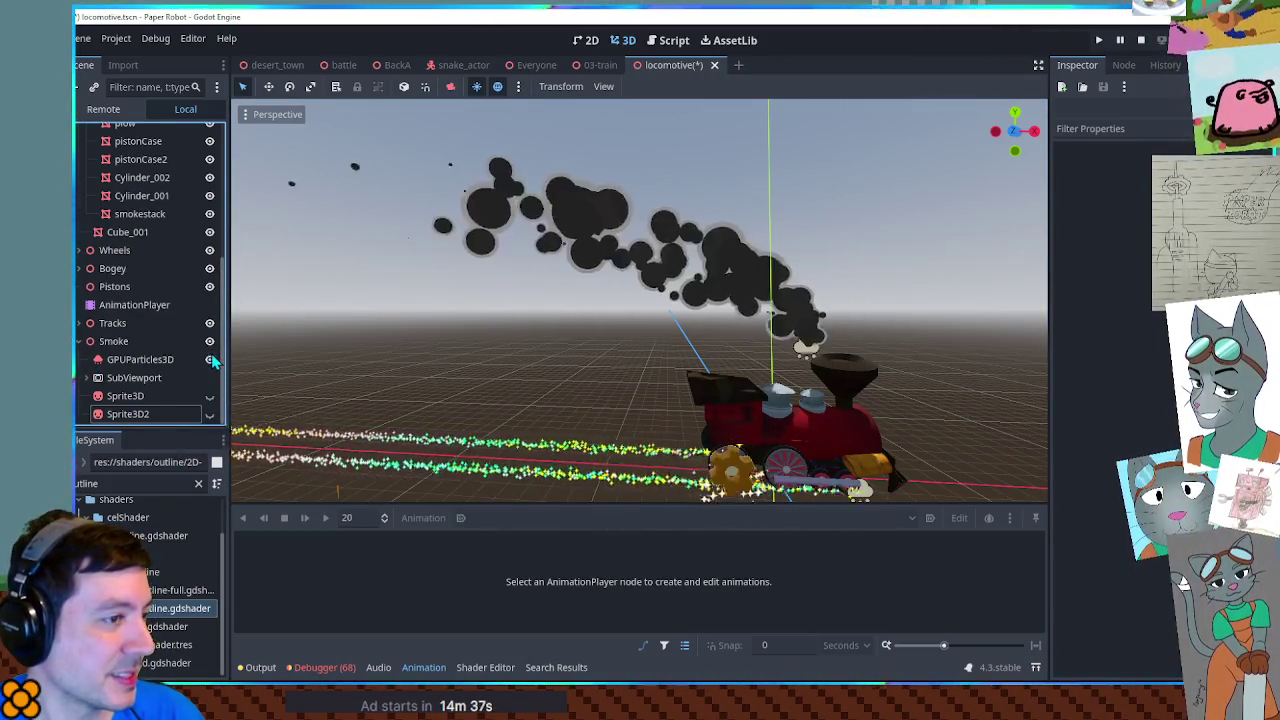
Step: Select GPUParticles3D and expand its second draw pass mesh instead of the first
{"action": "scroll", "coordinate": [730, 380], "scroll_direction": "up", "scroll_amount": 5}
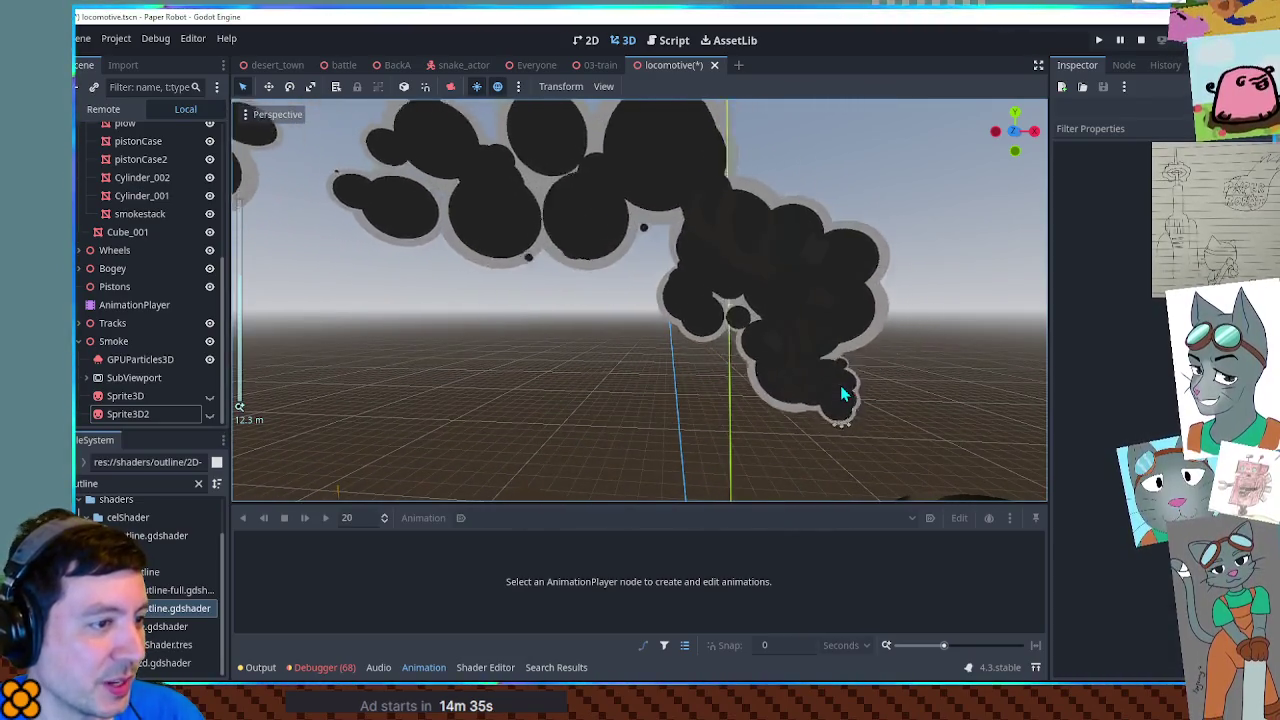
{"action": "left_click", "coordinate": [844, 420]}
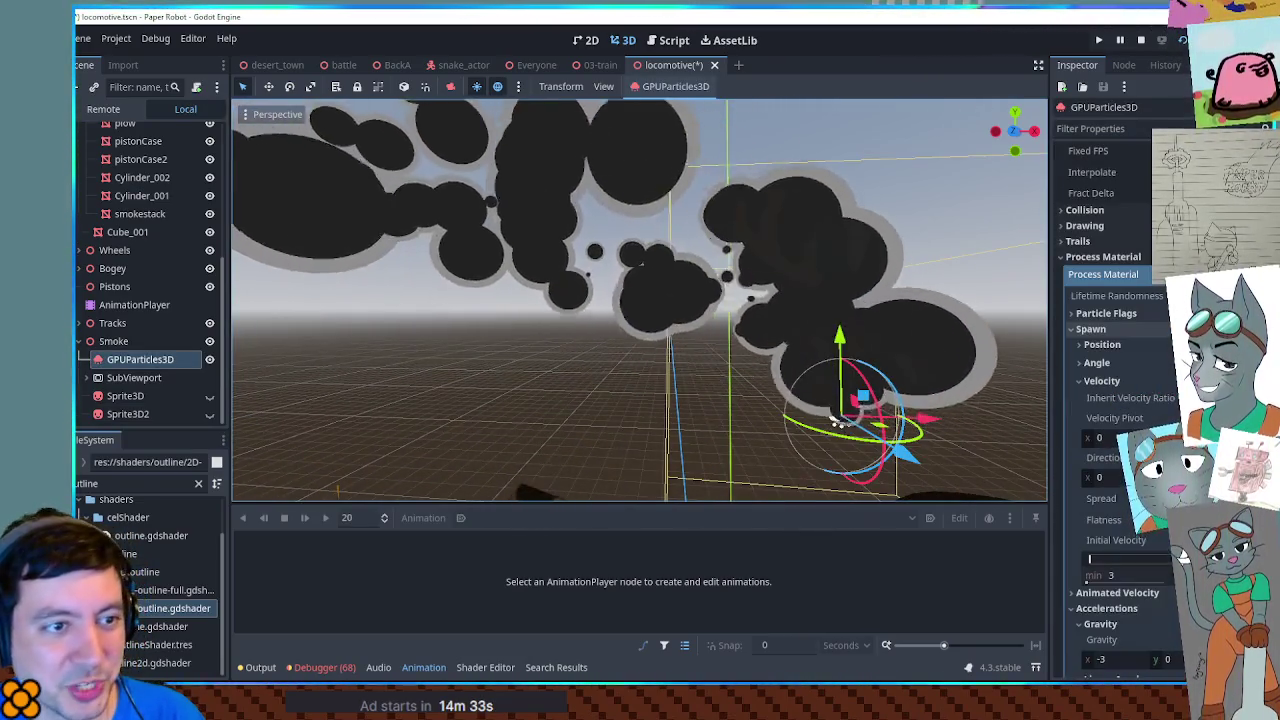
{"action": "scroll", "coordinate": [1183, 548], "scroll_direction": "down", "scroll_amount": 10}
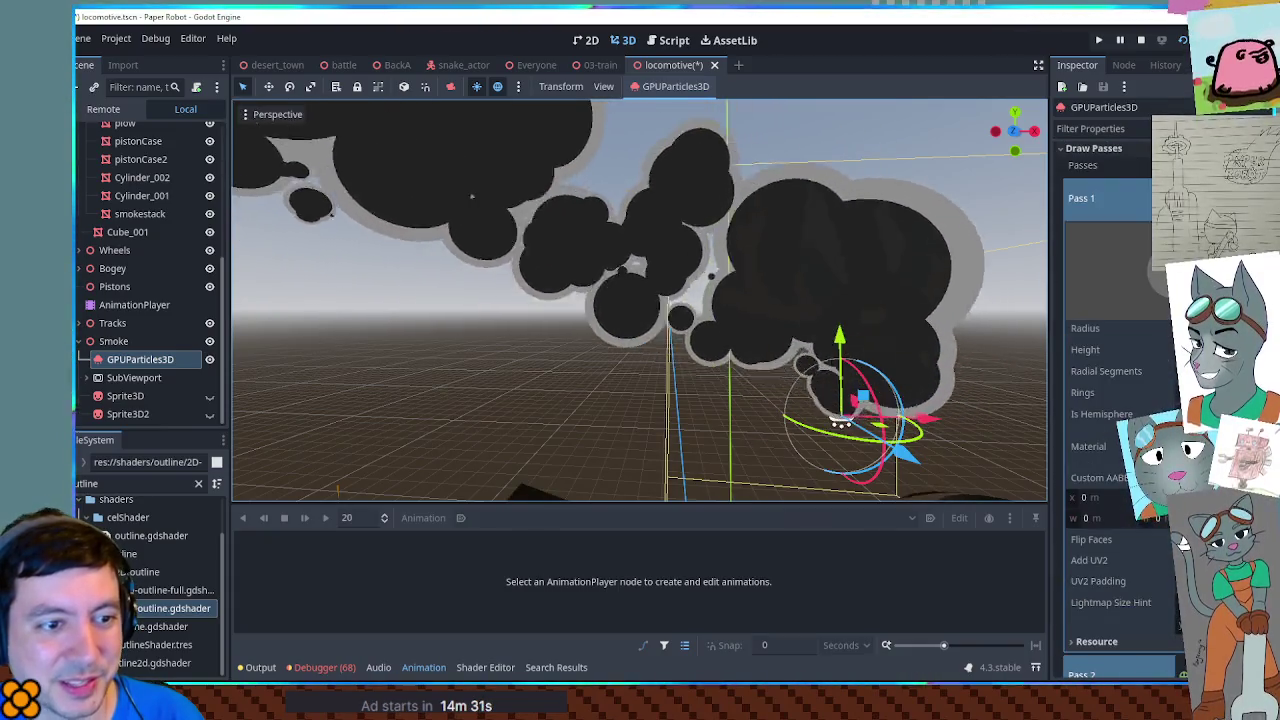
{"action": "left_click", "coordinate": [1110, 198]}
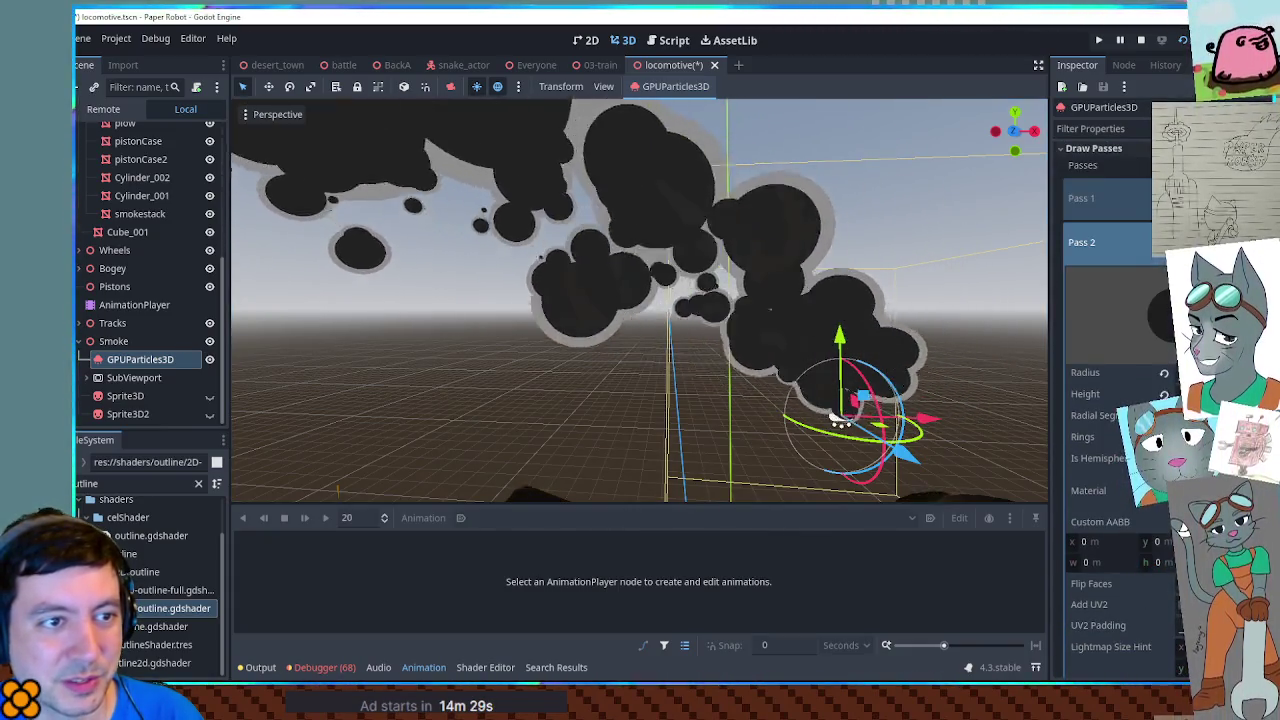
{"action": "left_click", "coordinate": [1110, 242]}
Step: Open Pass 2's material settings and orbit around the smoke to review them
{"action": "scroll", "coordinate": [1183, 520], "scroll_direction": "down", "scroll_amount": 3}
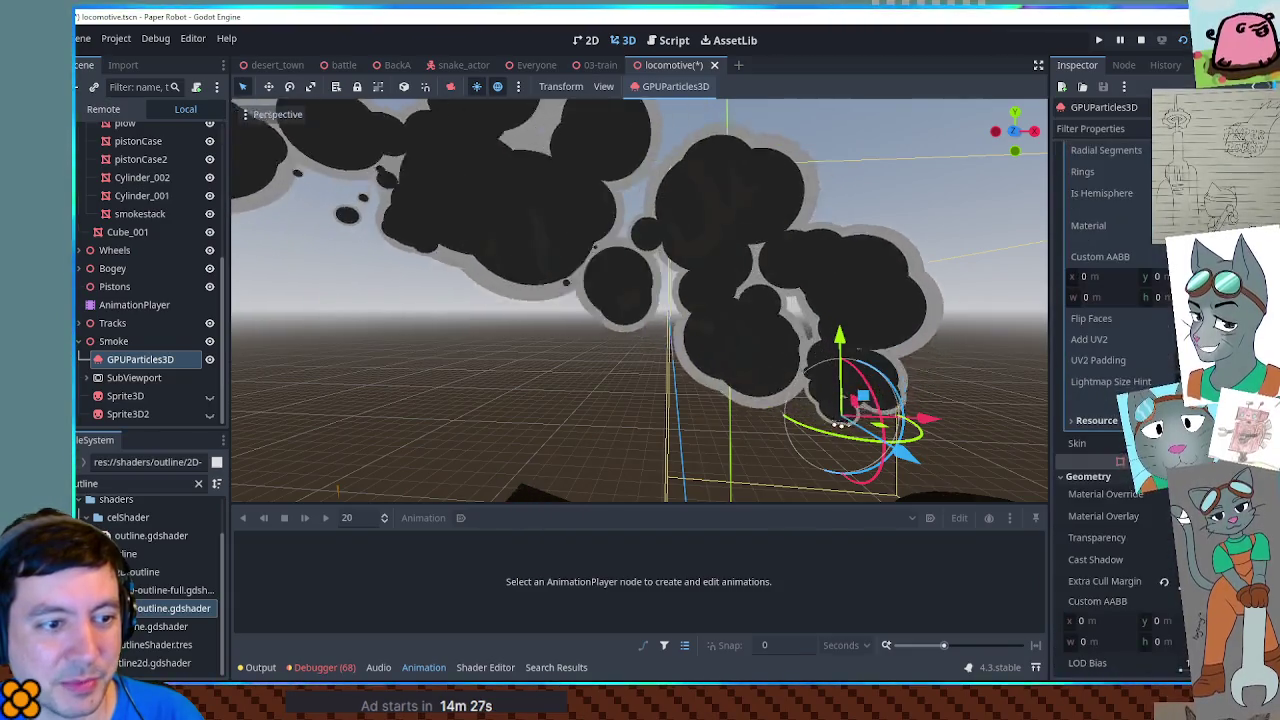
{"action": "left_click", "coordinate": [1120, 225]}
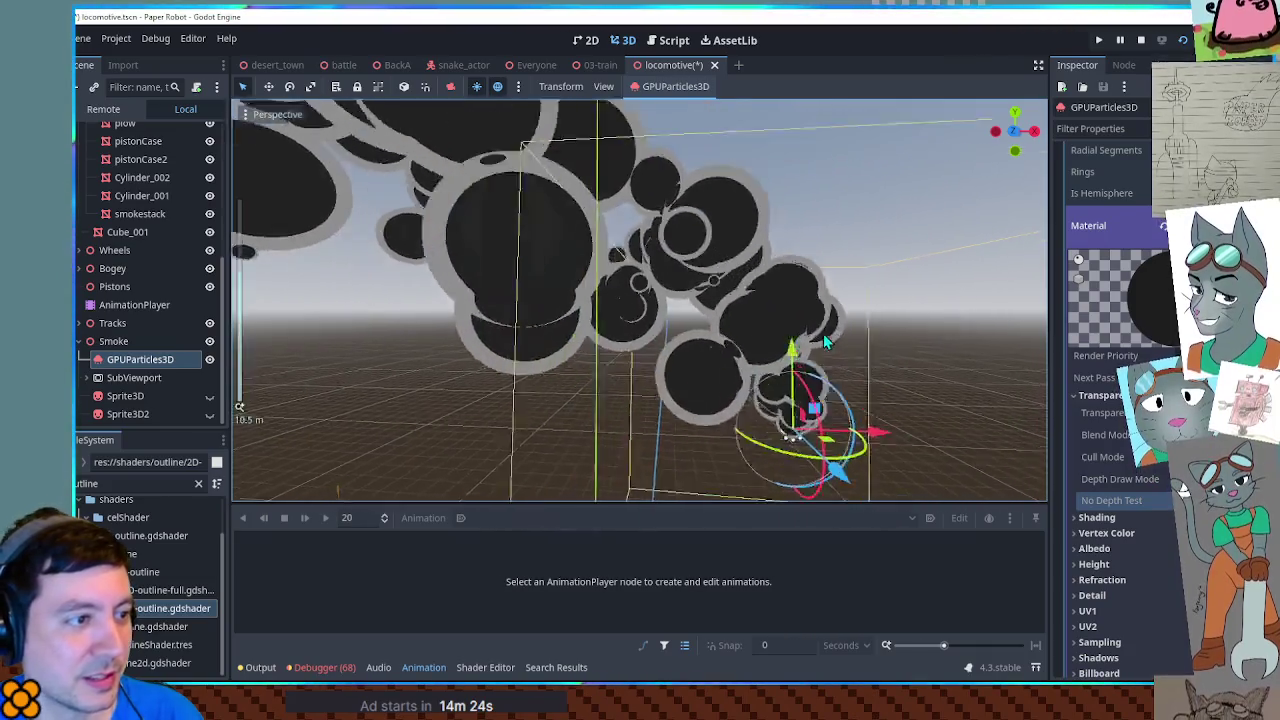
{"action": "scroll", "coordinate": [821, 336], "scroll_direction": "up", "scroll_amount": 3}
{"action": "scroll", "coordinate": [820, 333], "scroll_direction": "down", "scroll_amount": 3}
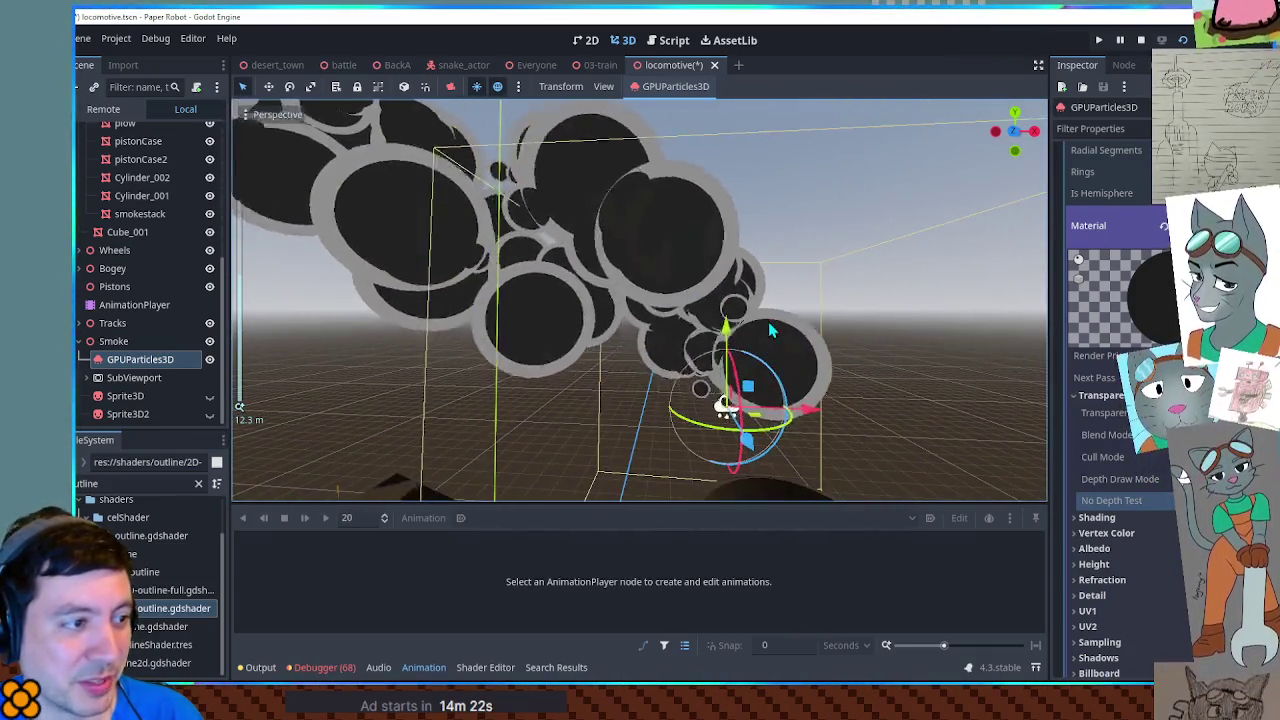
{"action": "left_click_drag", "start_coordinate": [811, 329], "coordinate": [1010, 315]}
{"action": "scroll", "coordinate": [1128, 308], "scroll_direction": "up", "scroll_amount": 6}
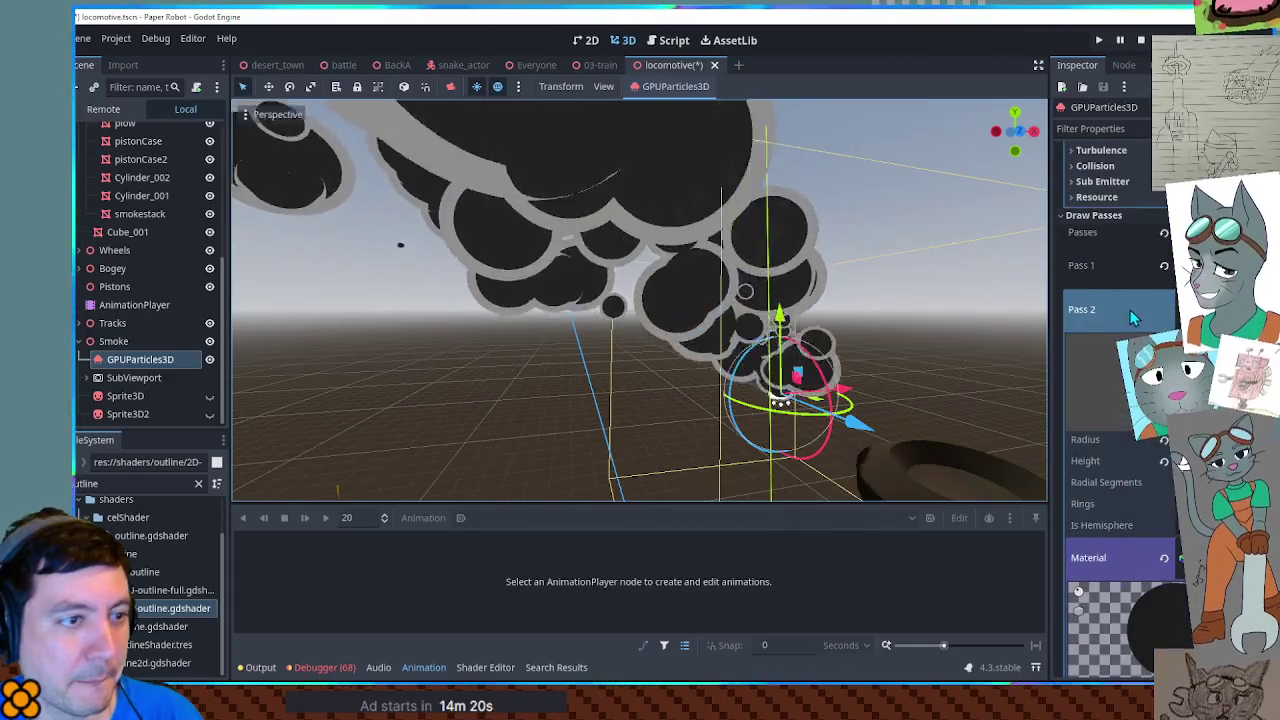
{"action": "scroll", "coordinate": [1128, 308], "scroll_direction": "up", "scroll_amount": 5}
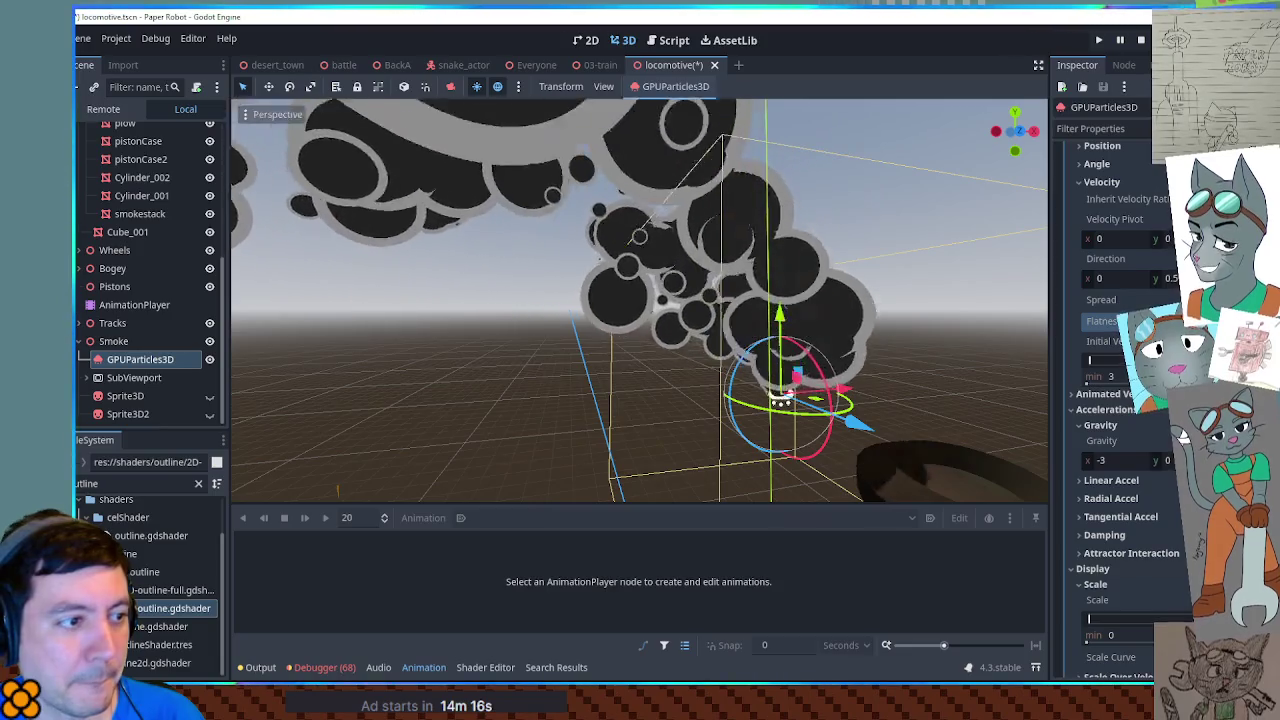
{"action": "left_click_drag", "start_coordinate": [986, 309], "coordinate": [632, 300]}
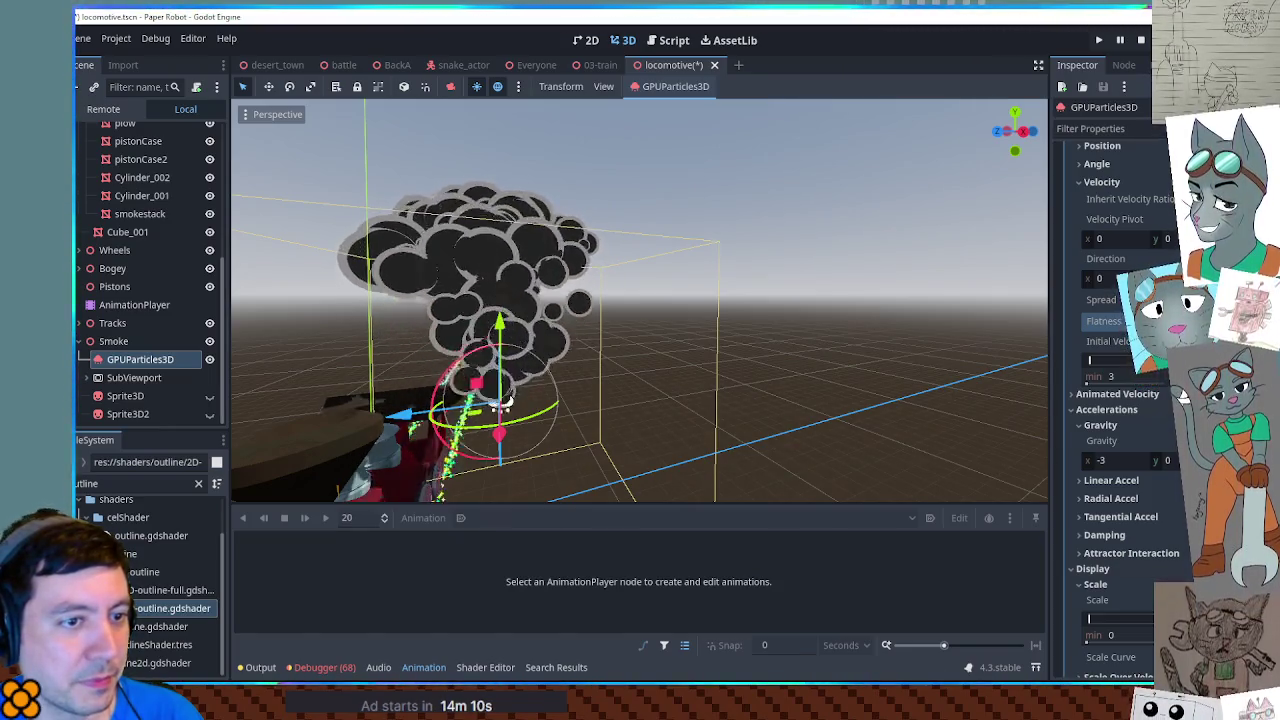
{"action": "mouse_move", "coordinate": [945, 323]}
{"action": "left_mouse_down"}
{"action": "mouse_move", "coordinate": [872, 314]}
{"action": "mouse_move", "coordinate": [920, 314]}
{"action": "left_mouse_up"}
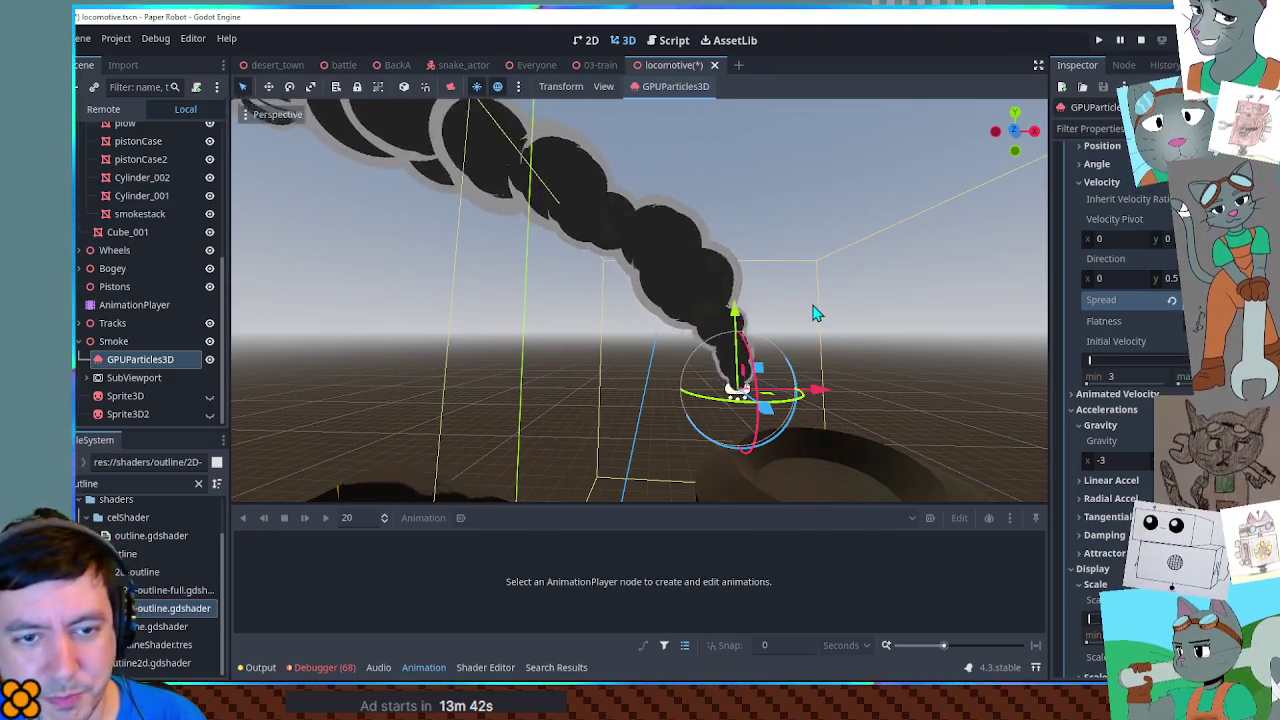
{"action": "mouse_move", "coordinate": [815, 313]}
{"action": "left_mouse_down"}
{"action": "mouse_move", "coordinate": [673, 345]}
{"action": "mouse_move", "coordinate": [691, 328]}
{"action": "mouse_move", "coordinate": [763, 319]}
{"action": "mouse_move", "coordinate": [675, 318]}
{"action": "left_mouse_up"}
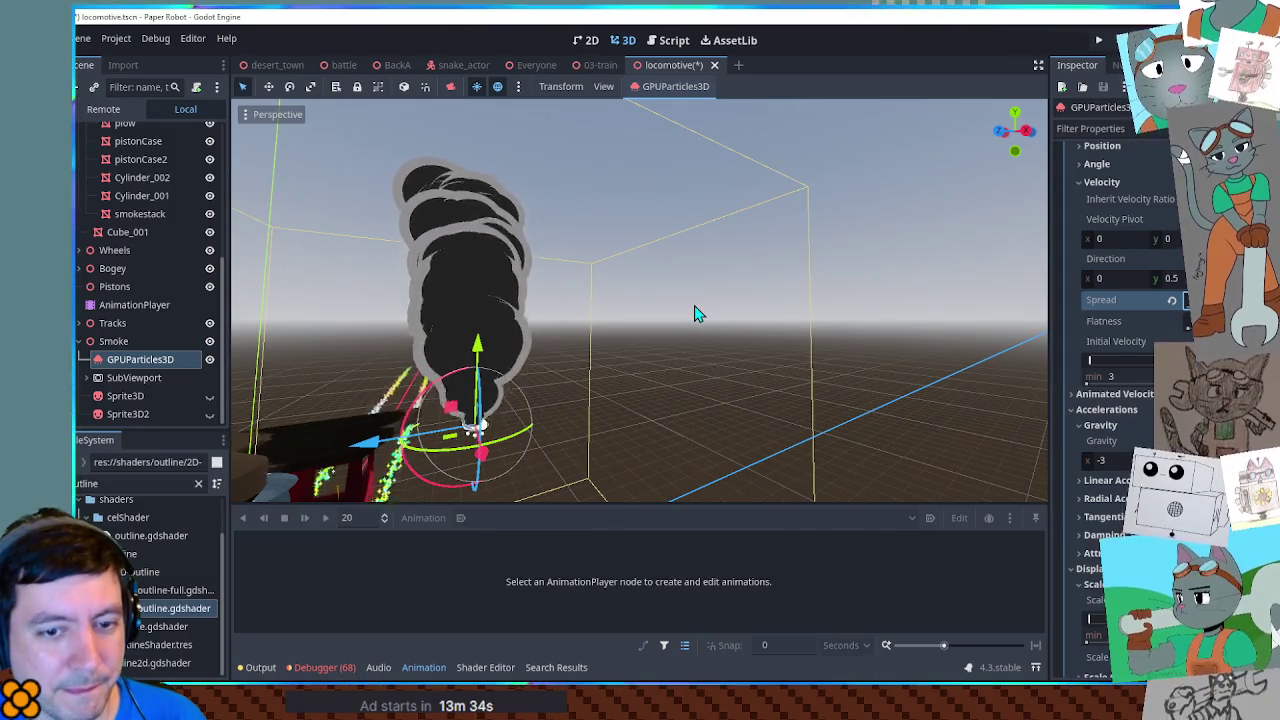
{"action": "left_click_drag", "start_coordinate": [610, 320], "coordinate": [570, 328]}
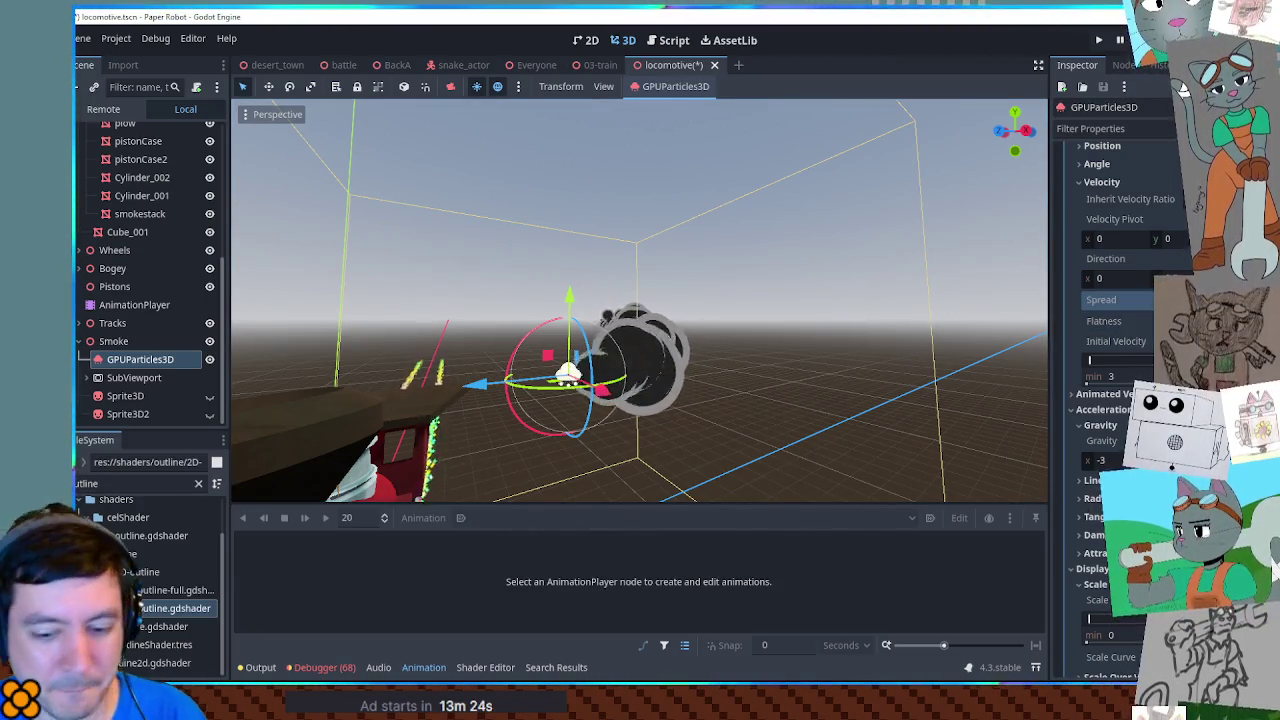
Step: Try a particle direction x of 0.5, then set it back to 0
{"action": "left_click_drag", "start_coordinate": [768, 346], "coordinate": [620, 346]}
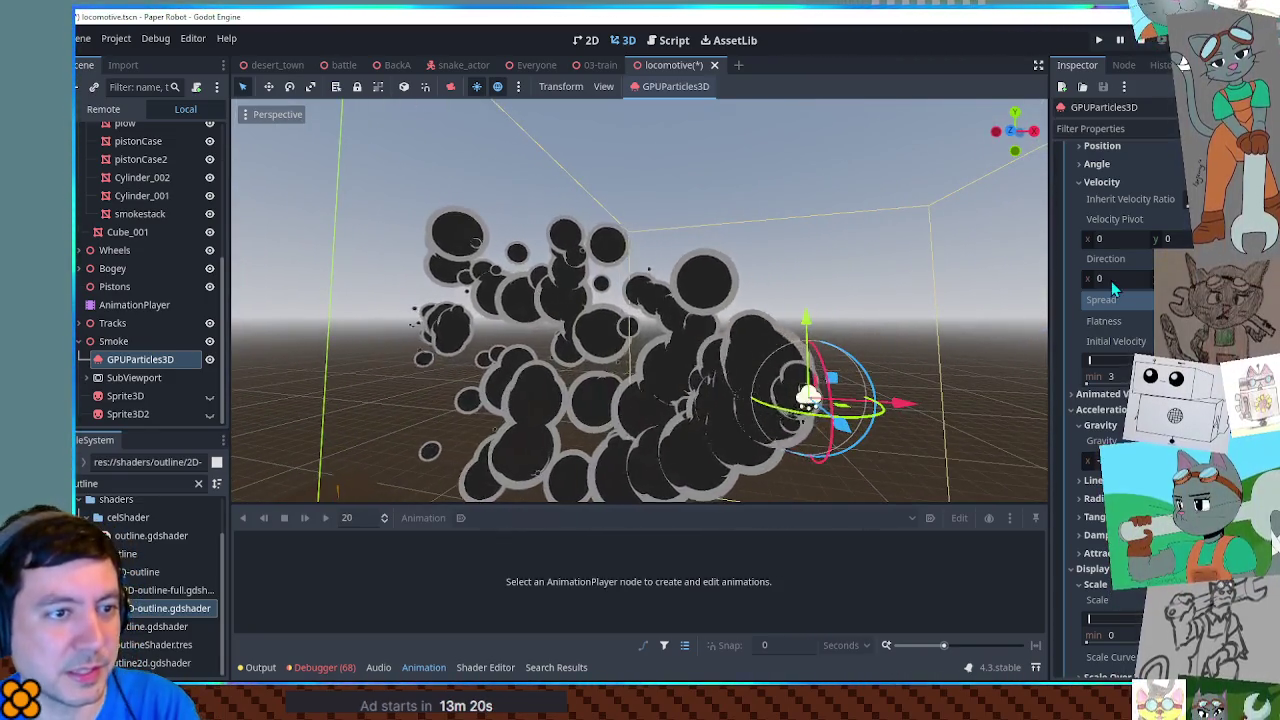
{"action": "left_click", "coordinate": [1111, 281]}
{"action": "type", "text": ".5"}
{"action": "key", "text": "Return"}
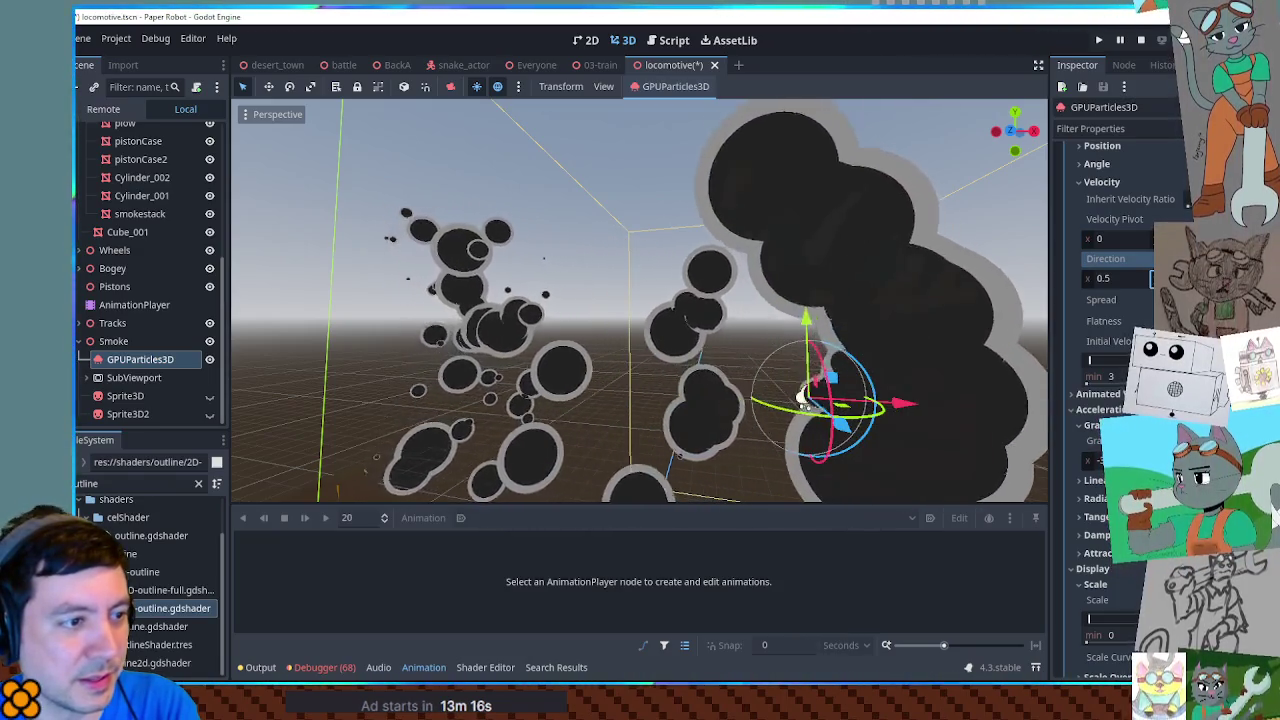
{"action": "left_click", "coordinate": [1113, 279]}
{"action": "type", "text": "0"}
{"action": "key", "text": "Return"}
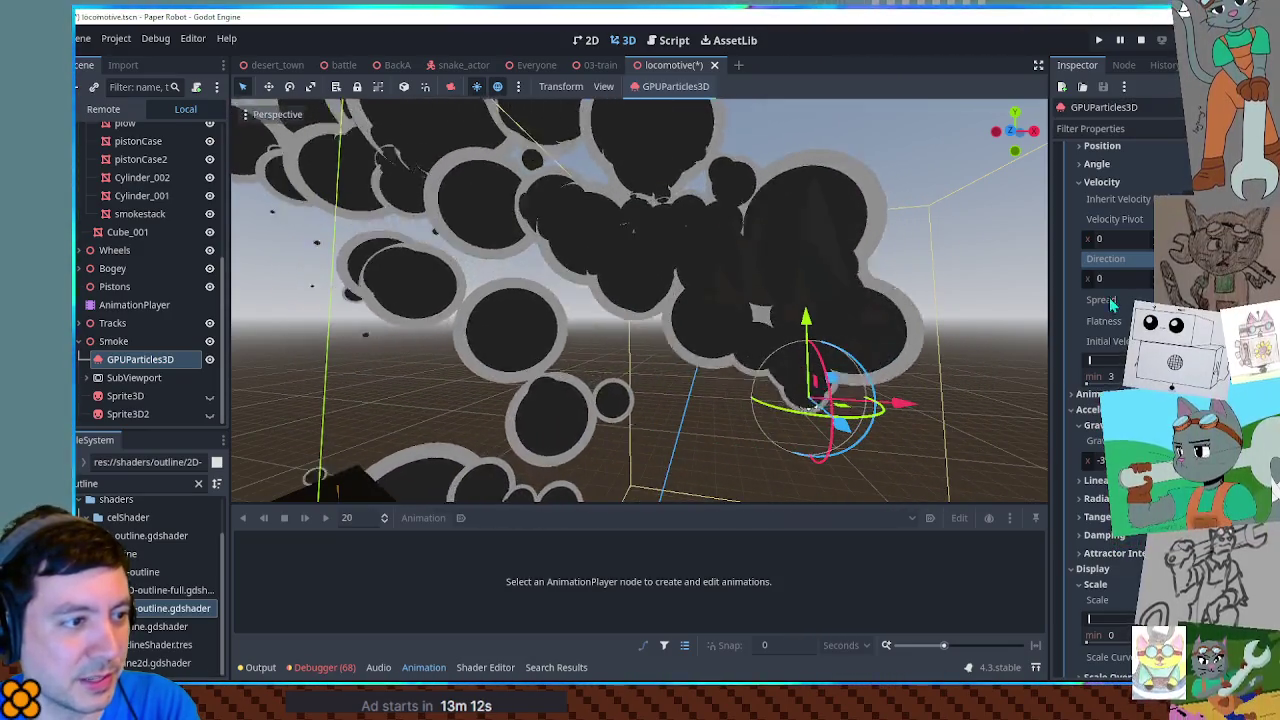
Step: Orbit and zoom around the smoke to bring the other particle stream into view
{"action": "mouse_move", "coordinate": [997, 309]}
{"action": "left_mouse_down"}
{"action": "mouse_move", "coordinate": [809, 303]}
{"action": "mouse_move", "coordinate": [725, 318]}
{"action": "mouse_move", "coordinate": [743, 371]}
{"action": "mouse_move", "coordinate": [715, 346]}
{"action": "left_mouse_up"}
{"action": "scroll", "coordinate": [654, 323], "scroll_direction": "up", "scroll_amount": 3}
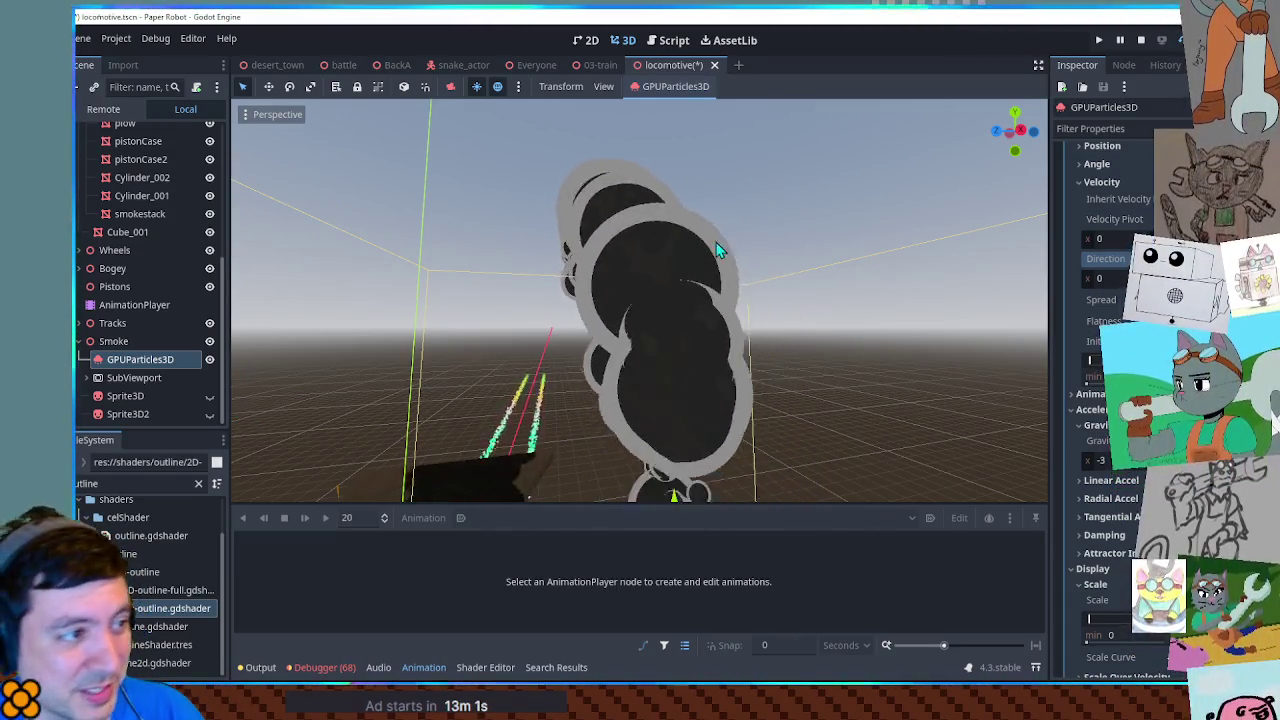
{"action": "left_click_drag", "start_coordinate": [679, 283], "coordinate": [787, 294]}
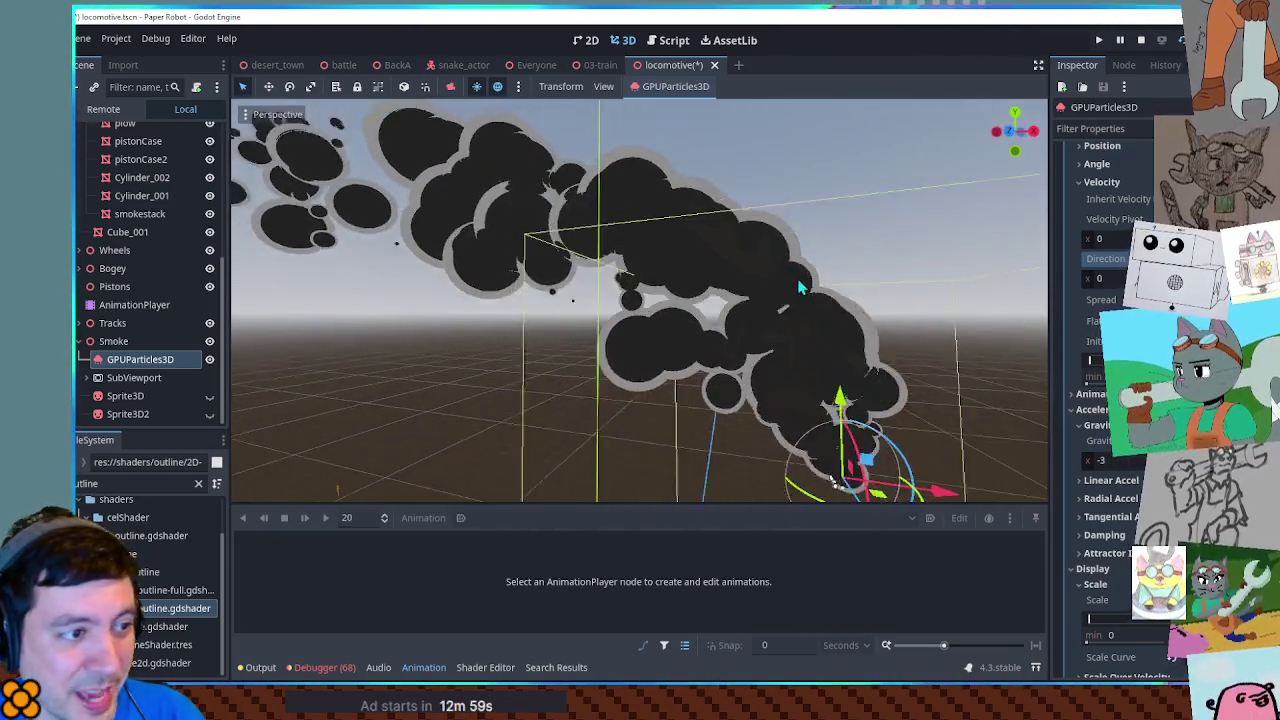
{"action": "scroll", "coordinate": [818, 289], "scroll_direction": "down", "scroll_amount": 2}
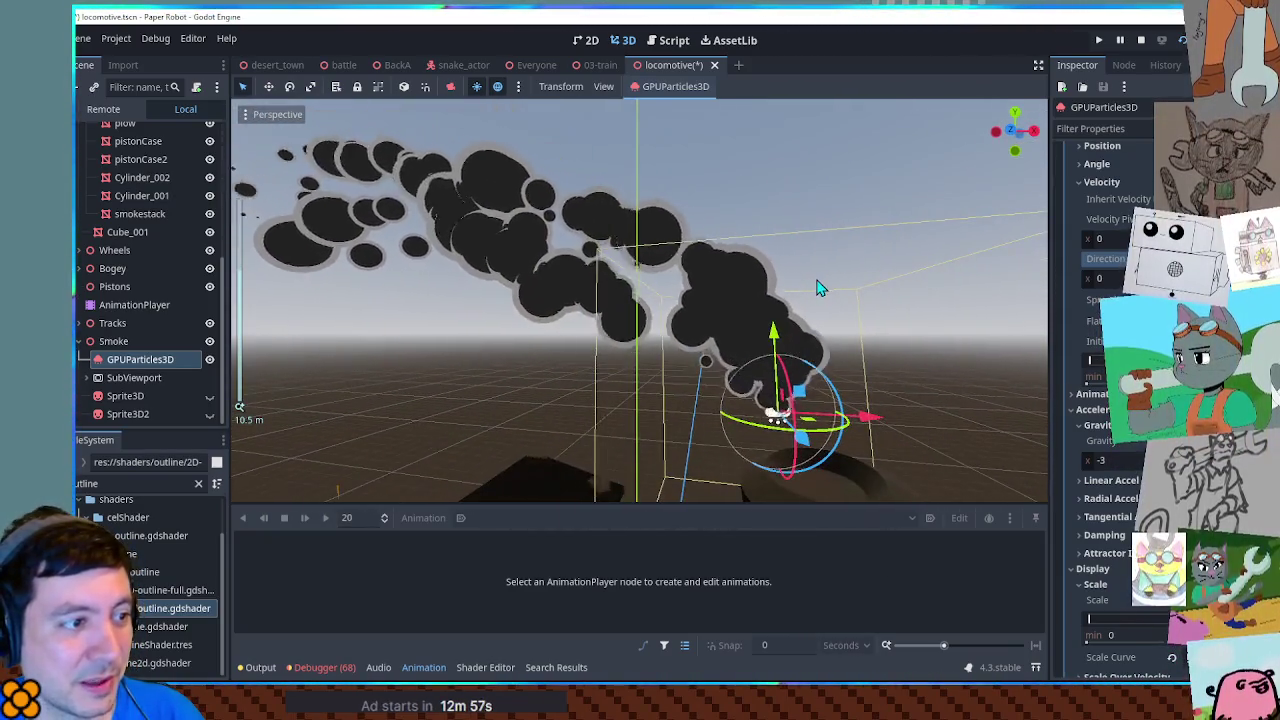
{"action": "left_click_drag", "start_coordinate": [840, 295], "coordinate": [789, 286]}
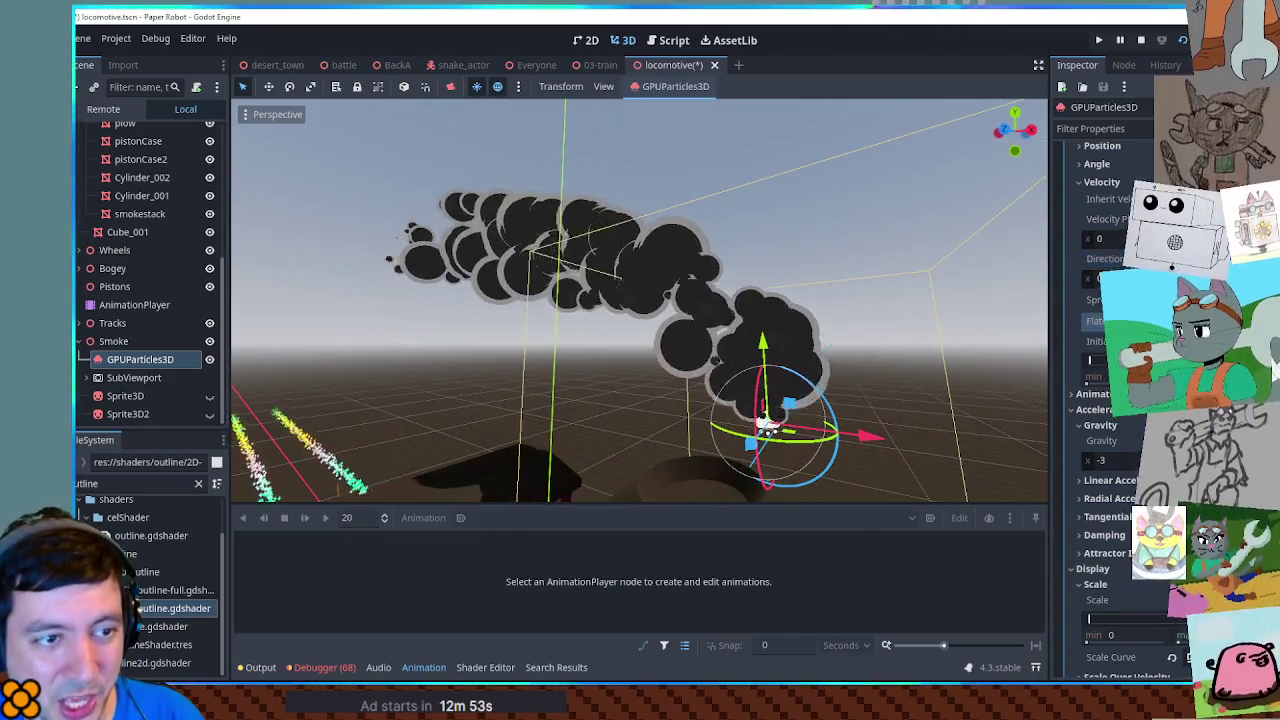
{"action": "scroll", "coordinate": [808, 370], "scroll_direction": "up", "scroll_amount": 2}
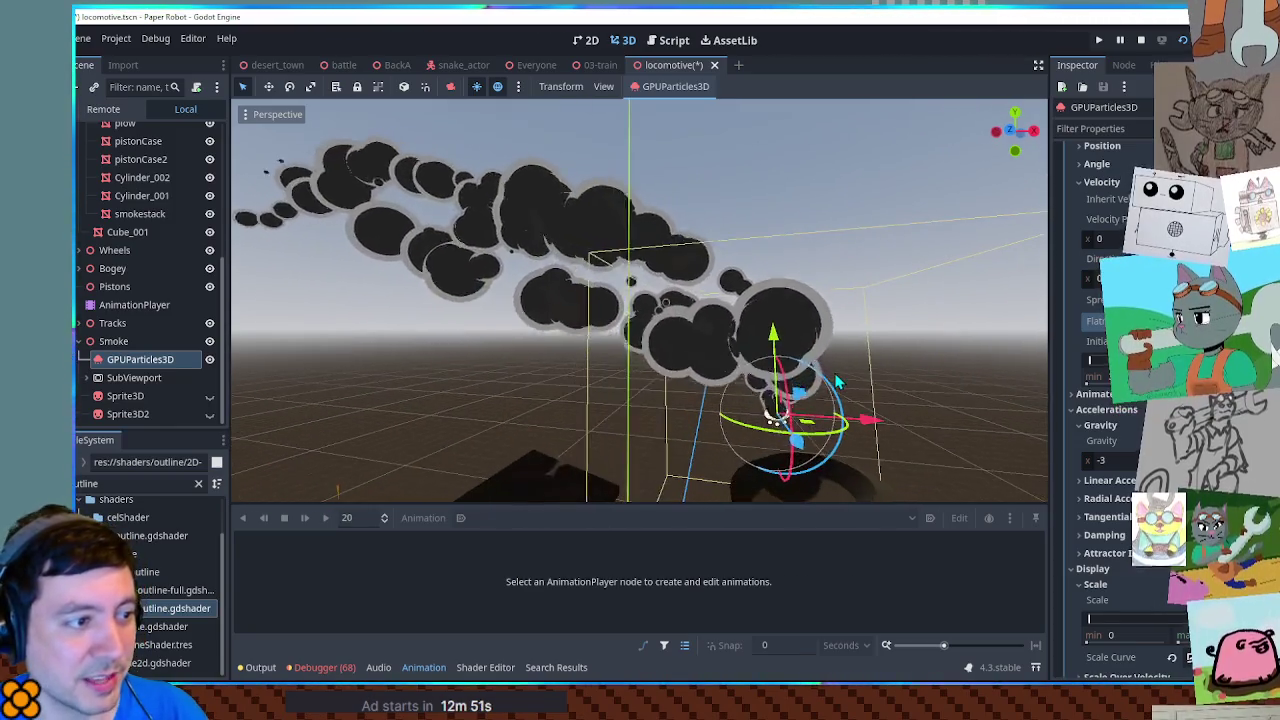
{"action": "scroll", "coordinate": [838, 380], "scroll_direction": "up", "scroll_amount": 2}
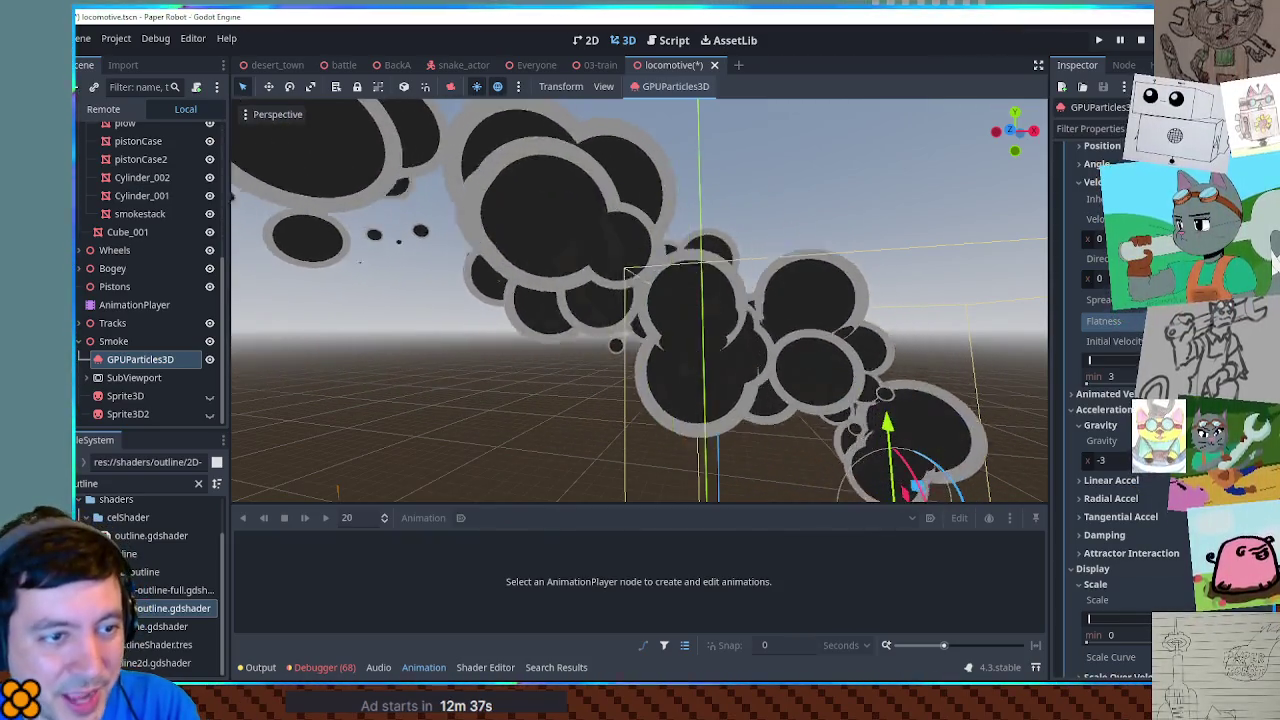
{"action": "scroll", "coordinate": [962, 313], "scroll_direction": "down", "scroll_amount": 5}
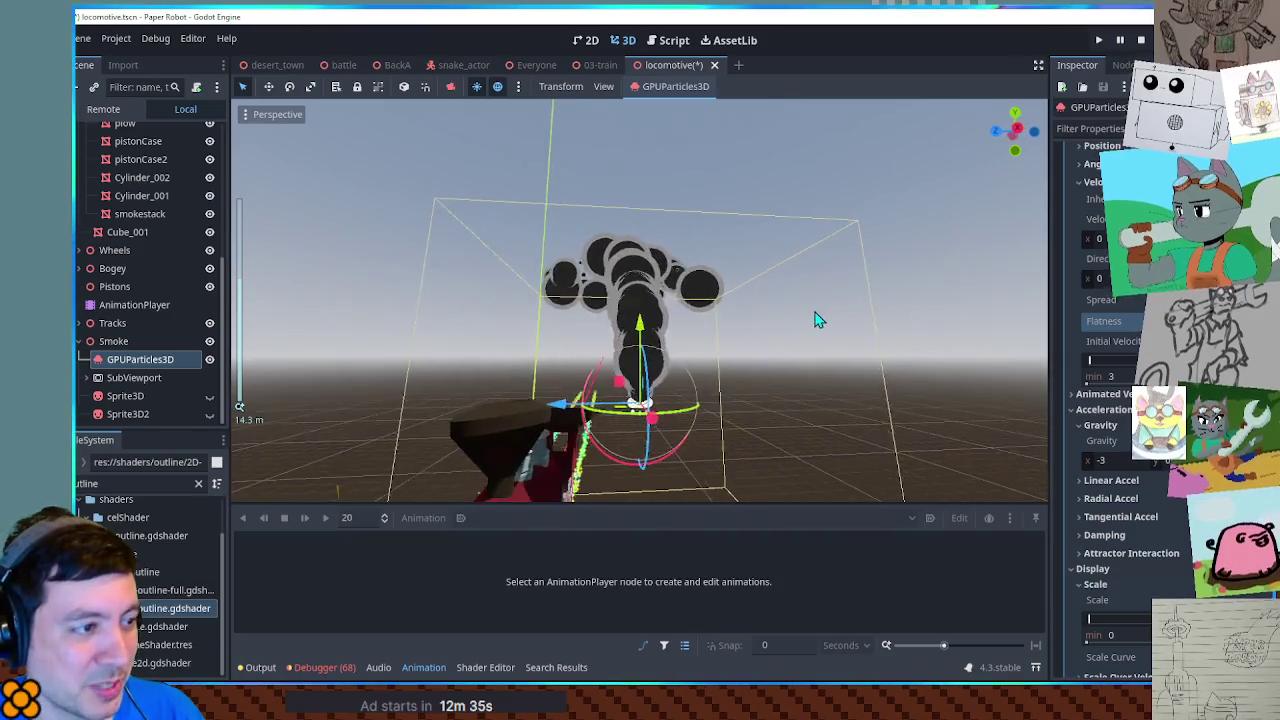
Step: Zoom out and orbit to a near-front view of the locomotive and emission box
{"action": "left_click_drag", "start_coordinate": [643, 343], "coordinate": [793, 347]}
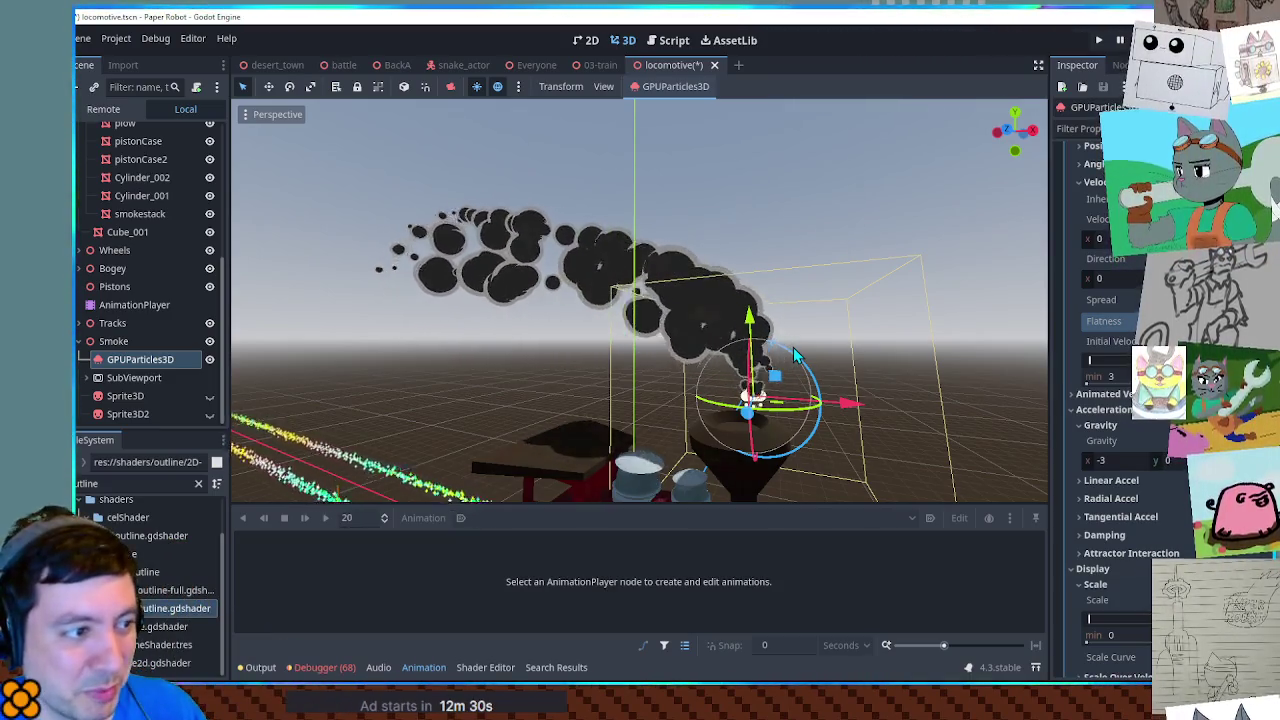
{"action": "scroll", "coordinate": [793, 347], "scroll_direction": "up", "scroll_amount": 4}
{"action": "scroll", "coordinate": [780, 336], "scroll_direction": "up", "scroll_amount": 2}
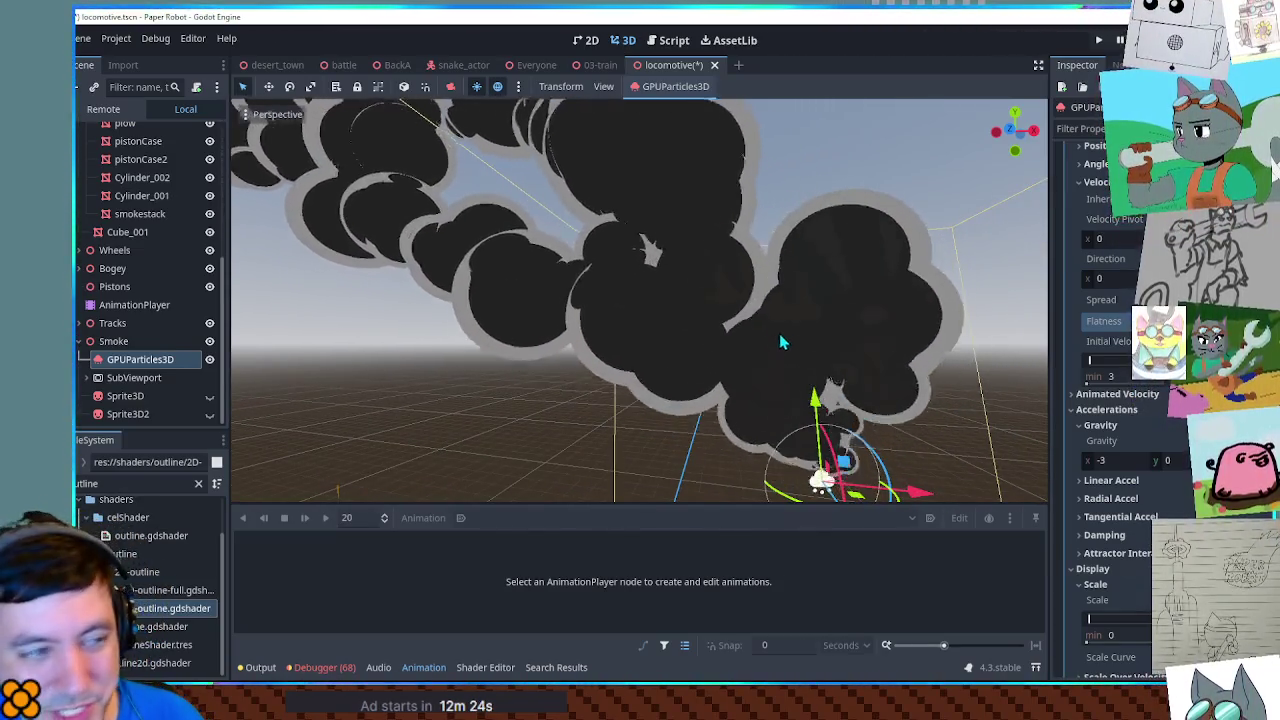
{"action": "scroll", "coordinate": [783, 335], "scroll_direction": "up", "scroll_amount": 2}
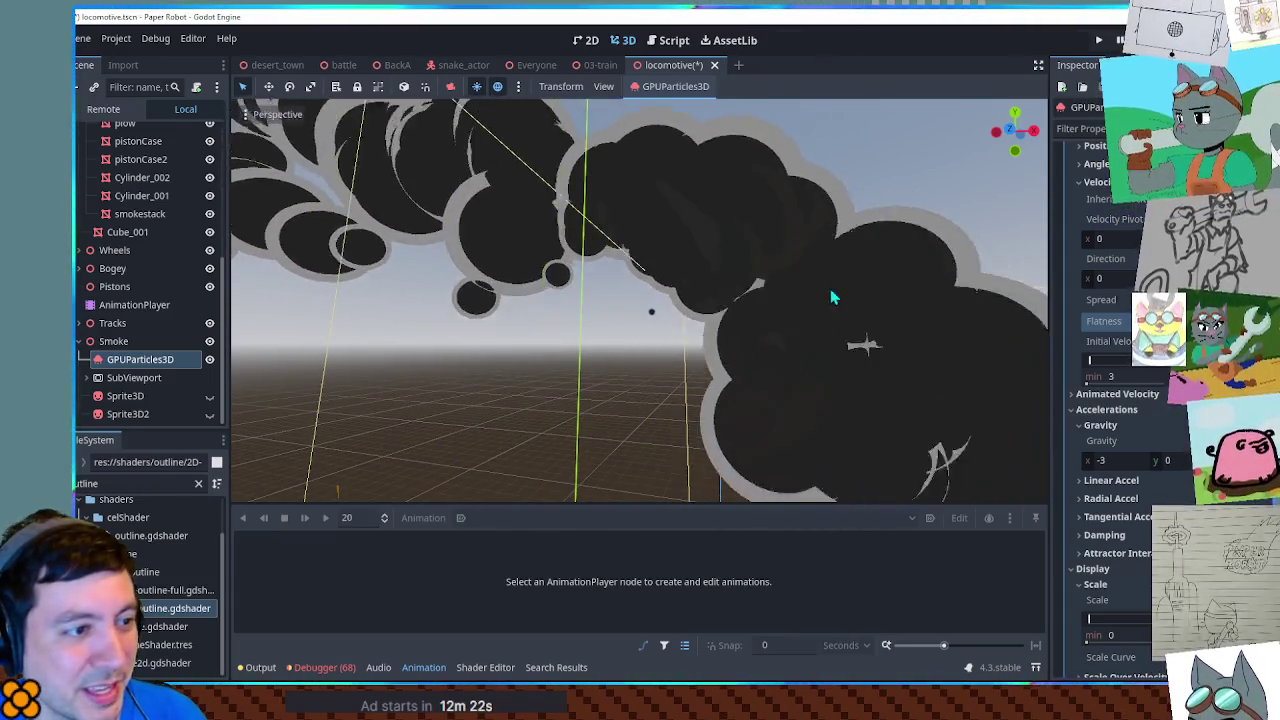
{"action": "scroll", "coordinate": [880, 290], "scroll_direction": "down", "scroll_amount": 3}
{"action": "scroll", "coordinate": [763, 300], "scroll_direction": "down", "scroll_amount": 3}
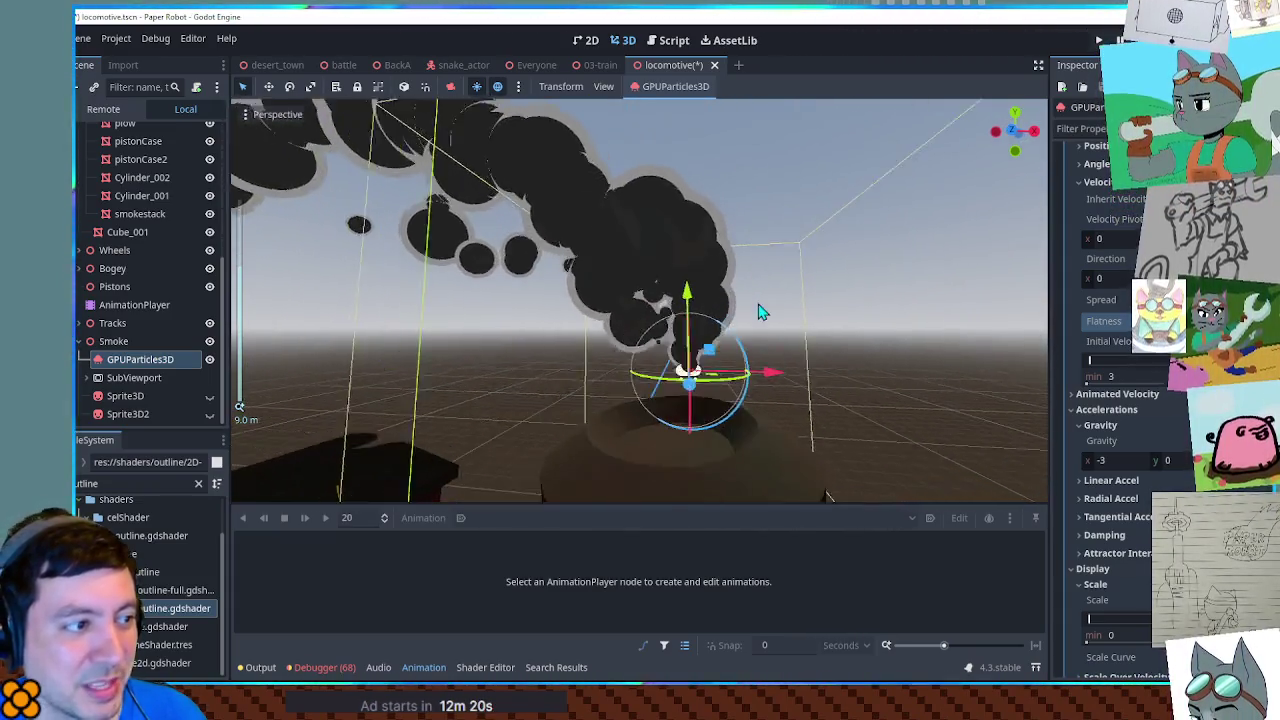
{"action": "left_click_drag", "start_coordinate": [769, 313], "coordinate": [335, 390]}
{"action": "scroll", "coordinate": [576, 361], "scroll_direction": "up", "scroll_amount": 3}
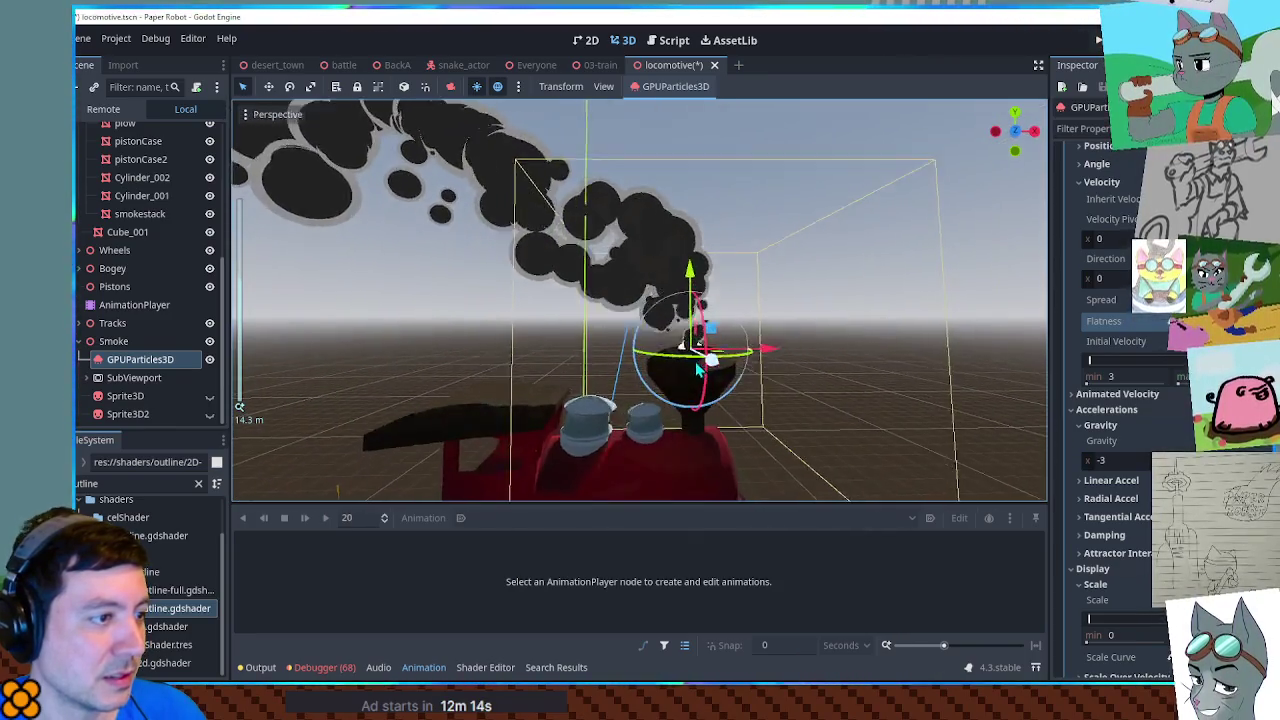
{"action": "left_click_drag", "start_coordinate": [700, 355], "coordinate": [575, 350]}
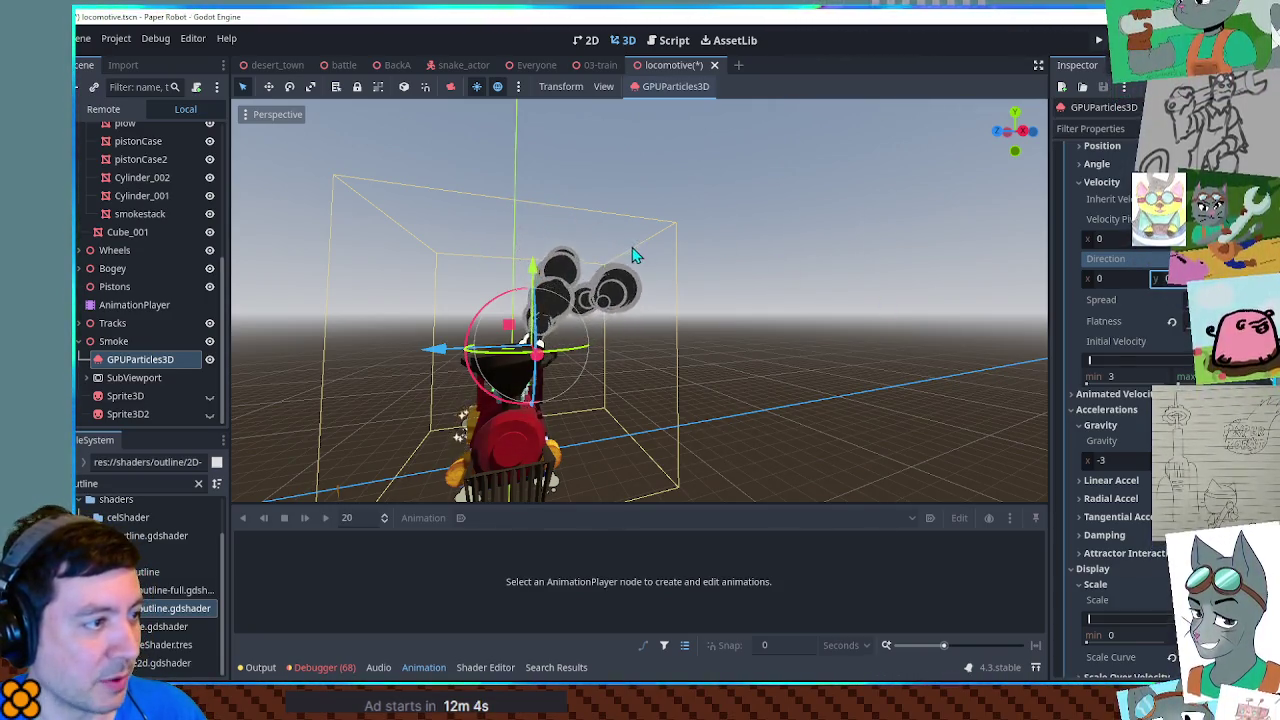
Step: Move the smoke emitter along its depth axis, review the plume, and hide the animation panel
{"action": "left_click_drag", "start_coordinate": [617, 272], "coordinate": [806, 277]}
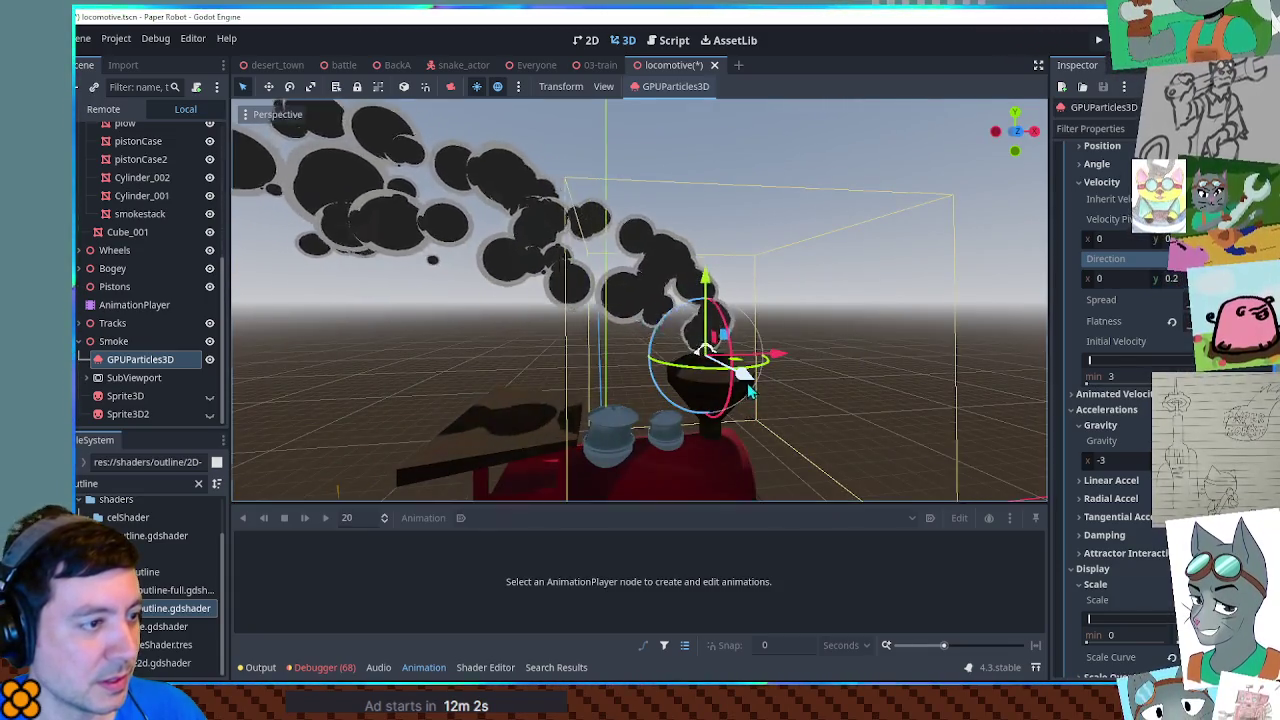
{"action": "left_click_drag", "start_coordinate": [748, 380], "coordinate": [753, 390]}
{"action": "mouse_move", "coordinate": [801, 331]}
{"action": "left_mouse_down"}
{"action": "mouse_move", "coordinate": [593, 331]}
{"action": "mouse_move", "coordinate": [803, 323]}
{"action": "left_mouse_up"}
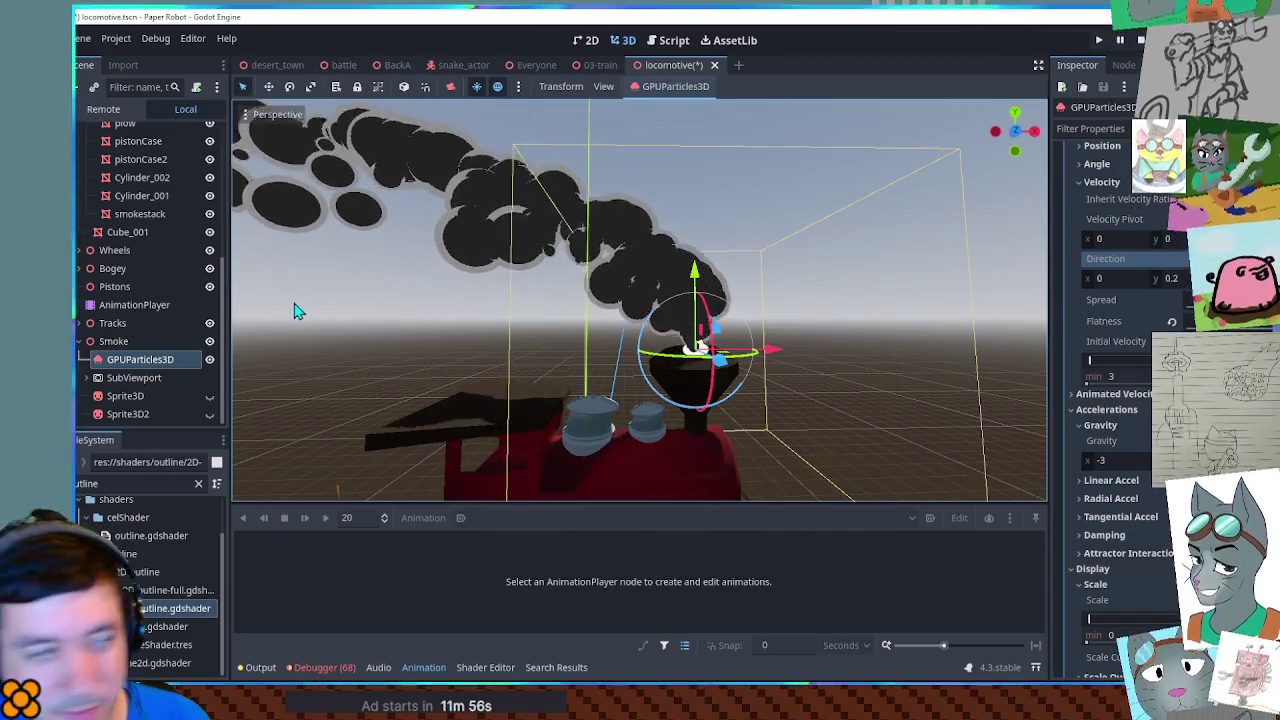
{"action": "scroll", "coordinate": [588, 265], "scroll_direction": "up", "scroll_amount": 5}
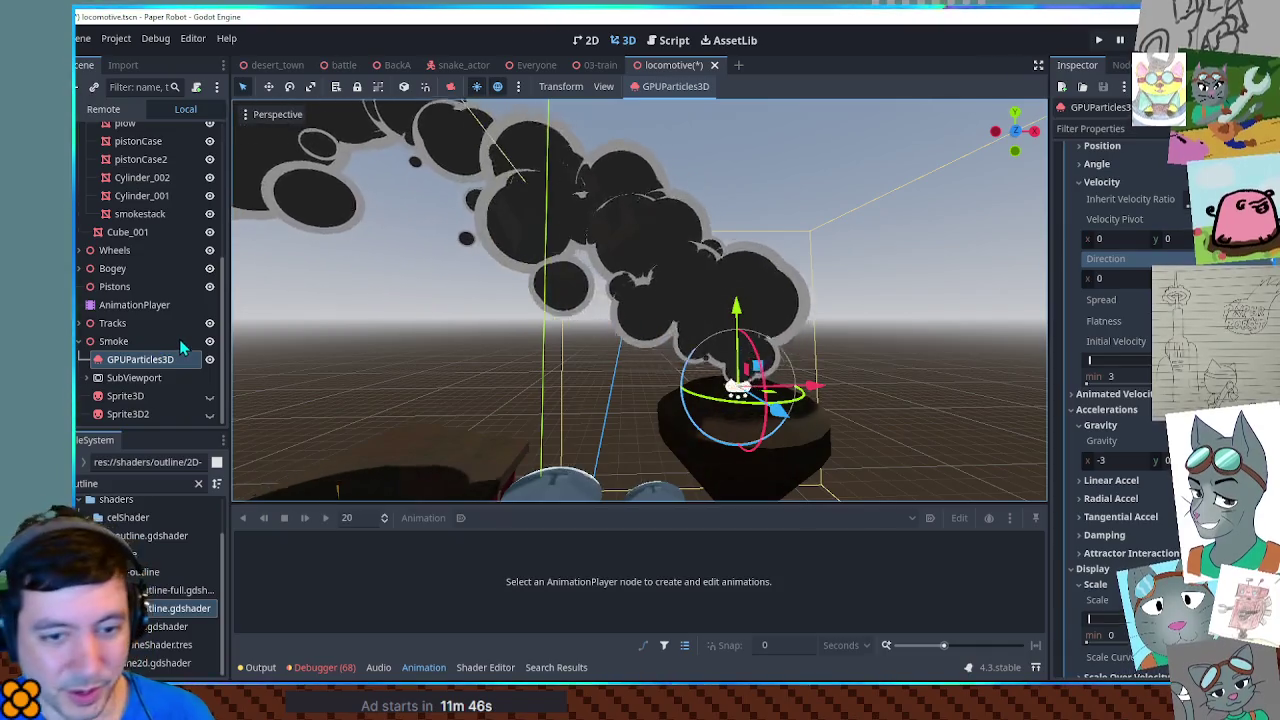
{"action": "scroll", "coordinate": [180, 347], "scroll_direction": "up", "scroll_amount": 2}
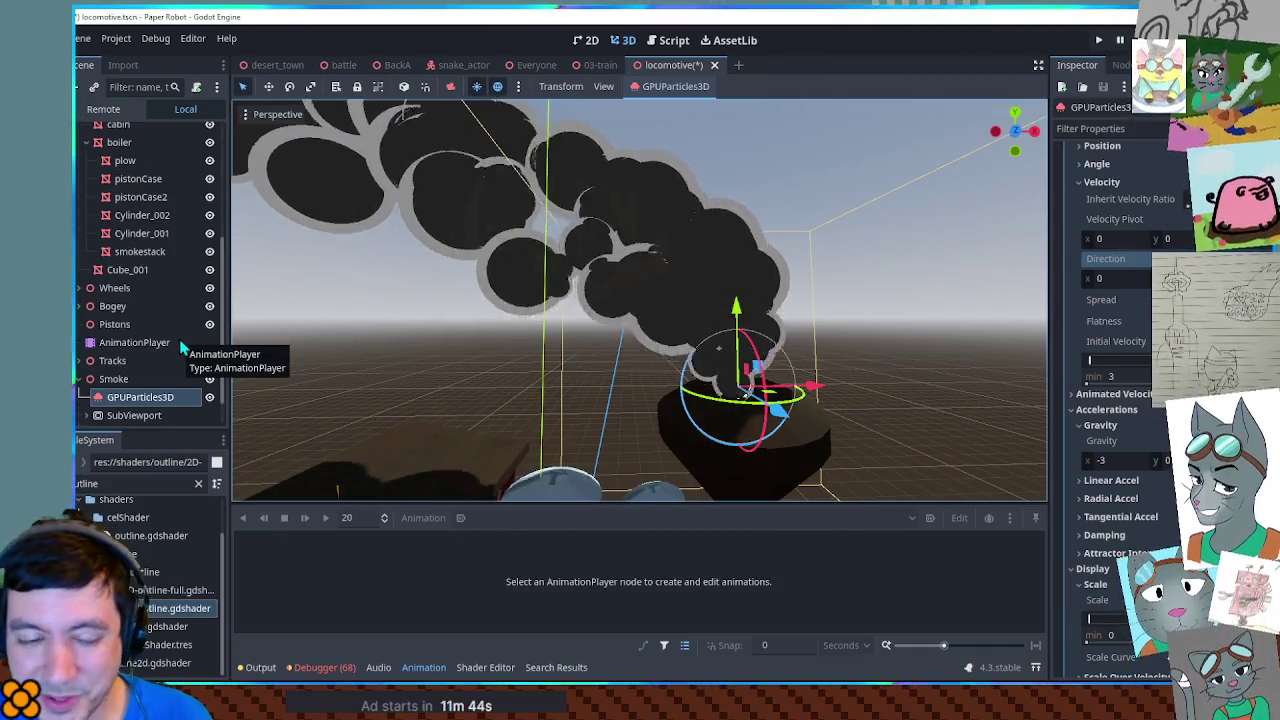
{"action": "left_click_drag", "start_coordinate": [600, 330], "coordinate": [757, 278]}
{"action": "scroll", "coordinate": [775, 276], "scroll_direction": "up", "scroll_amount": 2}
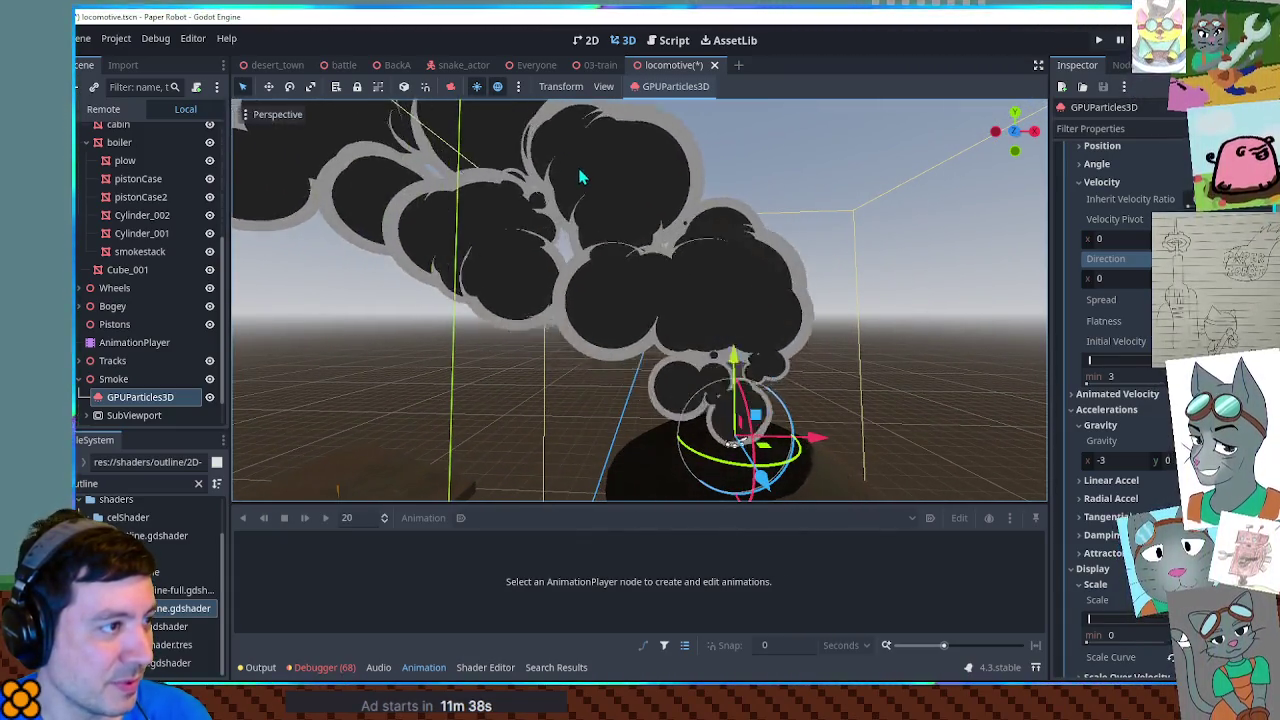
{"action": "mouse_move", "coordinate": [826, 230]}
{"action": "left_mouse_down"}
{"action": "mouse_move", "coordinate": [866, 246]}
{"action": "mouse_move", "coordinate": [866, 270]}
{"action": "left_mouse_up"}
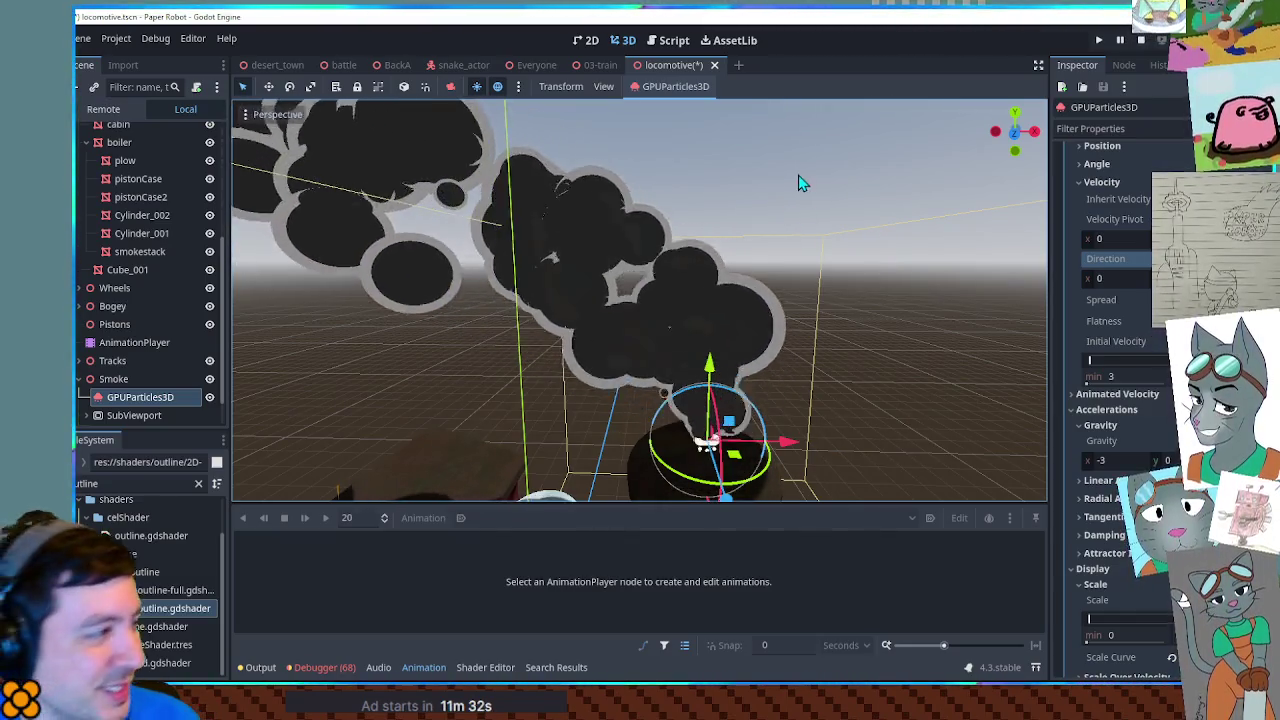
{"action": "left_click", "coordinate": [424, 668]}
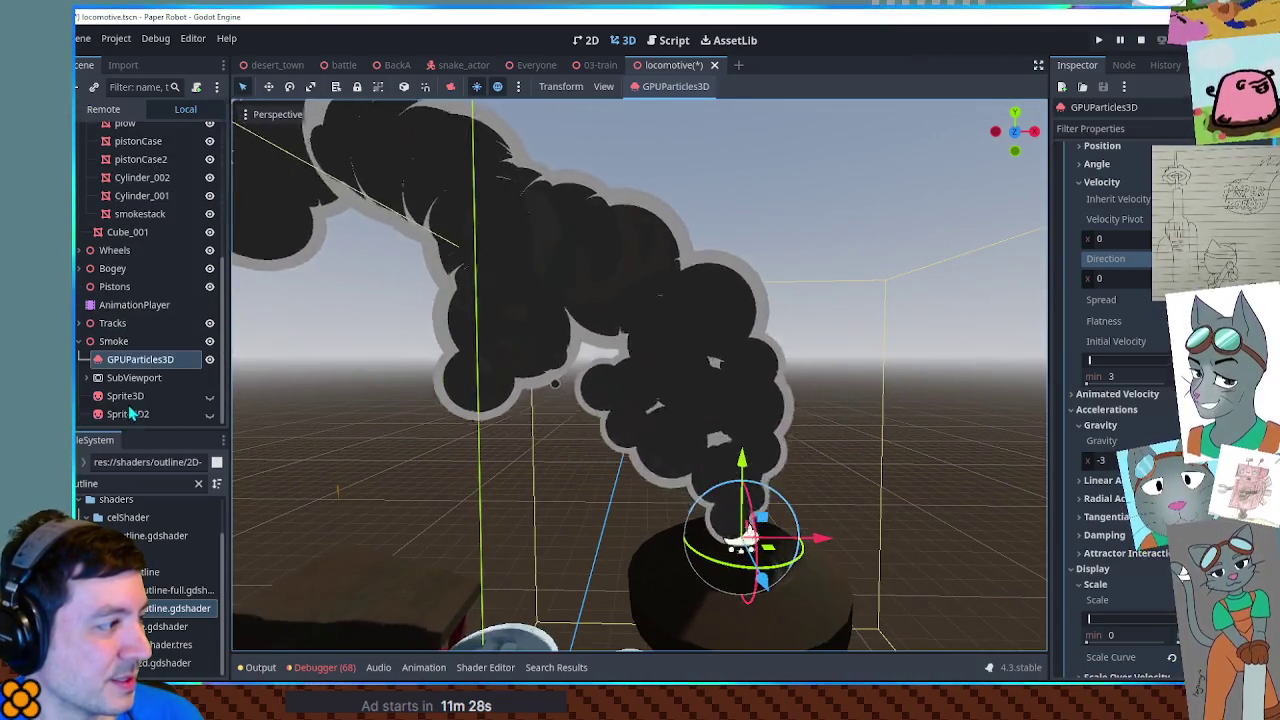
Step: Select SubViewport with both Sprite3D nodes and glance at the 2D canvas before returning to 3D
{"action": "left_click", "coordinate": [128, 415]}
{"action": "left_click", "coordinate": [179, 417], "text": "shift"}
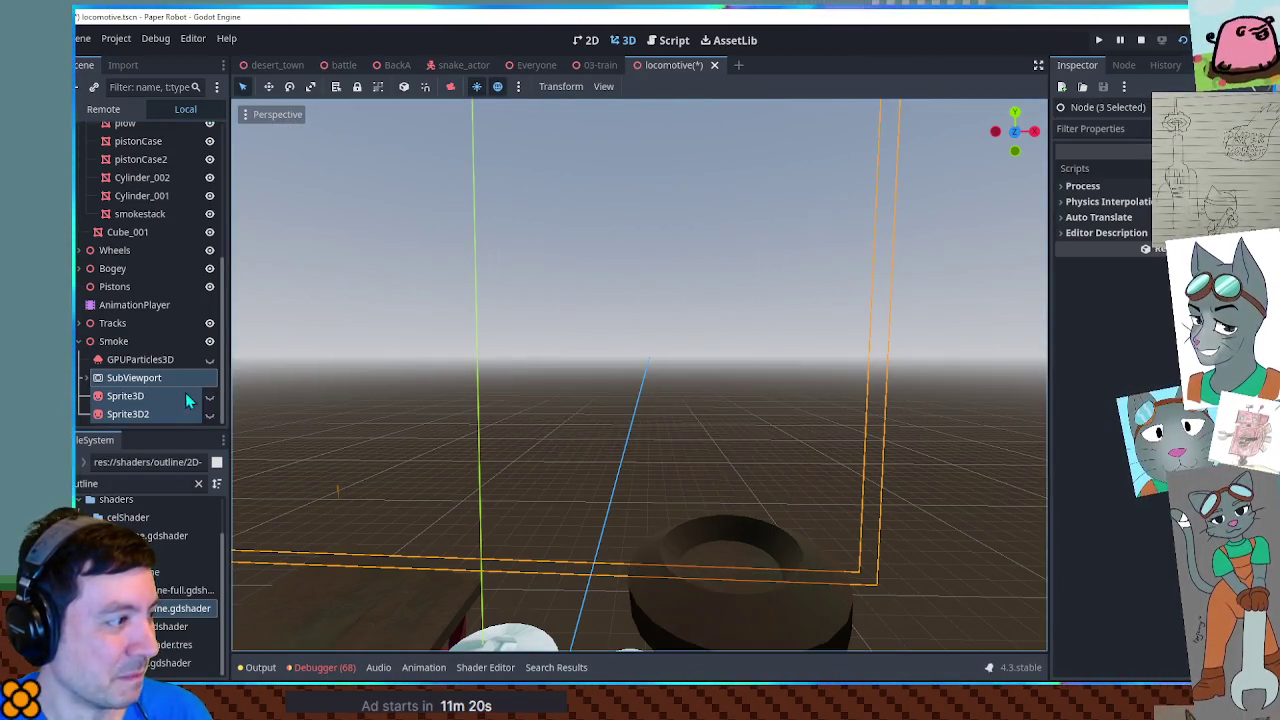
{"action": "mouse_move", "coordinate": [497, 368]}
{"action": "left_mouse_down"}
{"action": "mouse_move", "coordinate": [551, 357]}
{"action": "mouse_move", "coordinate": [643, 374]}
{"action": "mouse_move", "coordinate": [580, 381]}
{"action": "left_mouse_up"}
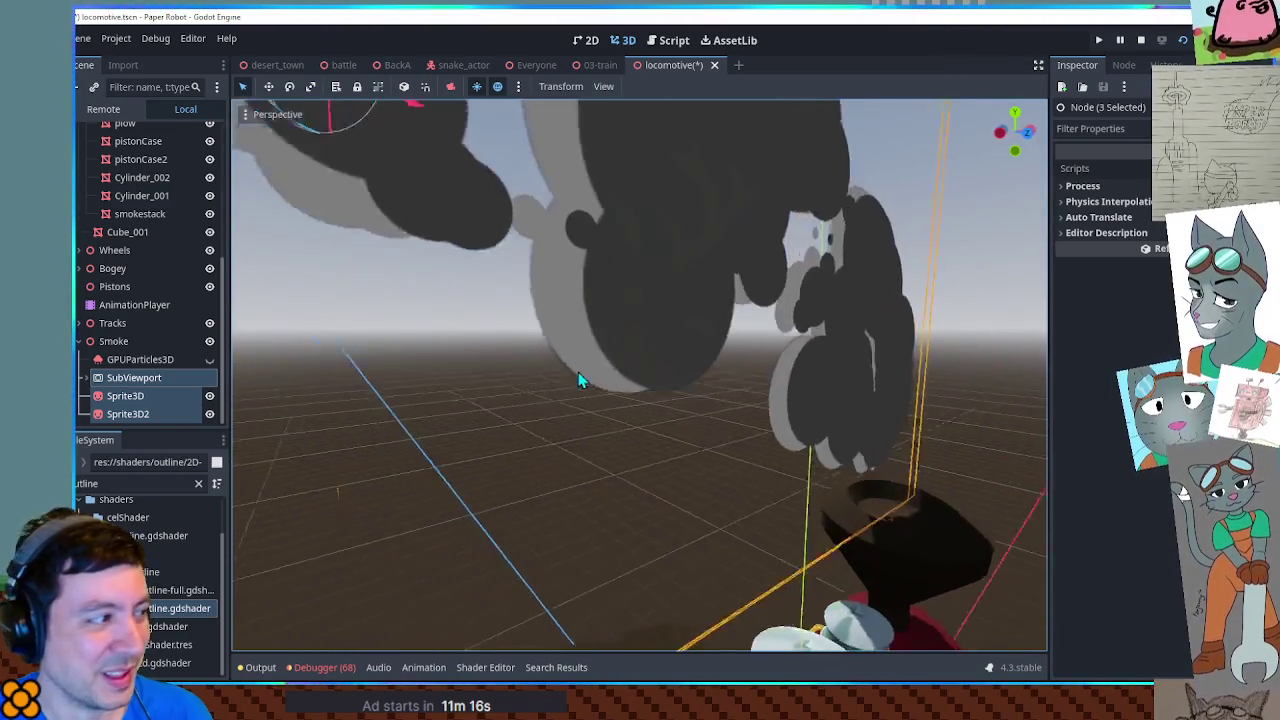
{"action": "left_click", "coordinate": [585, 40]}
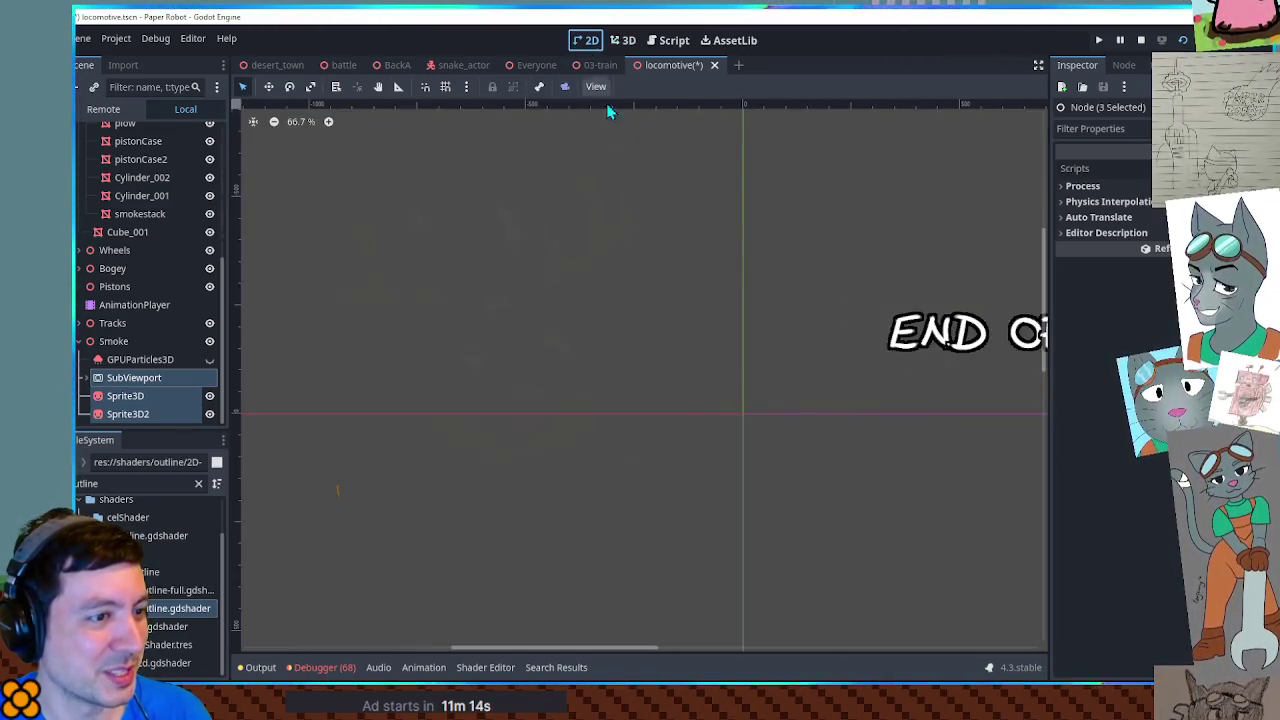
{"action": "scroll", "coordinate": [669, 234], "scroll_direction": "down", "scroll_amount": 4}
{"action": "scroll", "coordinate": [669, 234], "scroll_direction": "up", "scroll_amount": 5}
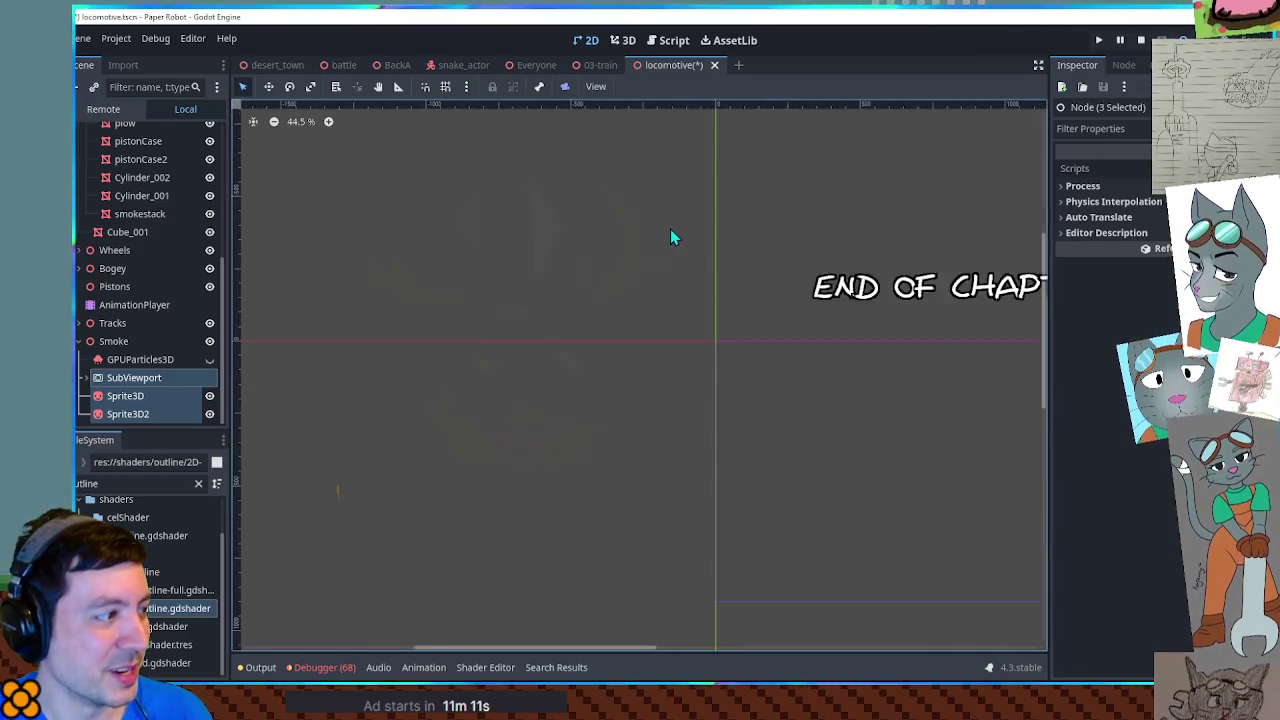
{"action": "left_click", "coordinate": [630, 44]}
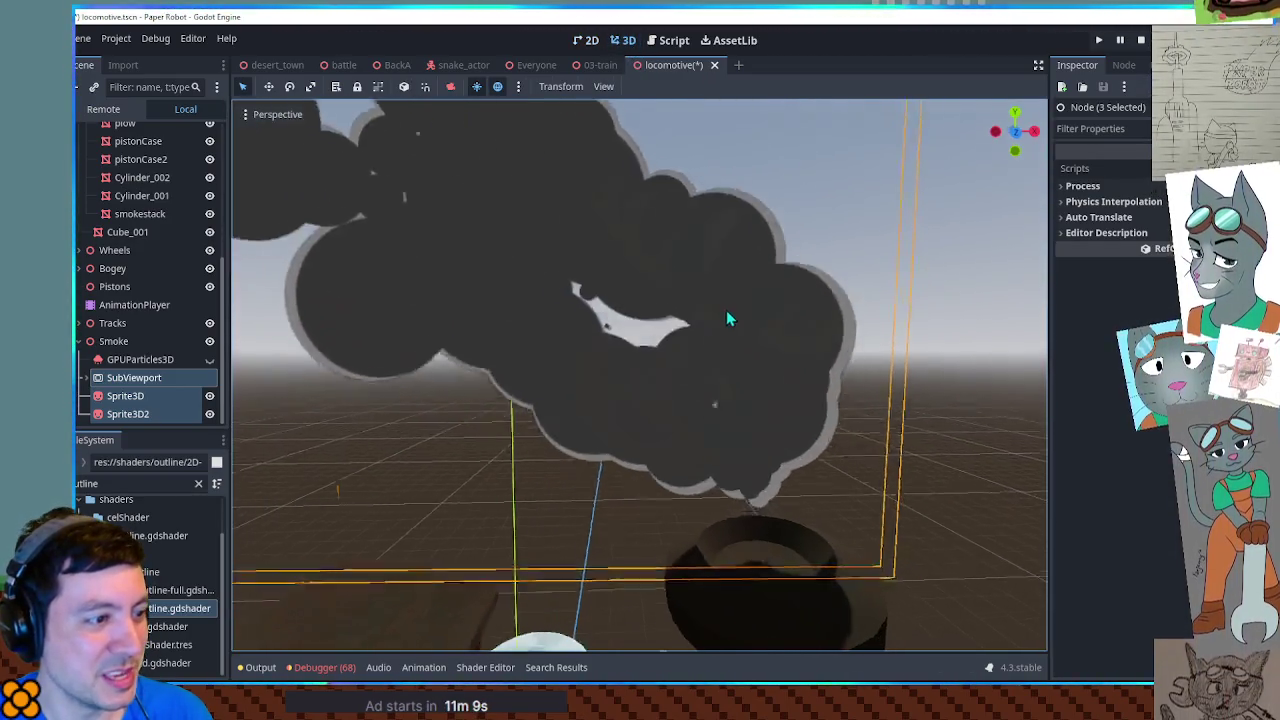
{"action": "mouse_move", "coordinate": [627, 297]}
{"action": "left_mouse_down"}
{"action": "mouse_move", "coordinate": [717, 329]}
{"action": "mouse_move", "coordinate": [696, 323]}
{"action": "mouse_move", "coordinate": [814, 338]}
{"action": "mouse_move", "coordinate": [798, 322]}
{"action": "mouse_move", "coordinate": [694, 329]}
{"action": "mouse_move", "coordinate": [672, 310]}
{"action": "left_mouse_up"}
{"action": "scroll", "coordinate": [694, 329], "scroll_direction": "down", "scroll_amount": 5}
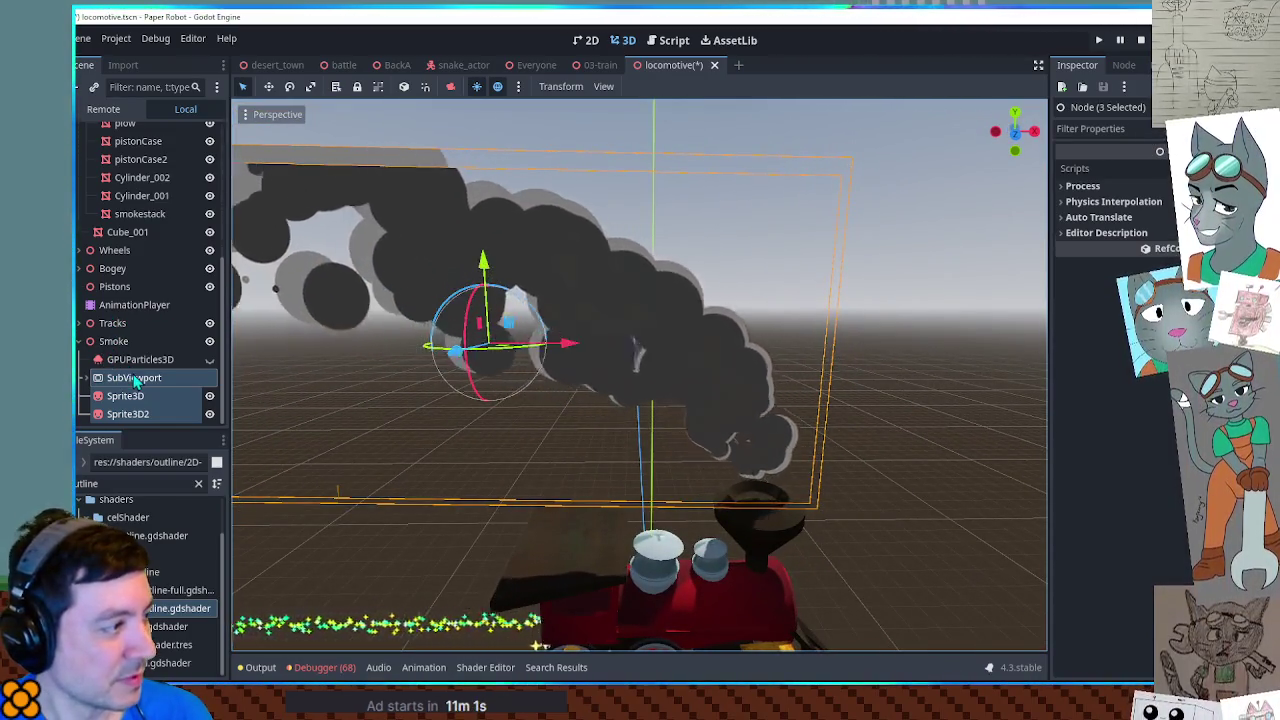
Step: Delete SubViewport, Sprite3D and Sprite3D2 from the Smoke node
{"action": "left_click", "coordinate": [128, 377]}
{"action": "left_click", "coordinate": [128, 414], "text": "shift"}
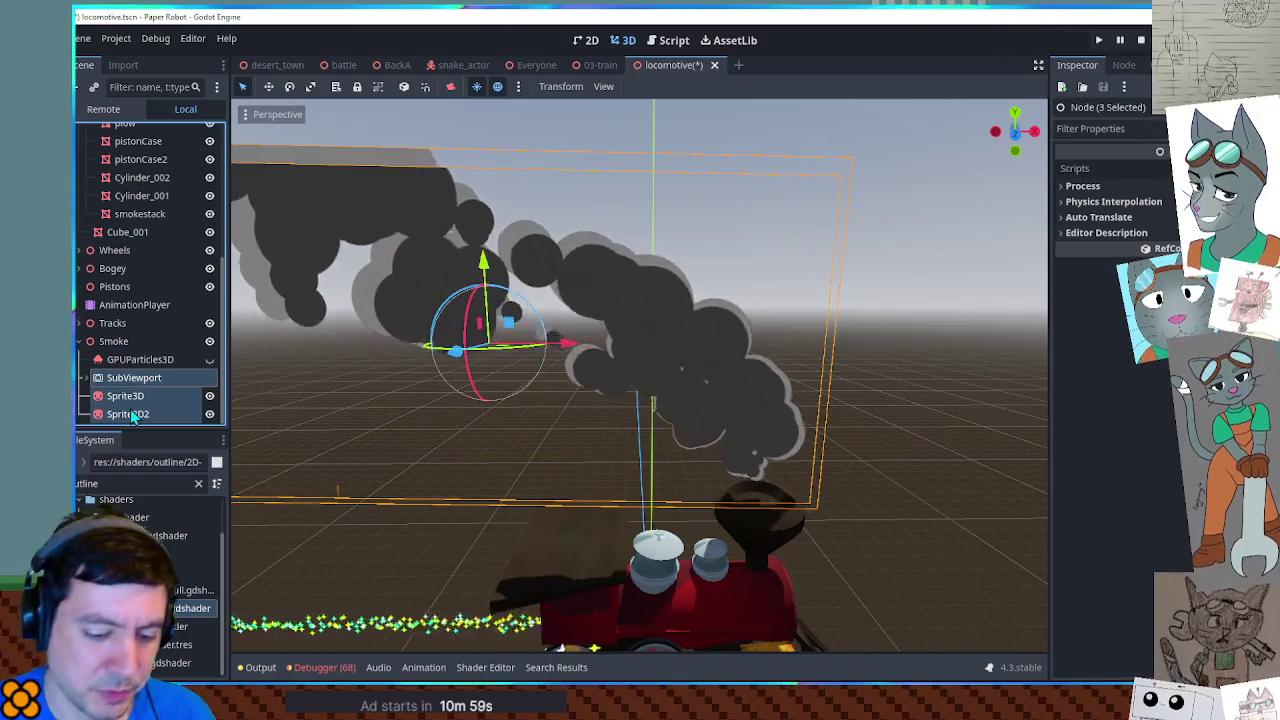
{"action": "key", "text": "Delete"}
{"action": "key", "text": "Return"}
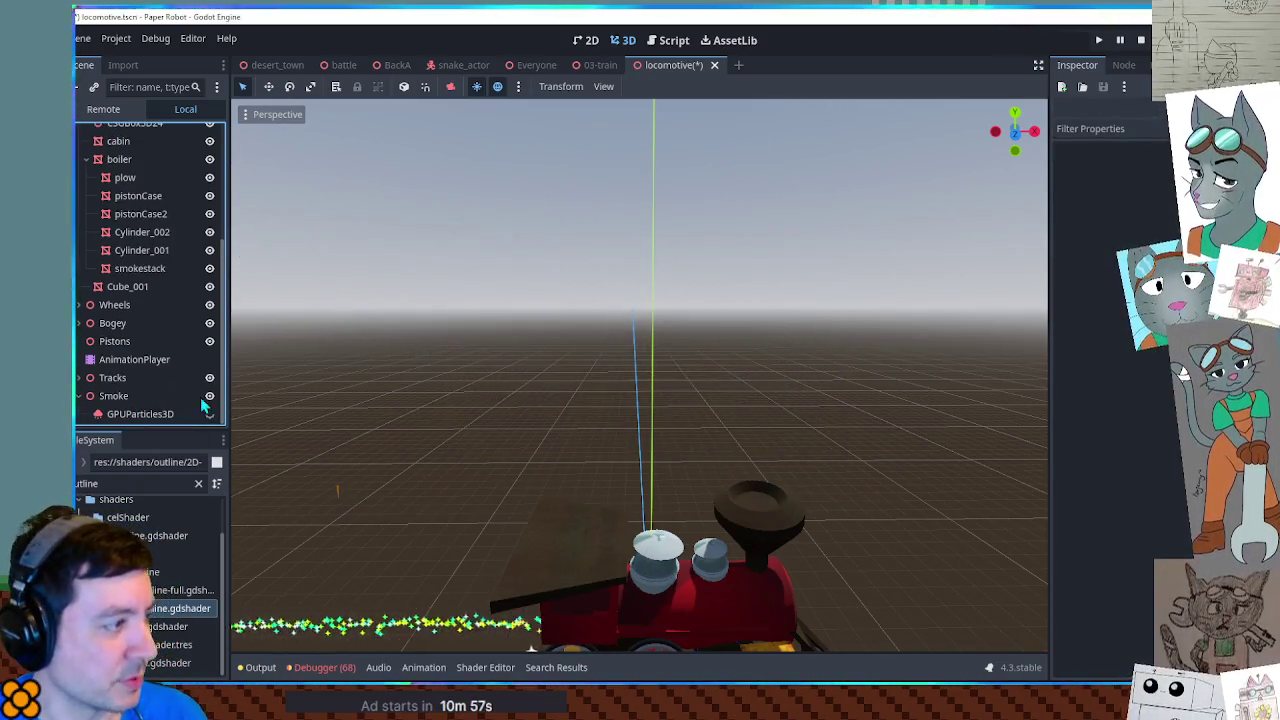
Step: Make the GPUParticles3D smoke visible again and view it above the locomotive
{"action": "left_click", "coordinate": [209, 414]}
{"action": "scroll", "coordinate": [720, 400], "scroll_direction": "up", "scroll_amount": 5}
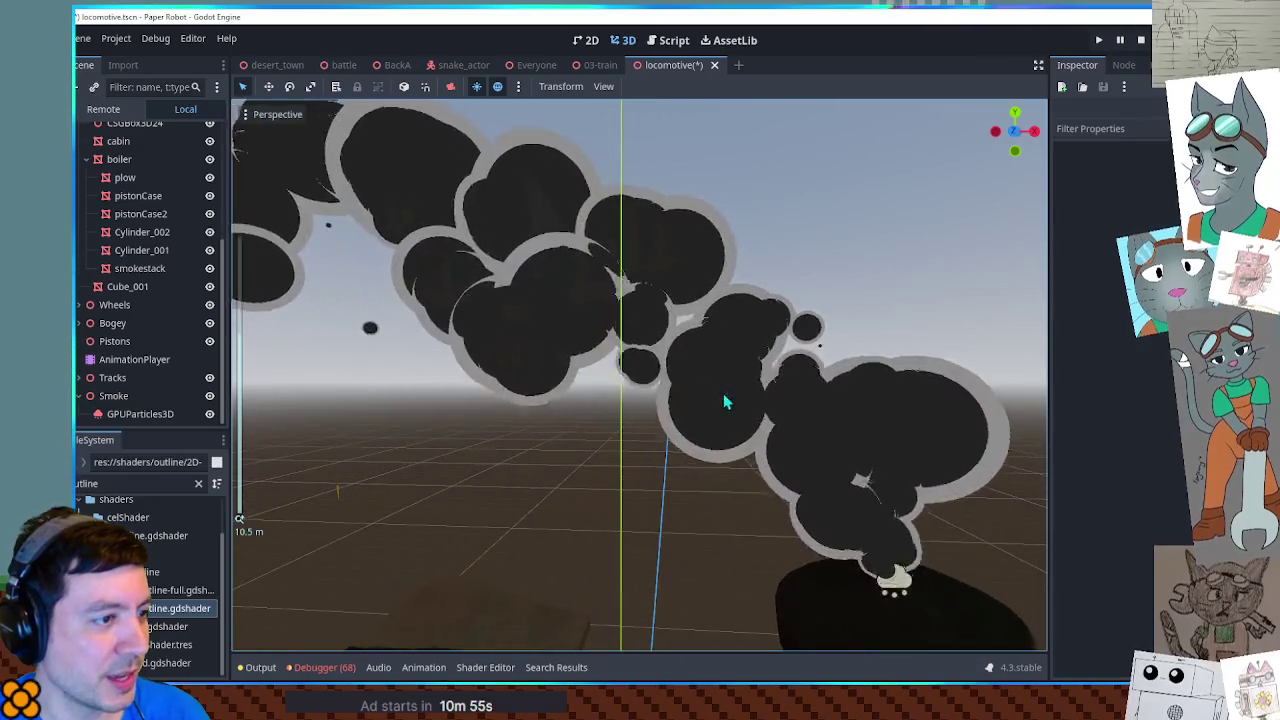
{"action": "scroll", "coordinate": [720, 400], "scroll_direction": "down", "scroll_amount": 2}
{"action": "left_click_drag", "start_coordinate": [831, 421], "coordinate": [666, 413]}
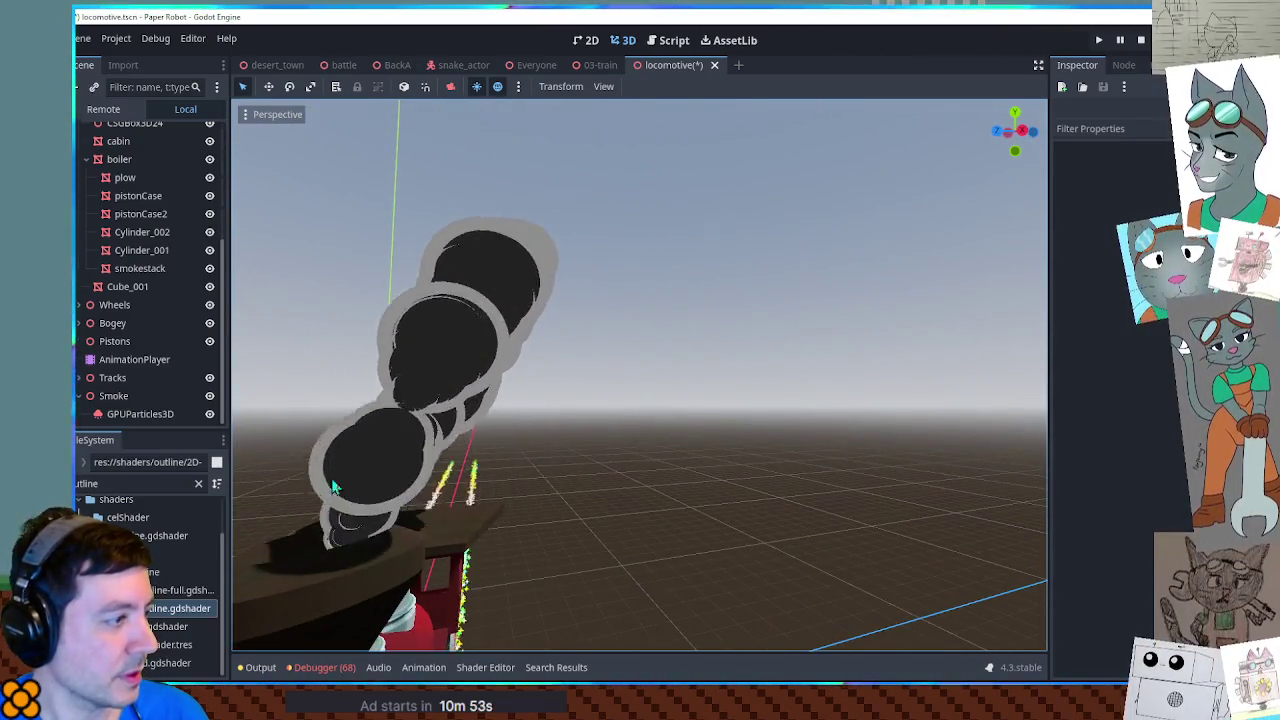
Step: Inspect GPUParticles3D's settings around the smoke plume, then switch to the 03-train scene
{"action": "left_click", "coordinate": [140, 414]}
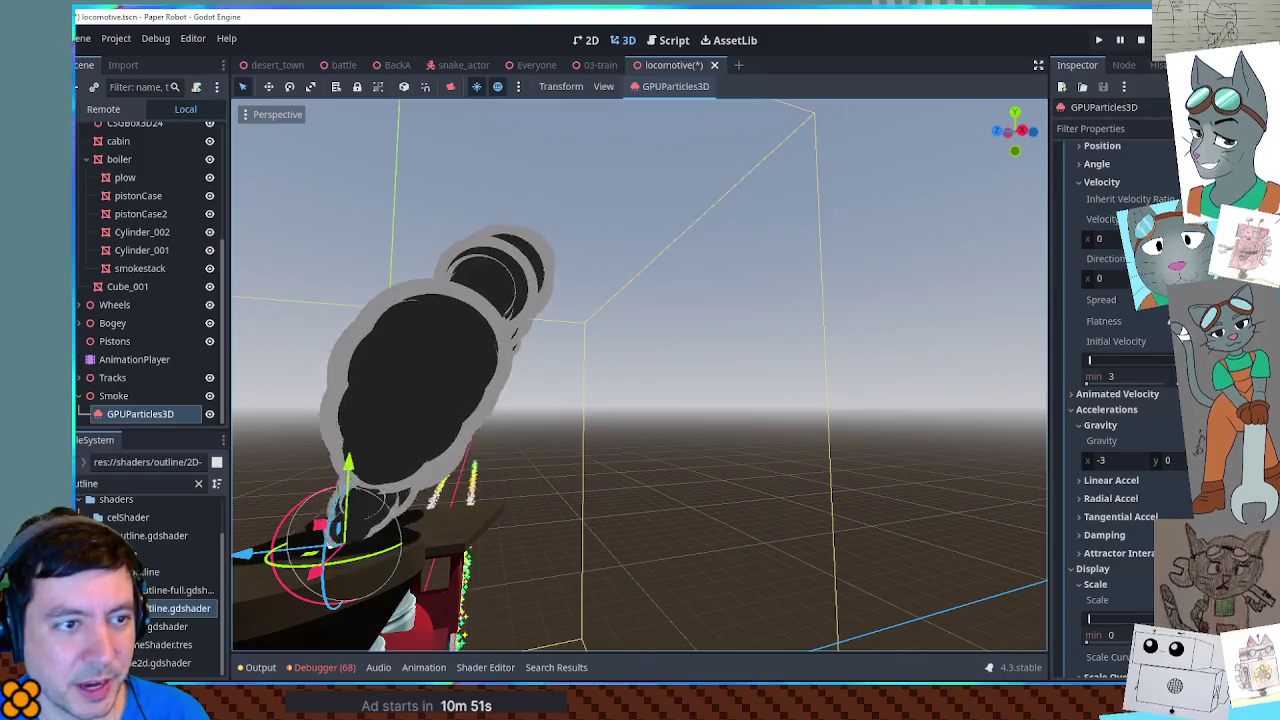
{"action": "mouse_move", "coordinate": [494, 360]}
{"action": "left_mouse_down"}
{"action": "mouse_move", "coordinate": [726, 371]}
{"action": "mouse_move", "coordinate": [777, 366]}
{"action": "mouse_move", "coordinate": [798, 348]}
{"action": "left_mouse_up"}
{"action": "scroll", "coordinate": [726, 371], "scroll_direction": "down", "scroll_amount": 2}
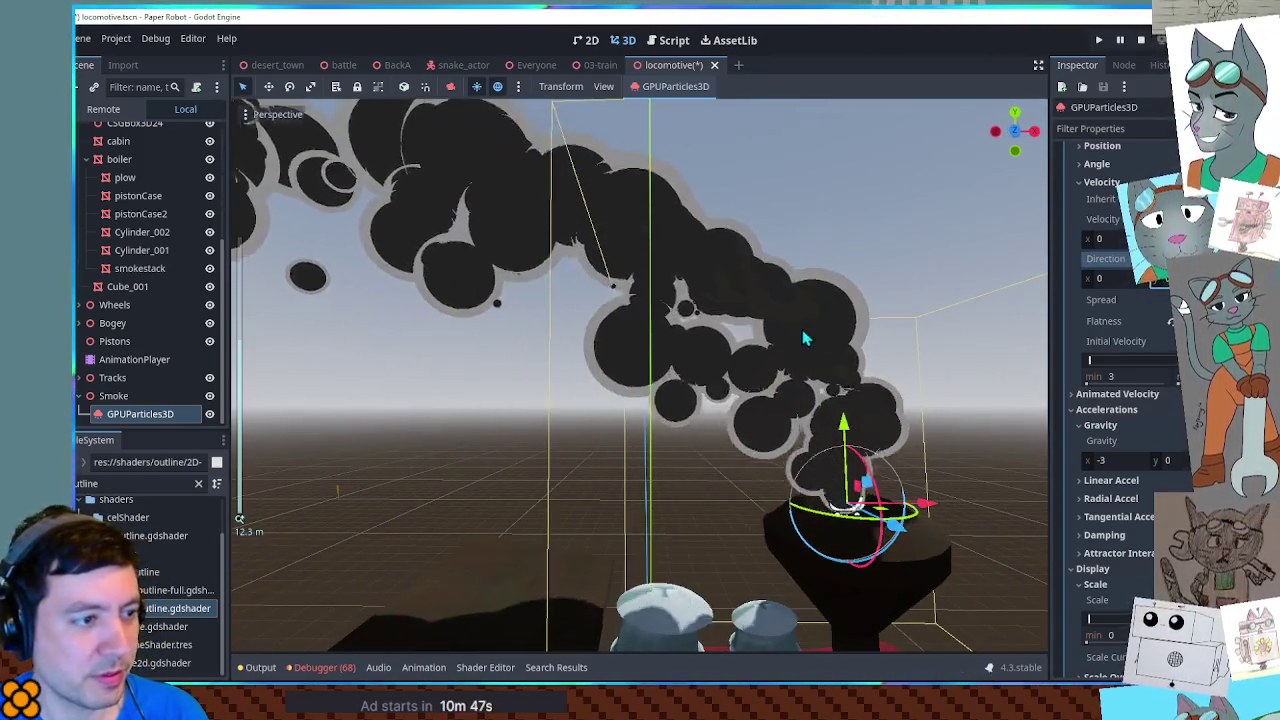
{"action": "scroll", "coordinate": [1110, 400], "scroll_direction": "up", "scroll_amount": 6}
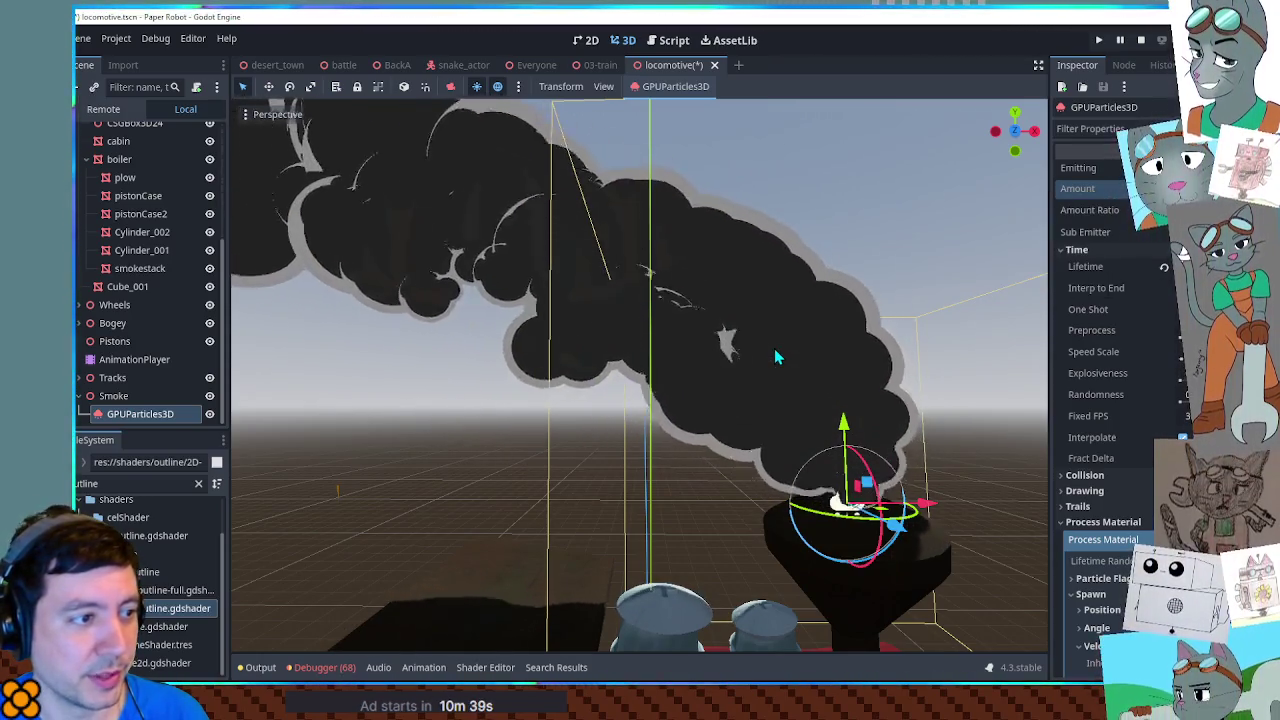
{"action": "scroll", "coordinate": [774, 352], "scroll_direction": "down", "scroll_amount": 3}
{"action": "scroll", "coordinate": [749, 372], "scroll_direction": "up", "scroll_amount": 3}
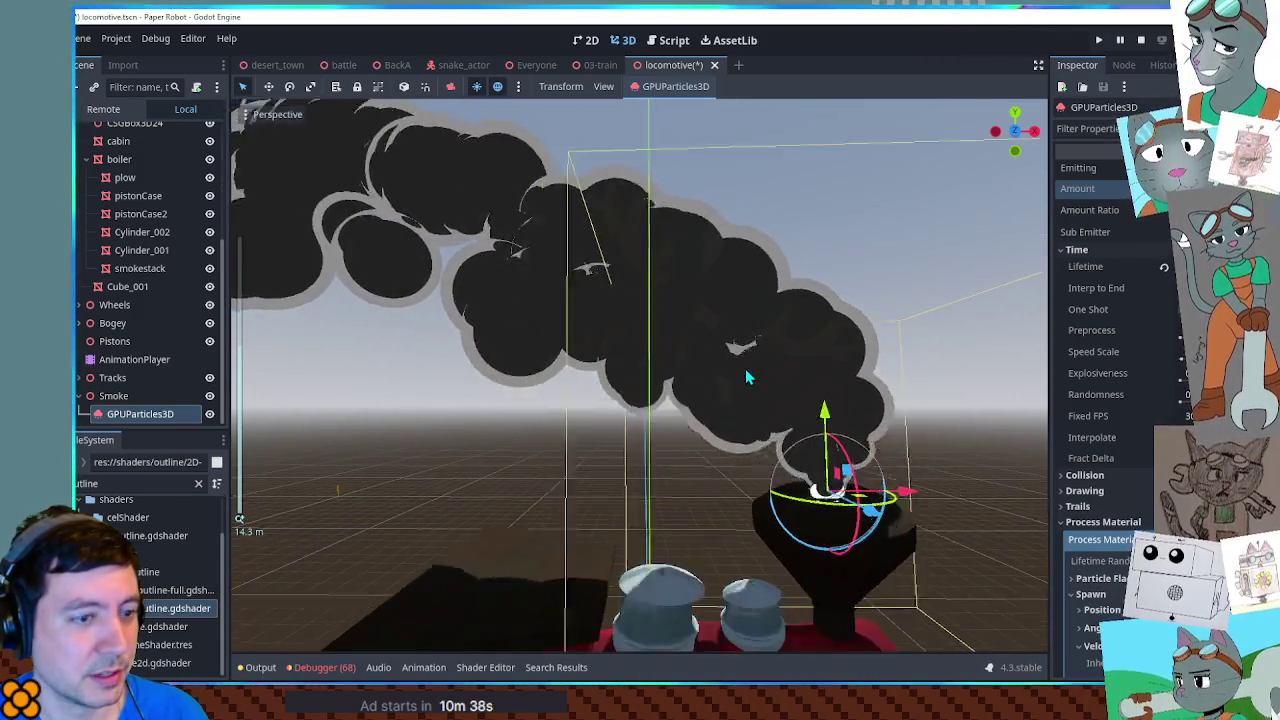
{"action": "scroll", "coordinate": [745, 368], "scroll_direction": "down", "scroll_amount": 4}
{"action": "scroll", "coordinate": [747, 368], "scroll_direction": "up", "scroll_amount": 3}
{"action": "left_click", "coordinate": [910, 303]}
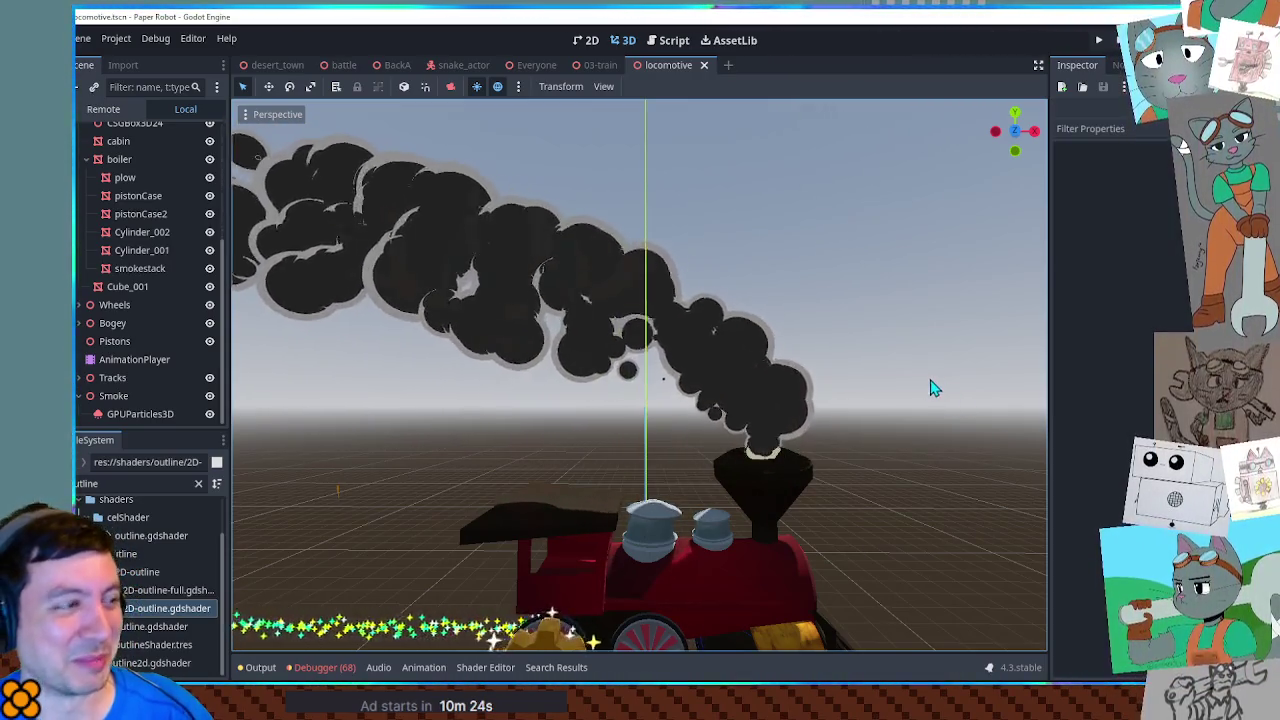
{"action": "left_click", "coordinate": [610, 64]}
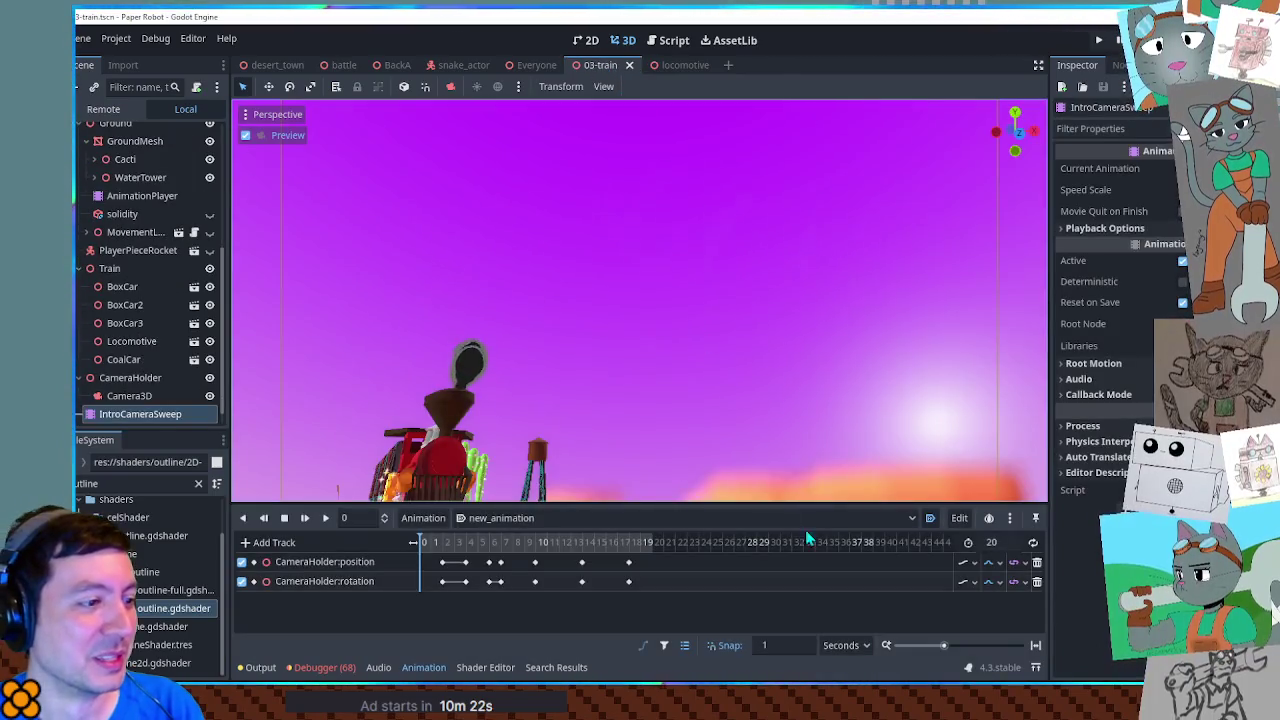
Step: Scrub the camera sweep to frame 19, then test-run the battle scene with F6 and close it
{"action": "left_click_drag", "start_coordinate": [561, 541], "coordinate": [651, 541]}
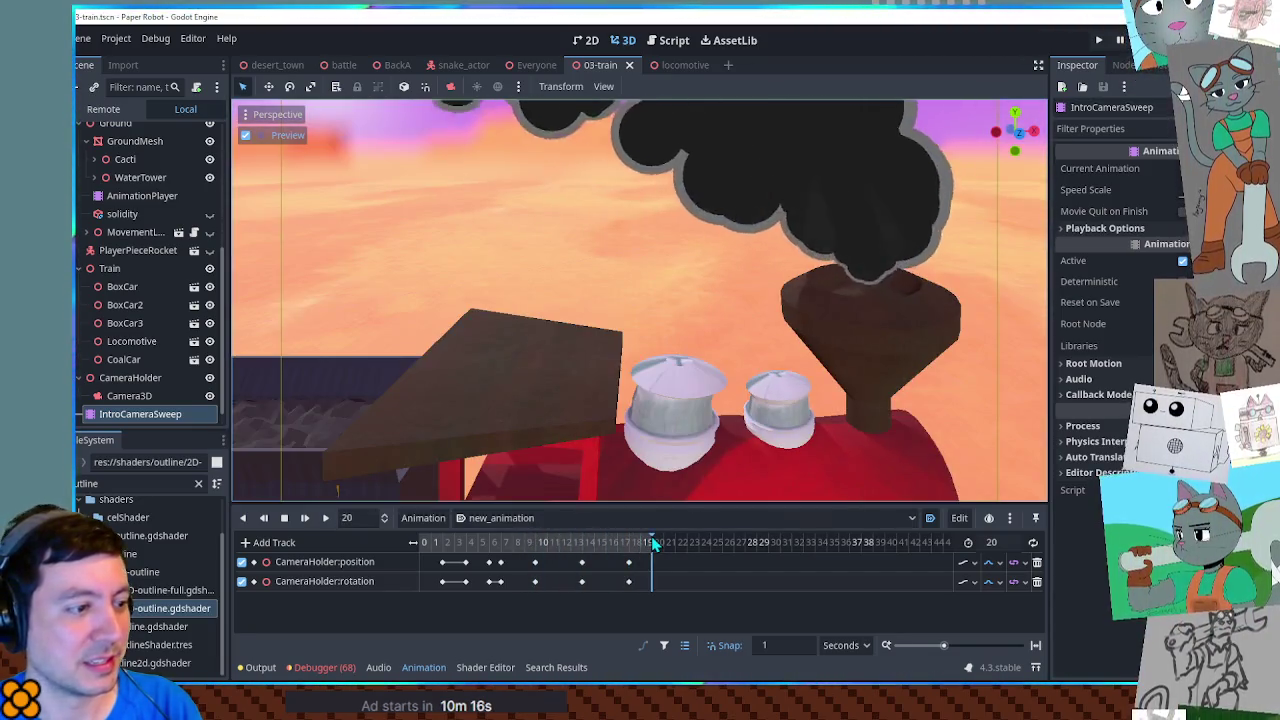
{"action": "left_click", "coordinate": [342, 66]}
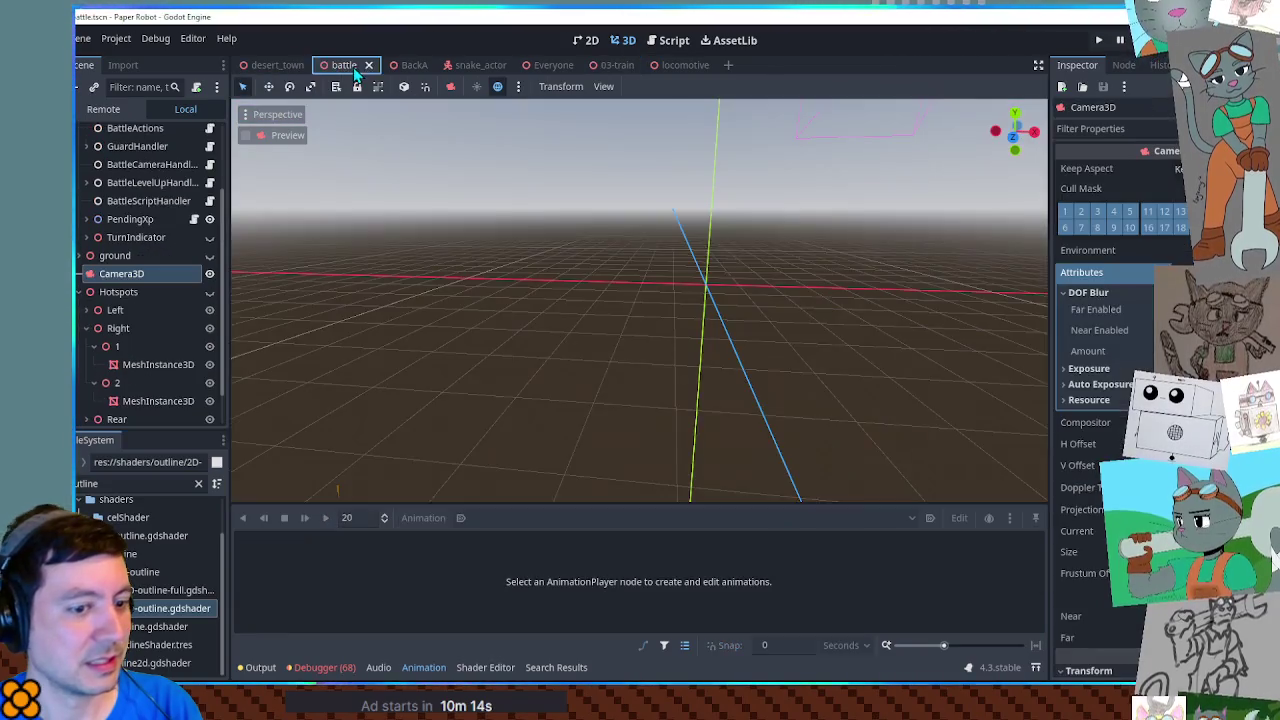
{"action": "key", "text": "F6"}
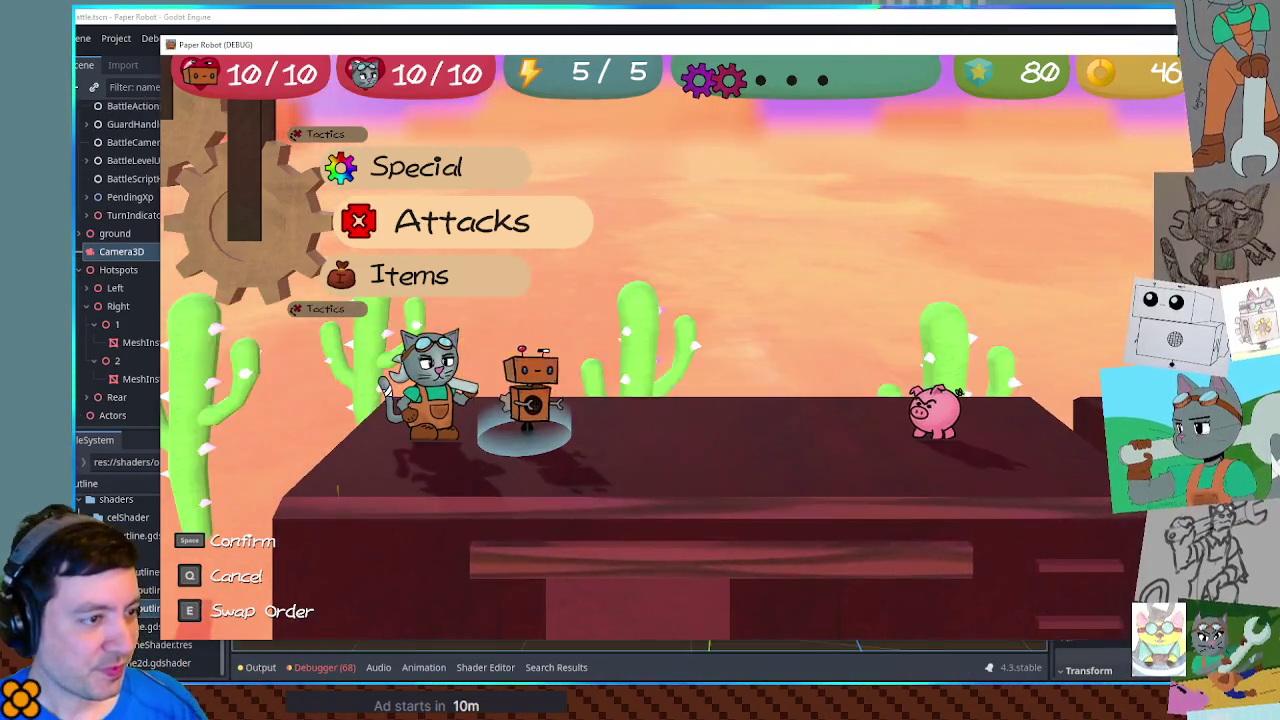
{"action": "key", "text": "F8"}
{"action": "left_click", "coordinate": [615, 67]}
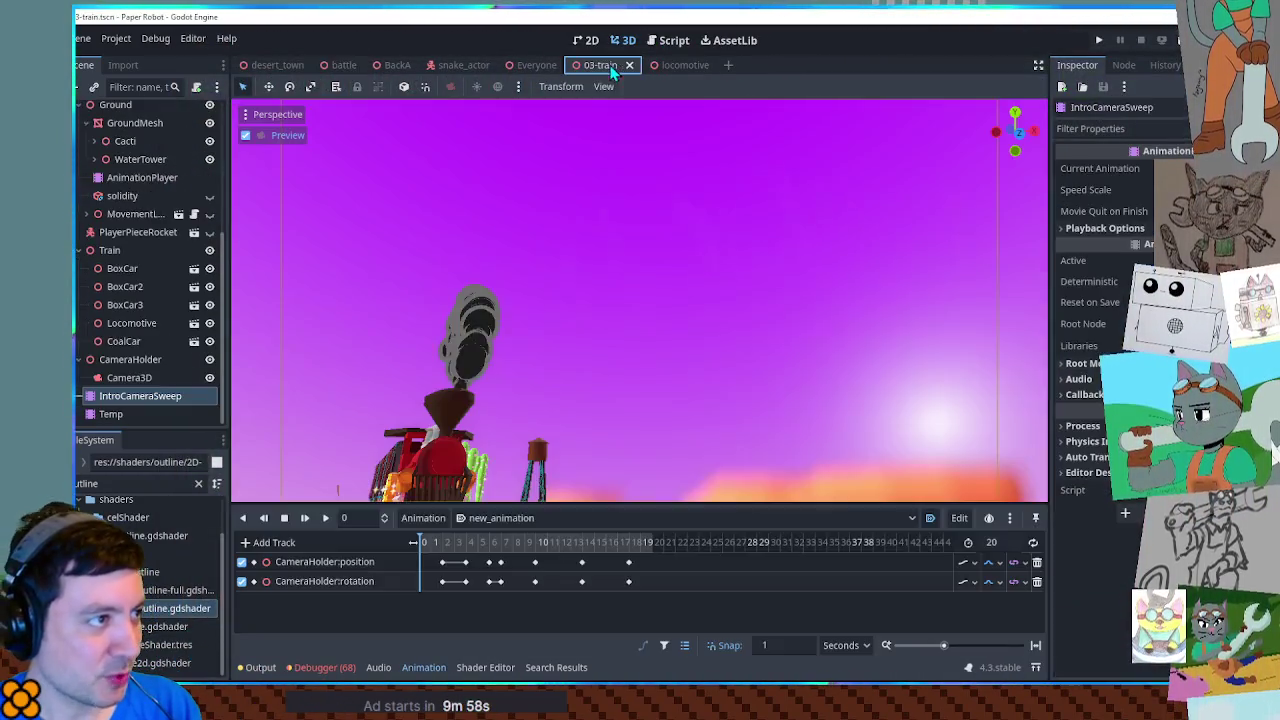
Step: Select Temp's new_animation clip, toggling the onion-skin preview, and save the train scene
{"action": "left_click", "coordinate": [929, 518]}
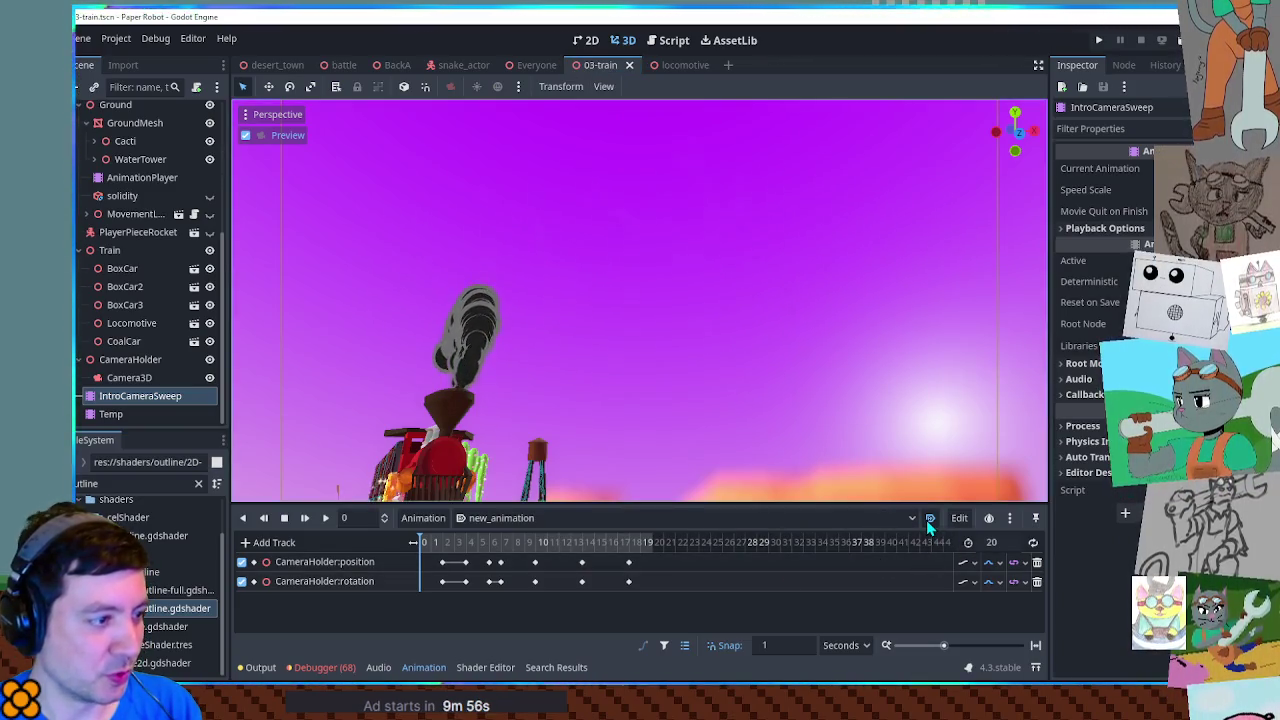
{"action": "left_click", "coordinate": [121, 415]}
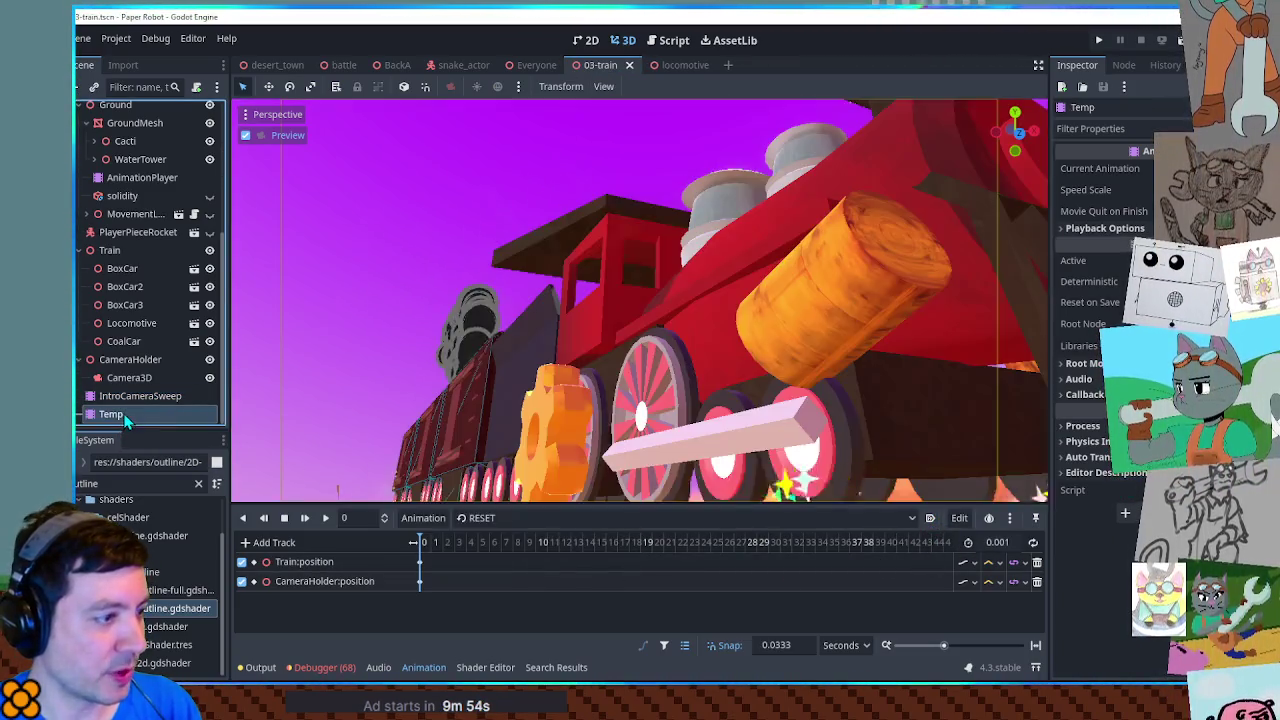
{"action": "left_click", "coordinate": [658, 518]}
{"action": "left_click", "coordinate": [490, 557]}
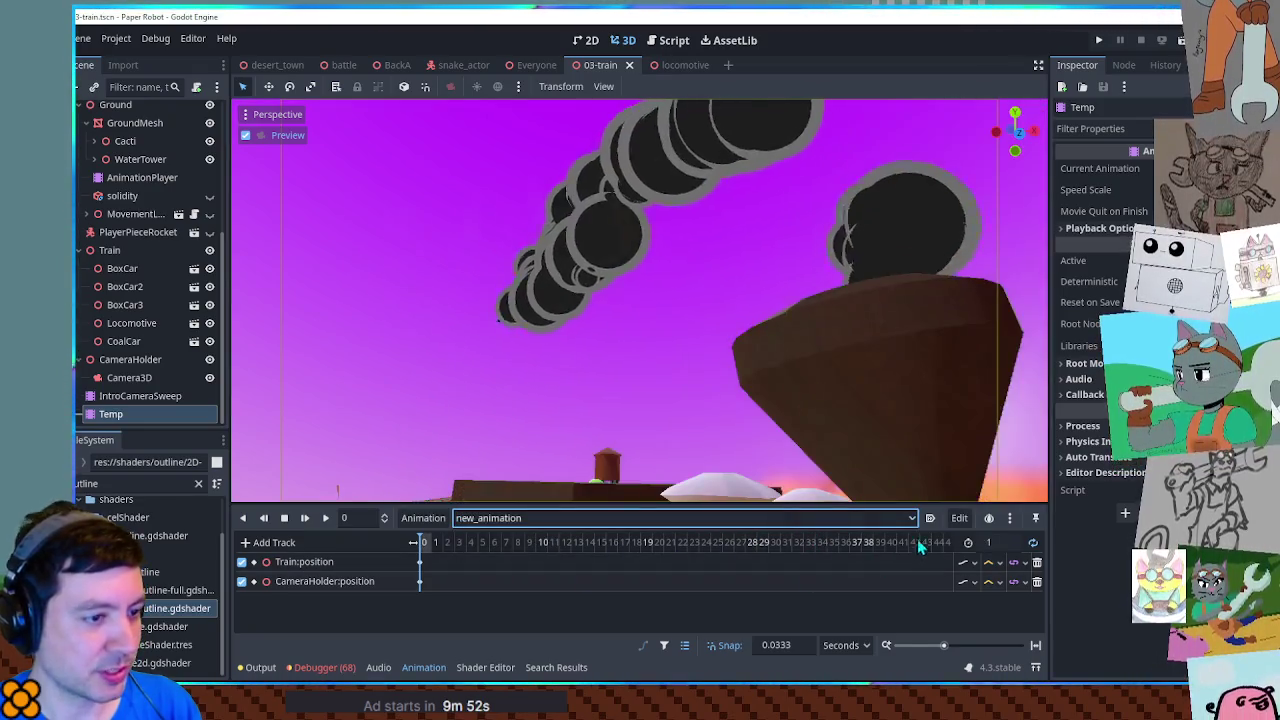
{"action": "left_click", "coordinate": [932, 518]}
{"action": "key", "text": "ctrl+s"}
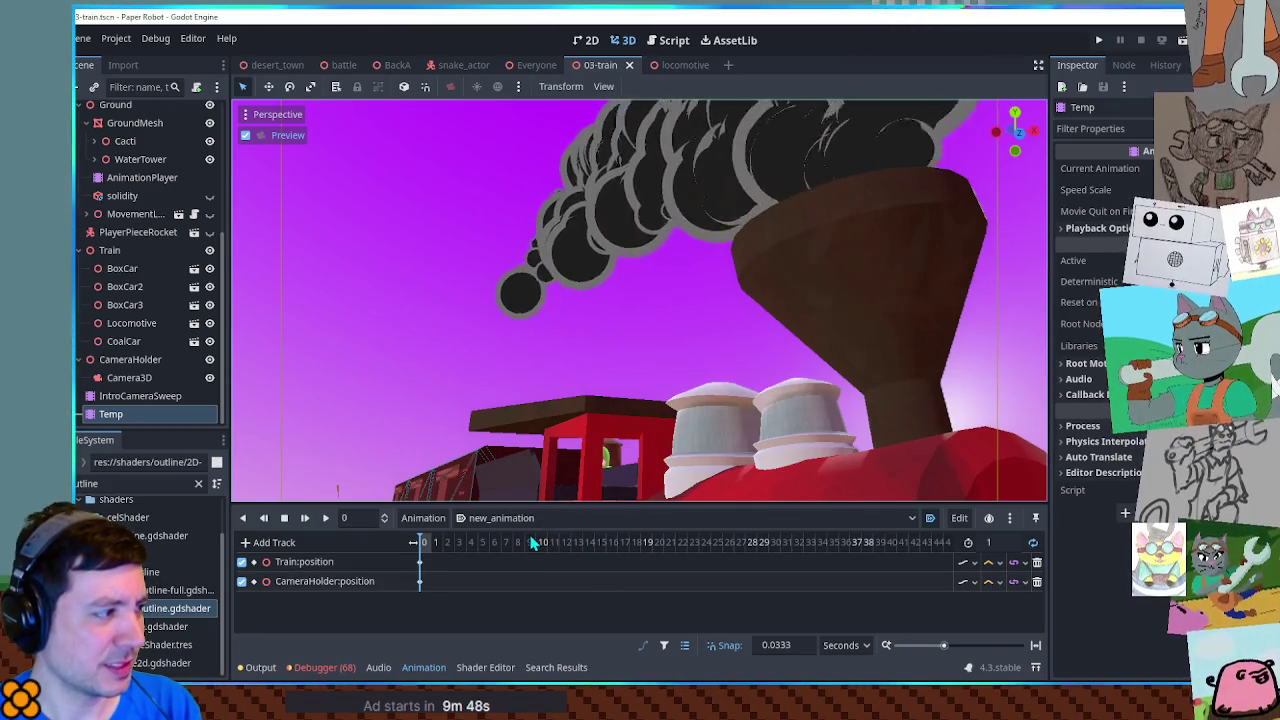
Step: Set CameraHolder's rotation to 0 and save the 03-train scene
{"action": "left_click", "coordinate": [137, 377]}
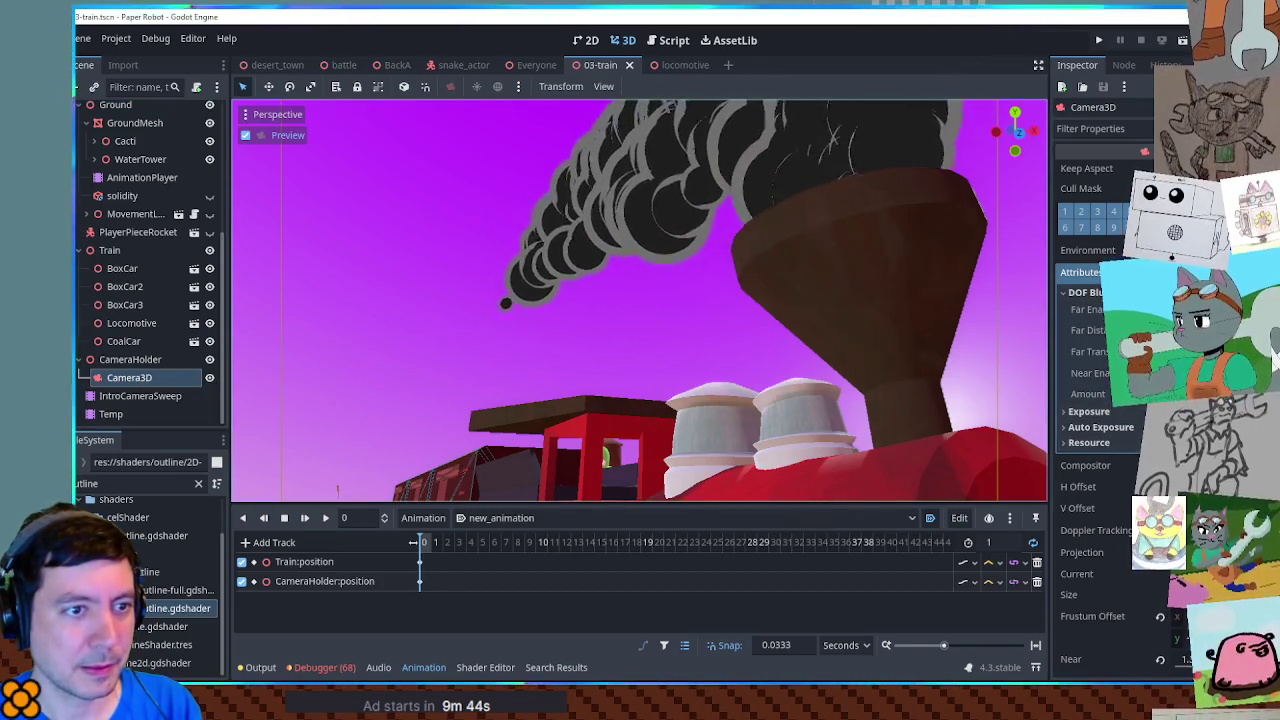
{"action": "left_click", "coordinate": [1080, 272]}
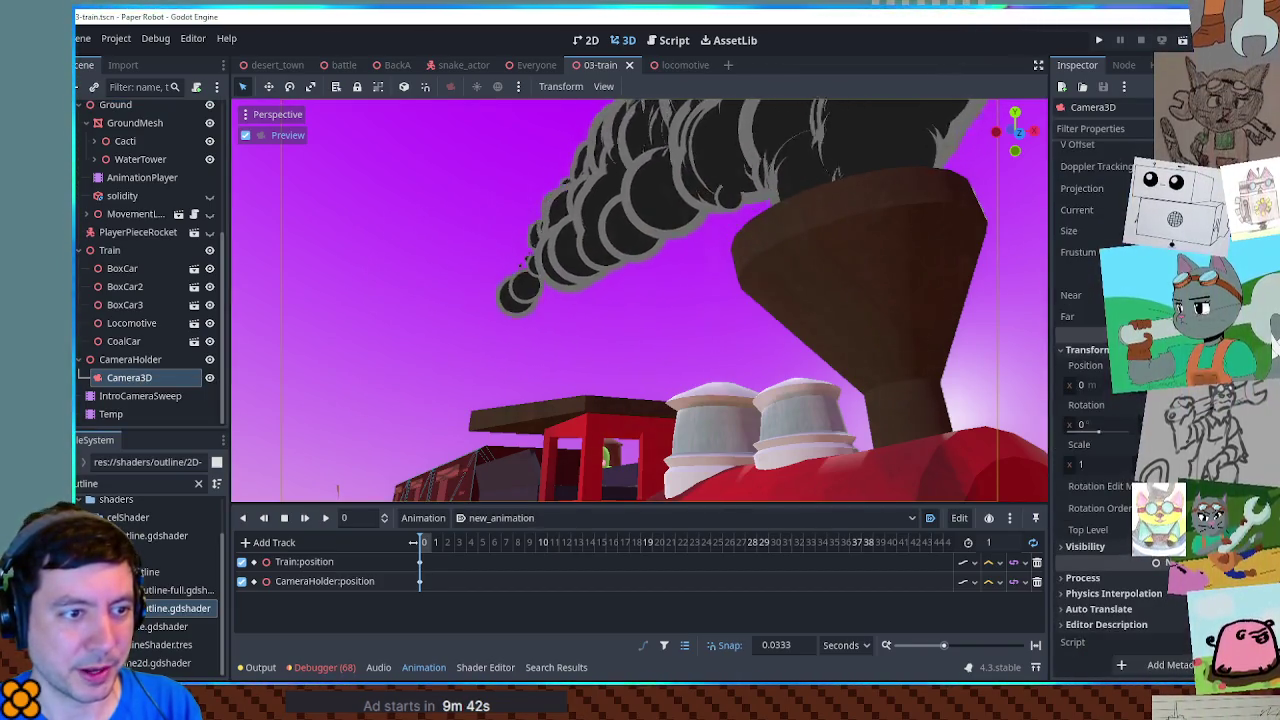
{"action": "left_click", "coordinate": [123, 359]}
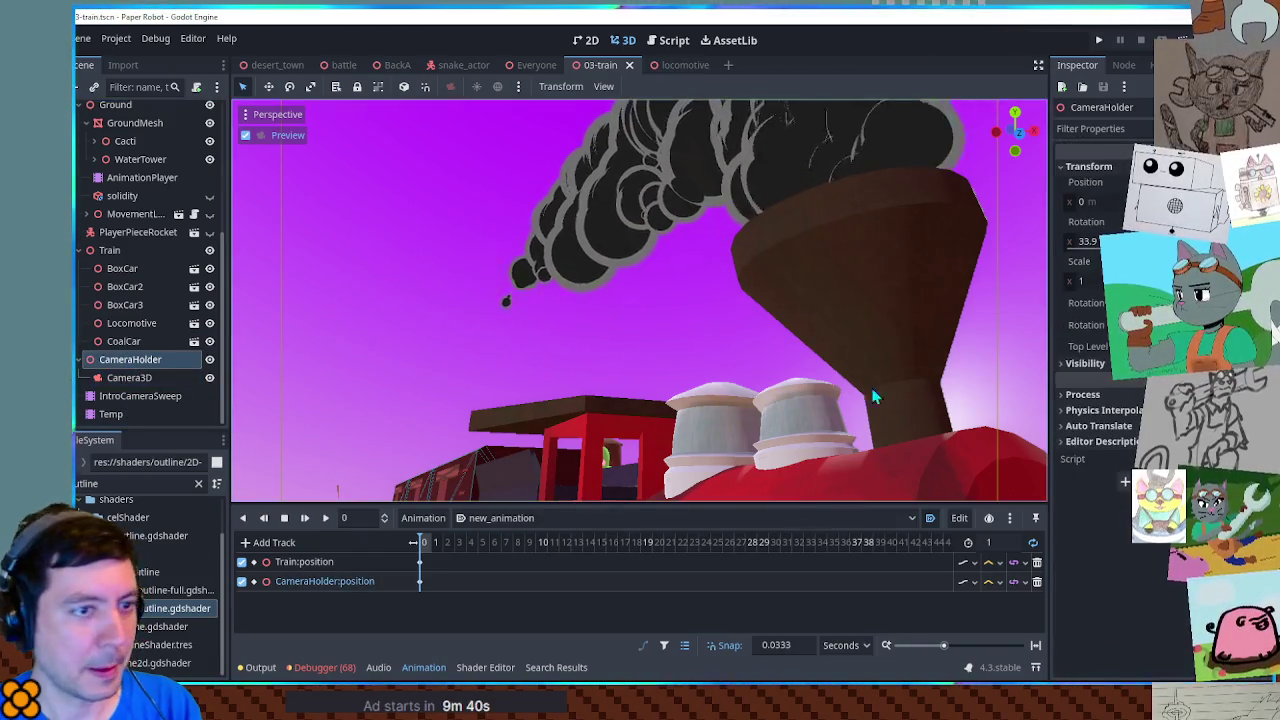
{"action": "type", "text": "0"}
{"action": "key", "text": "Return"}
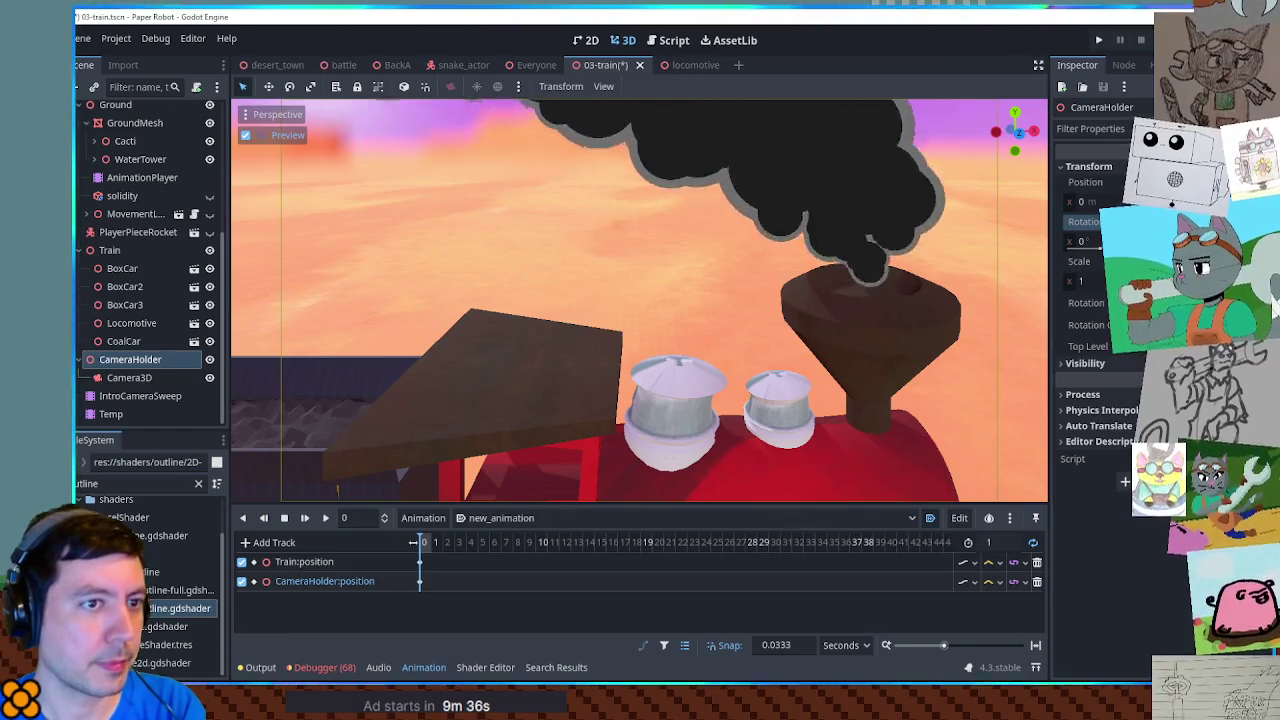
{"action": "key", "text": "ctrl+s"}
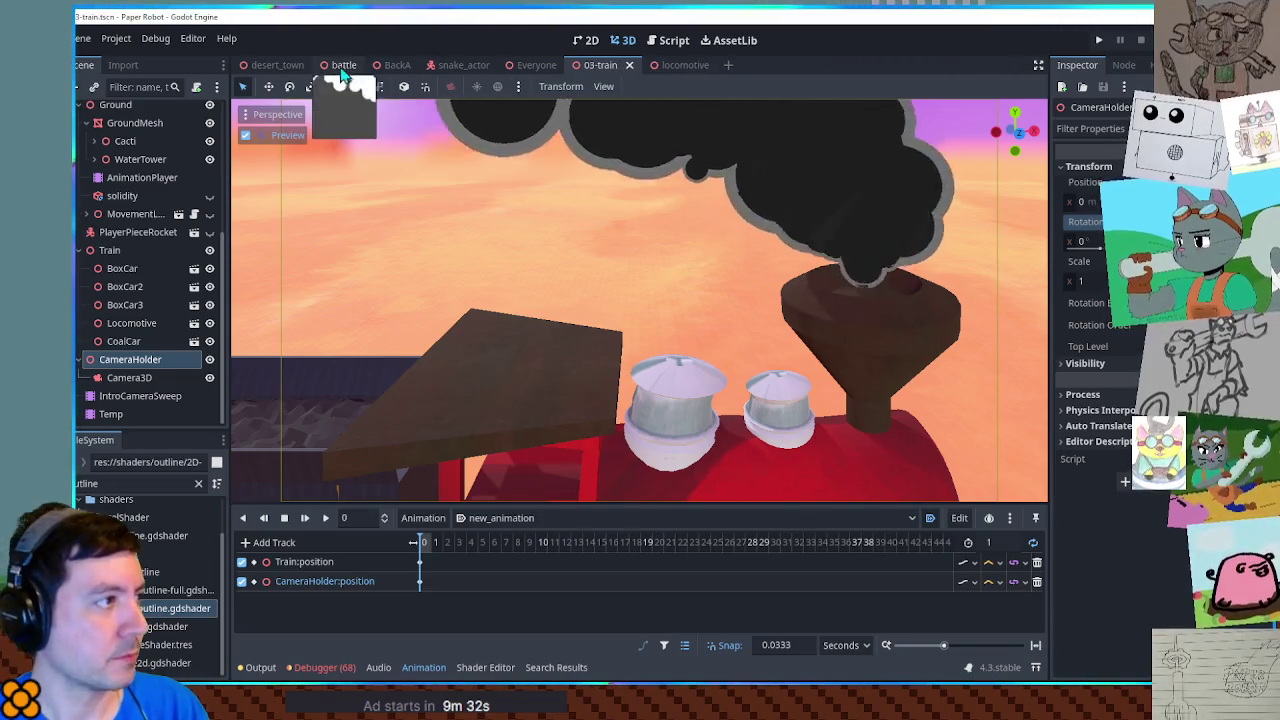
Step: Run the battle scene and open the in-game debug tools
{"action": "left_click", "coordinate": [343, 66]}
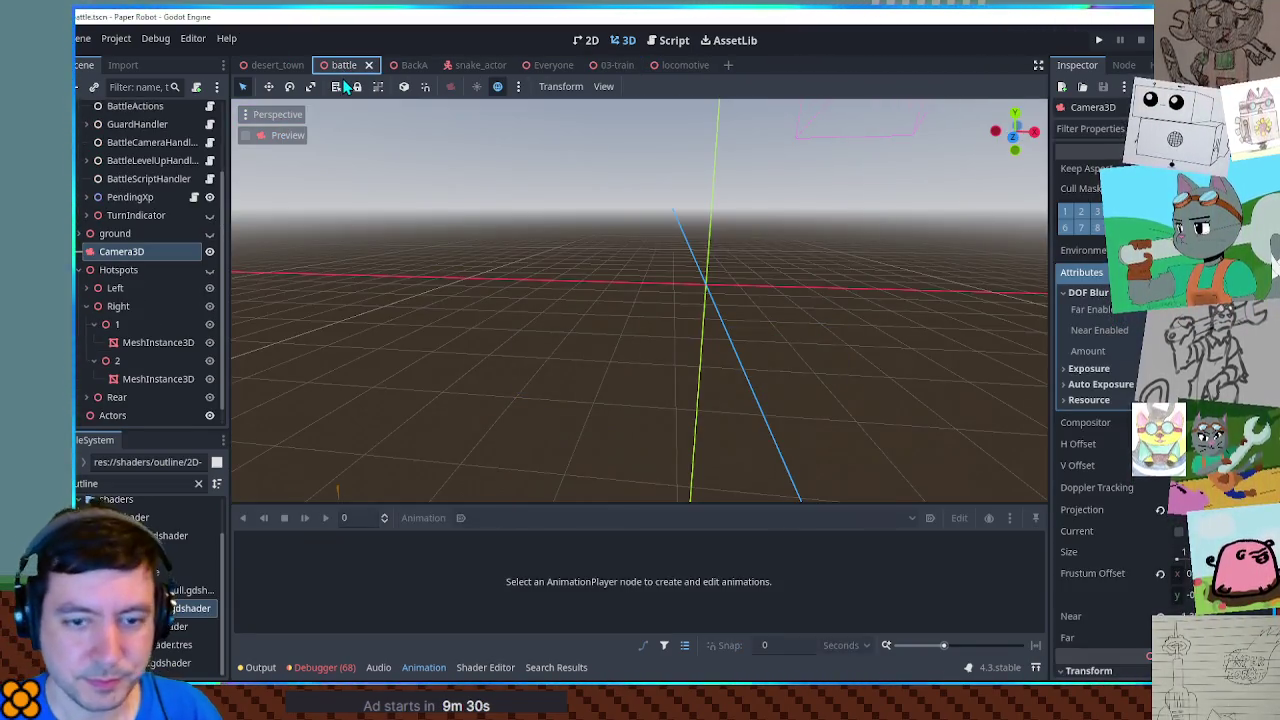
{"action": "key", "text": "F6"}
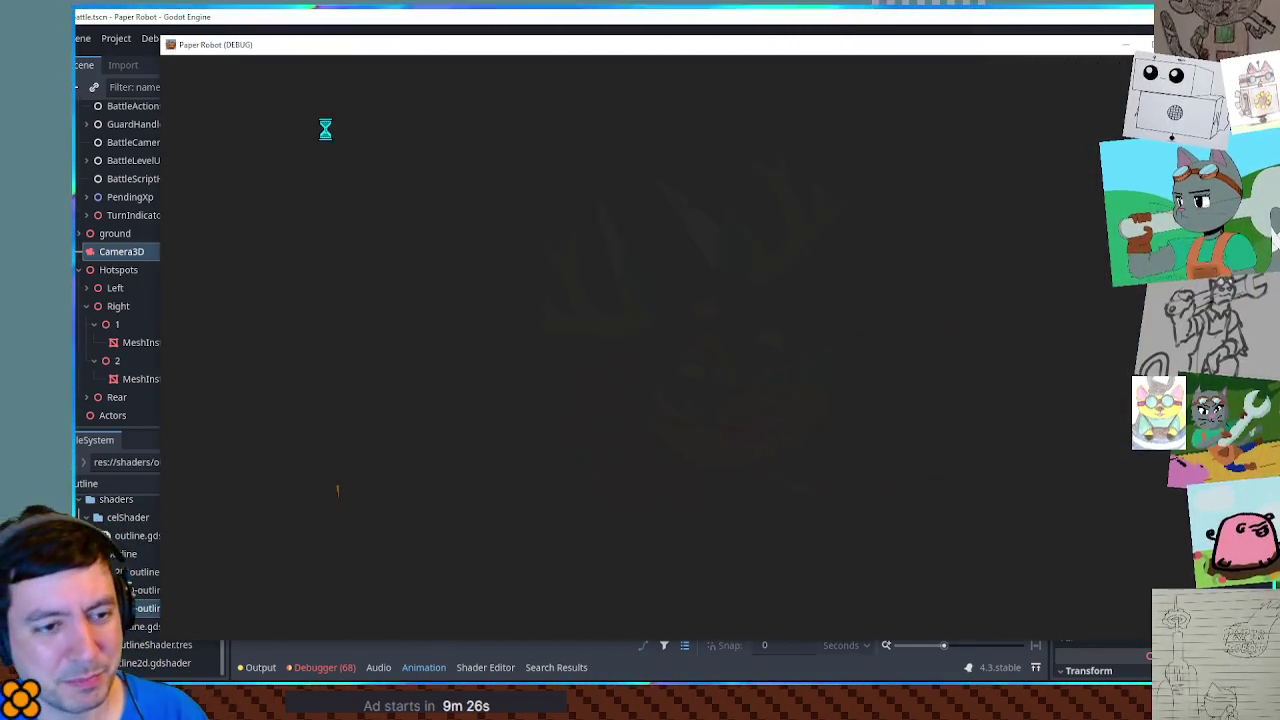
{"action": "key", "text": "F1"}
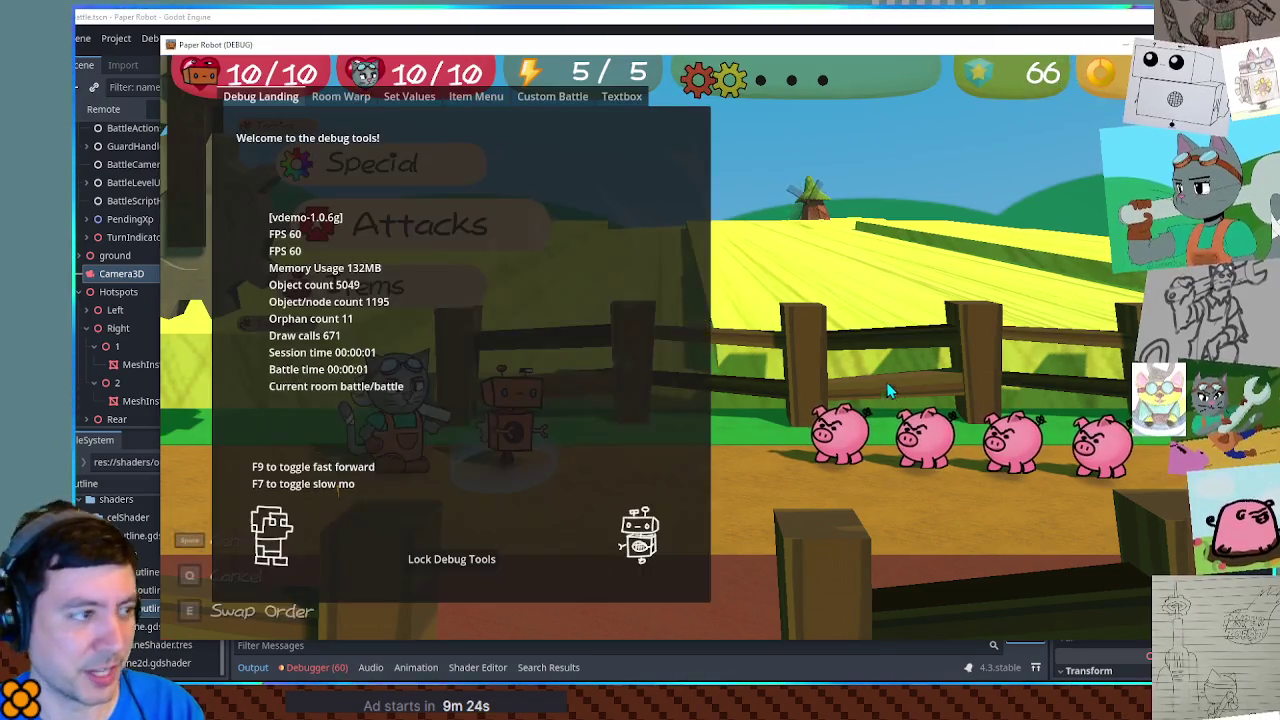
Step: Start a Custom Battle with a Piggle as Enemy 1 in the 03-train battle set
{"action": "left_click", "coordinate": [410, 97]}
{"action": "left_click", "coordinate": [557, 96]}
{"action": "left_click", "coordinate": [358, 170]}
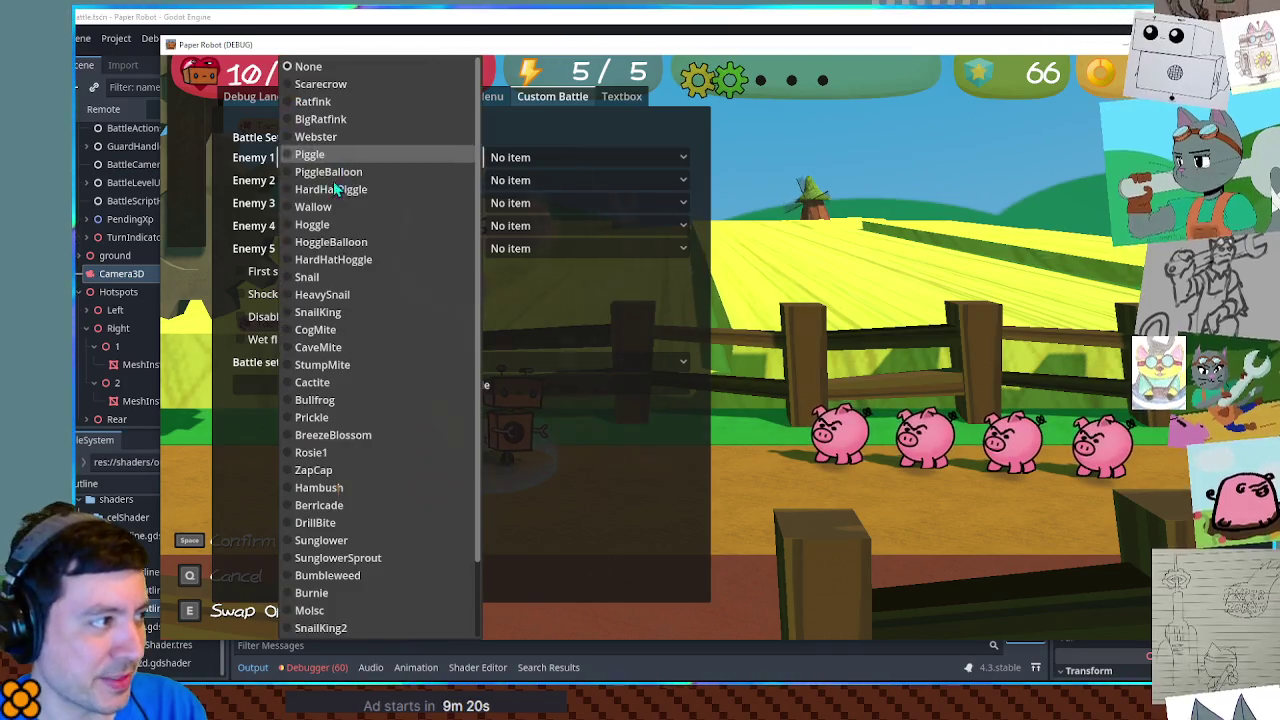
{"action": "left_click", "coordinate": [318, 157]}
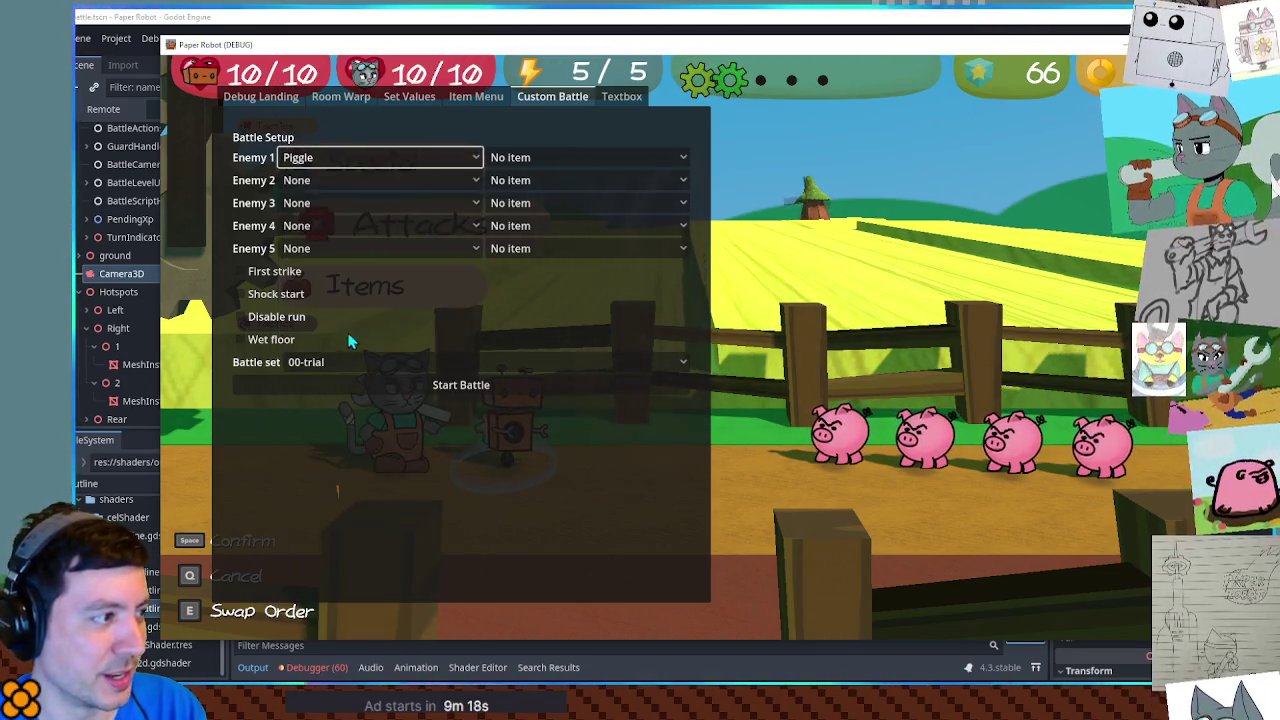
{"action": "left_click", "coordinate": [358, 362]}
{"action": "left_click", "coordinate": [330, 628]}
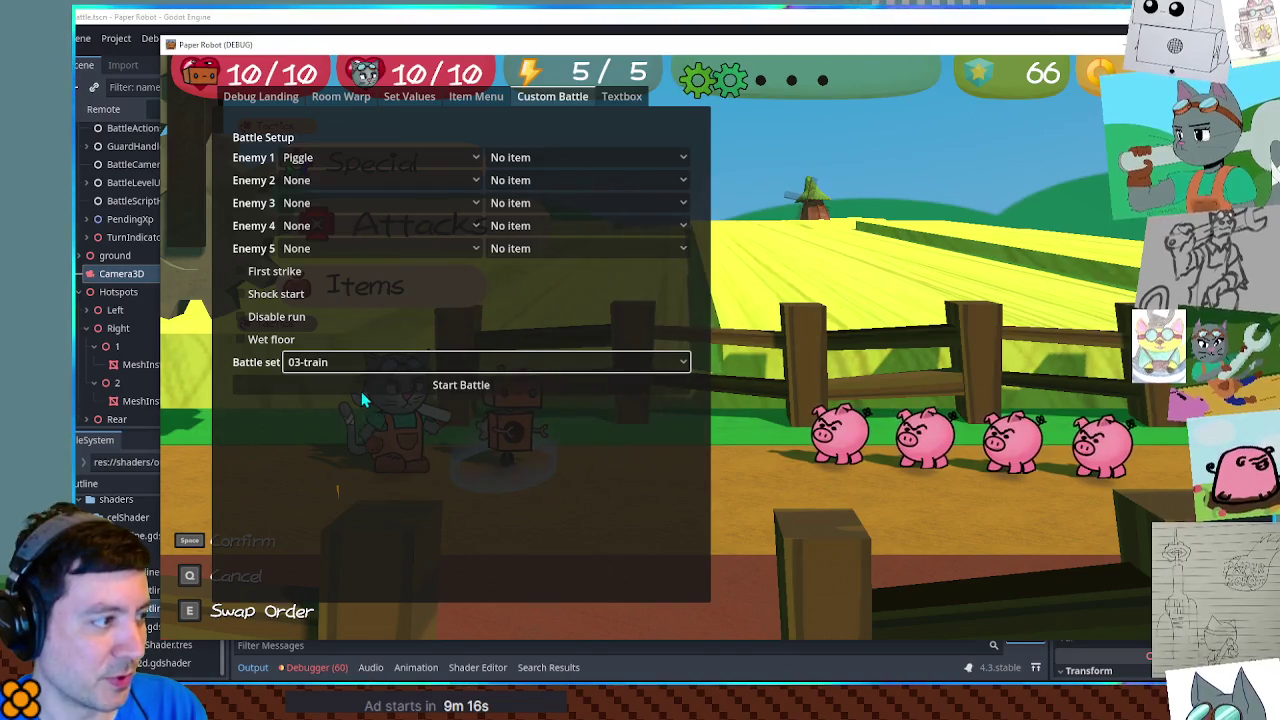
{"action": "left_click", "coordinate": [361, 388]}
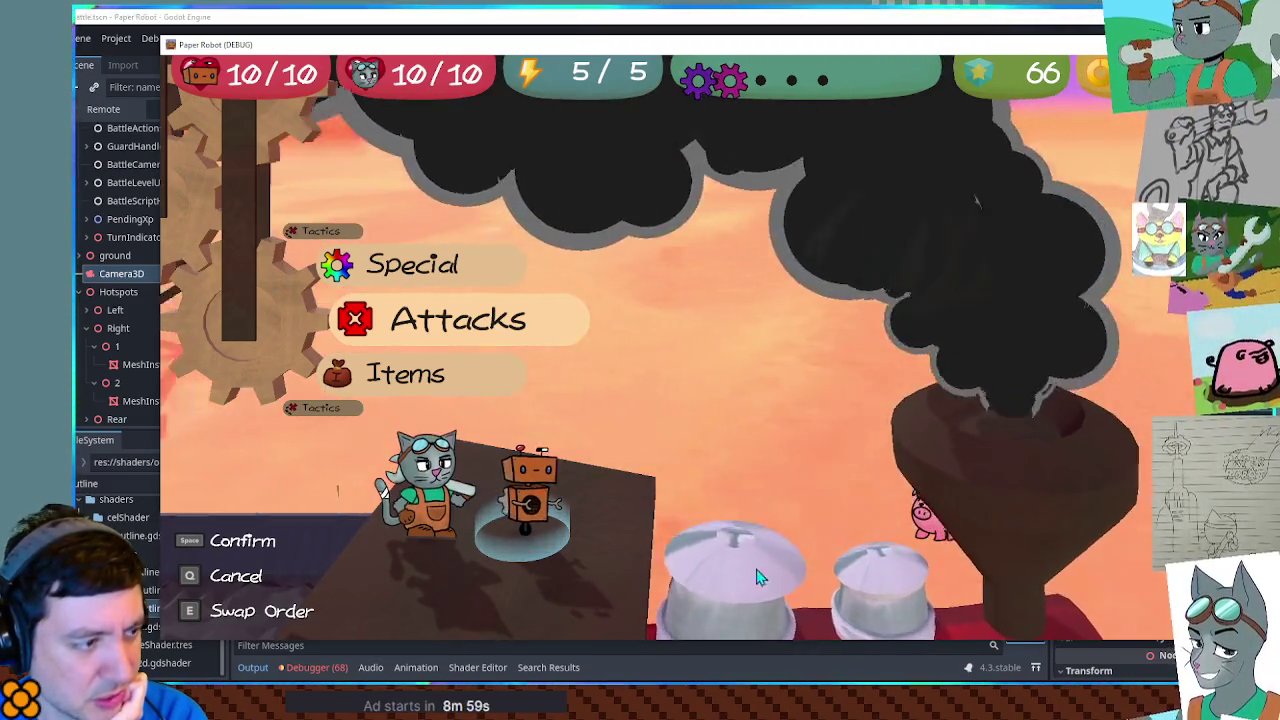
Step: Attack the Piggle, then return to the editor
{"action": "key", "text": "space"}
{"action": "key", "text": "space"}
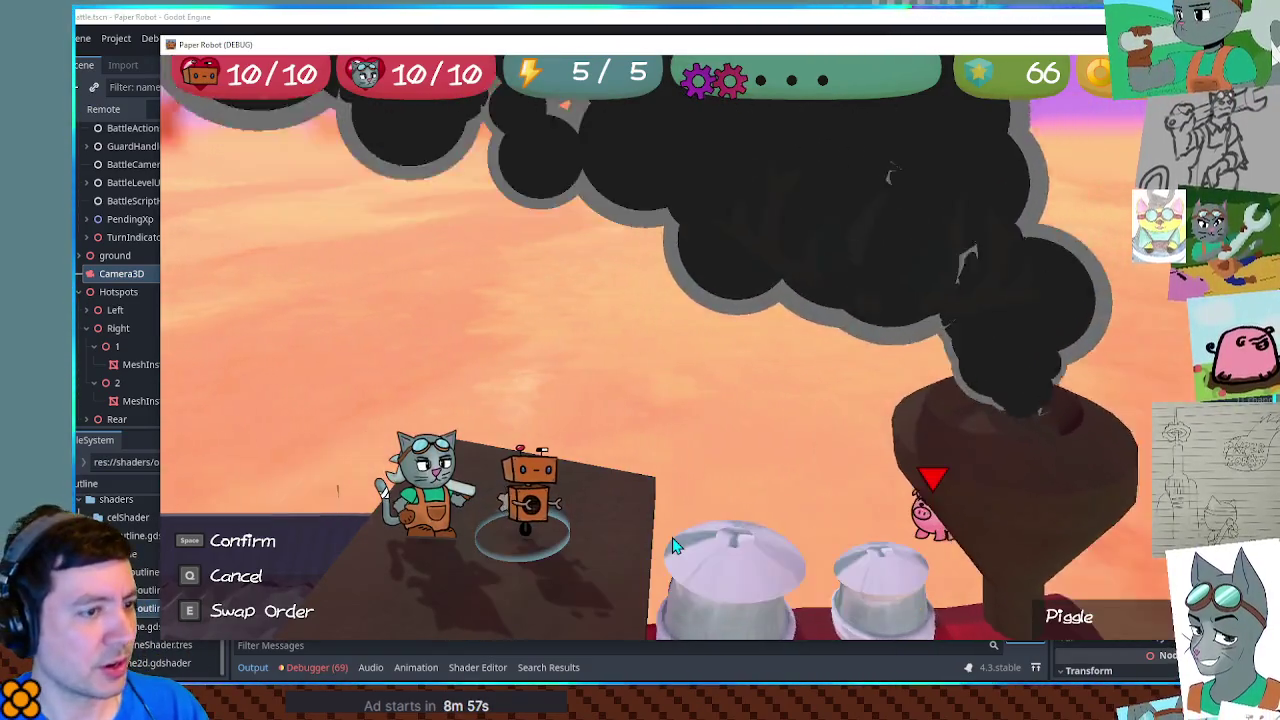
{"action": "key", "text": "space"}
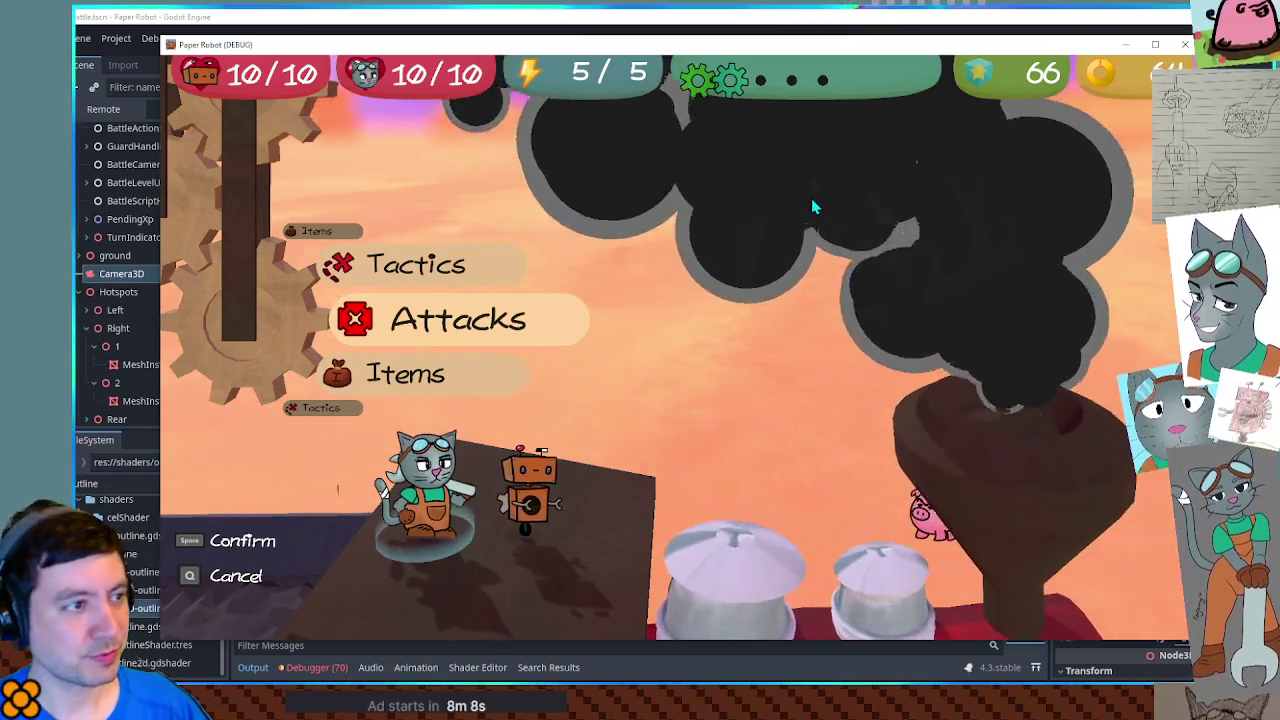
{"action": "left_click", "coordinate": [955, 30]}
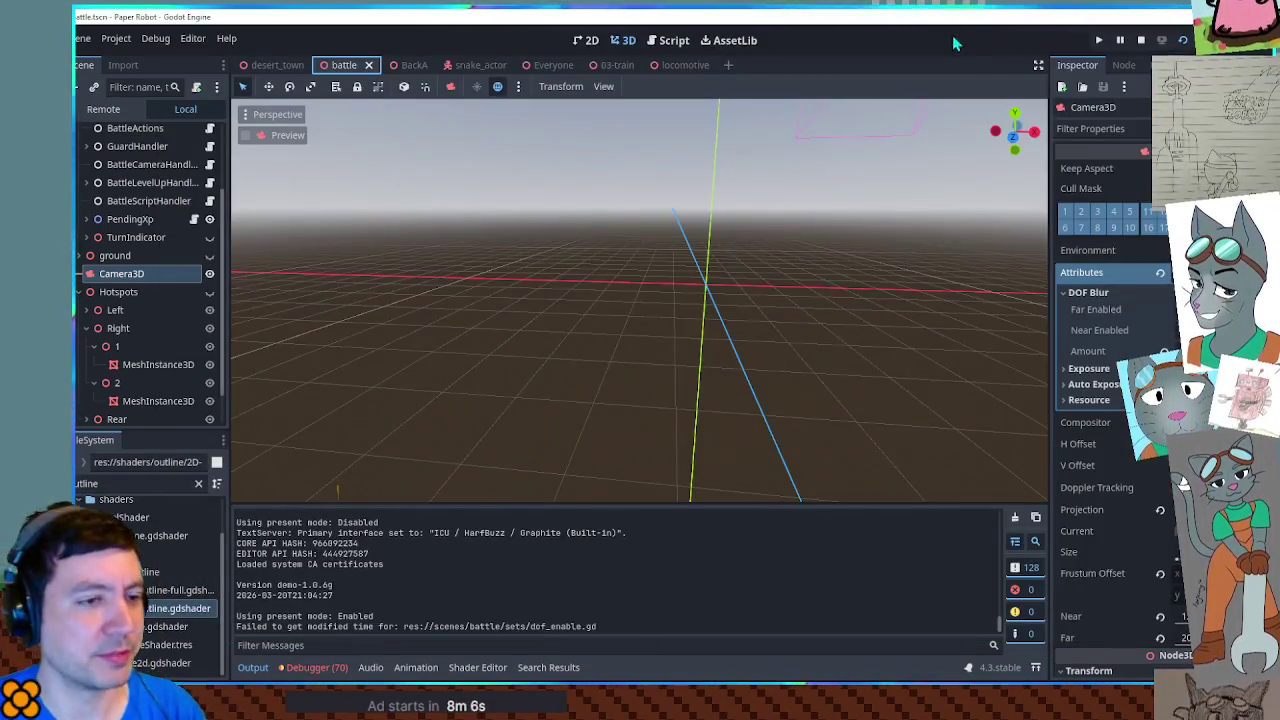
Step: In the locomotive scene, turn on Disable Receive Shadows for the smoke material and save
{"action": "mouse_move", "coordinate": [684, 70]}
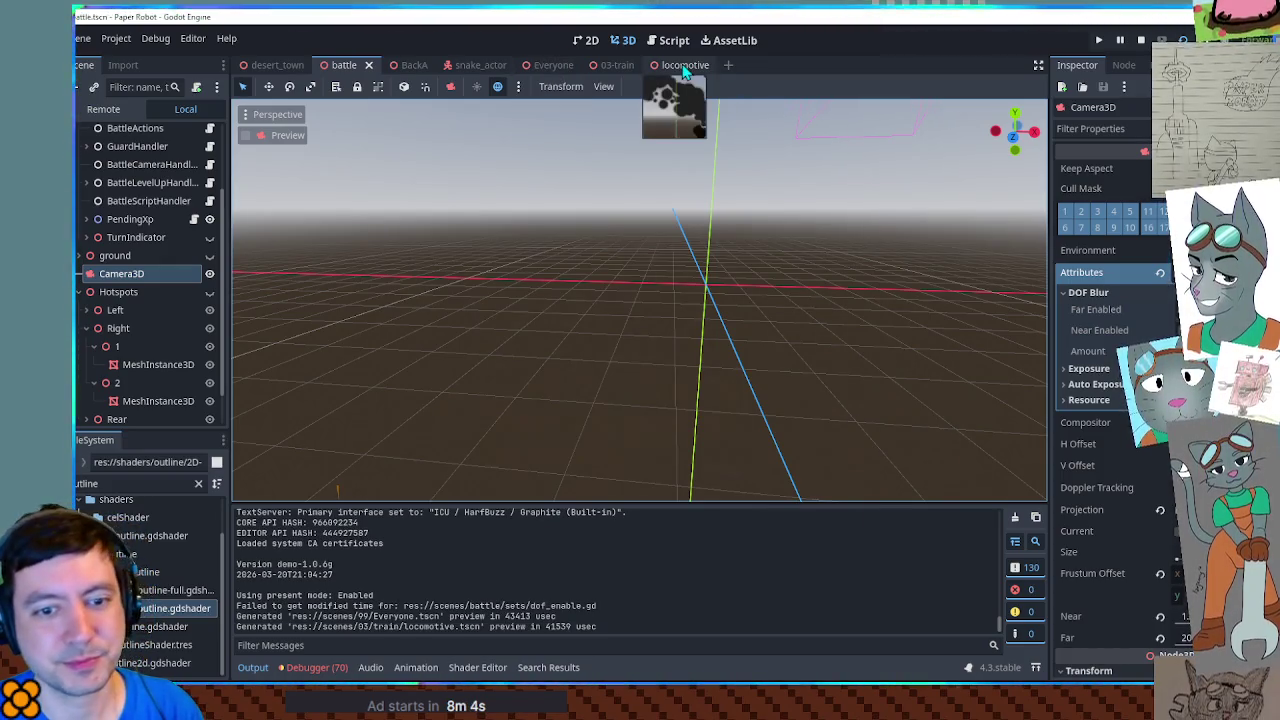
{"action": "left_click", "coordinate": [684, 66]}
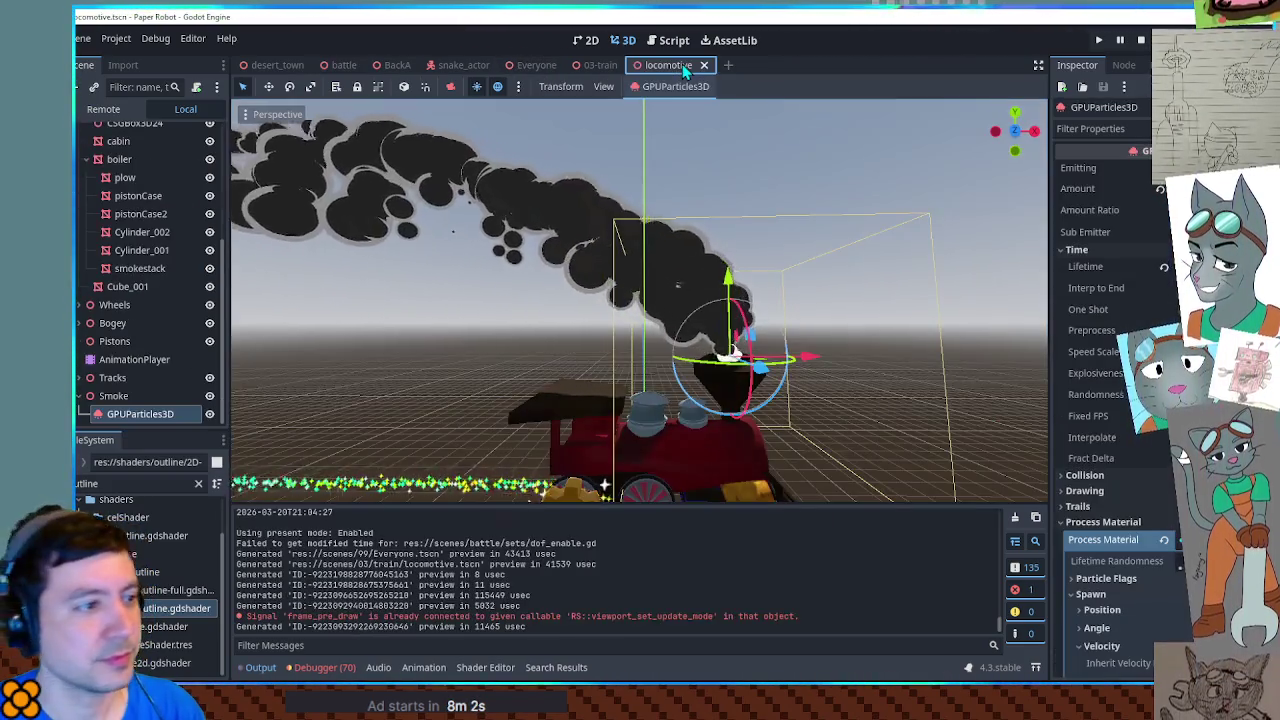
{"action": "scroll", "coordinate": [1070, 505], "scroll_direction": "down", "scroll_amount": 15}
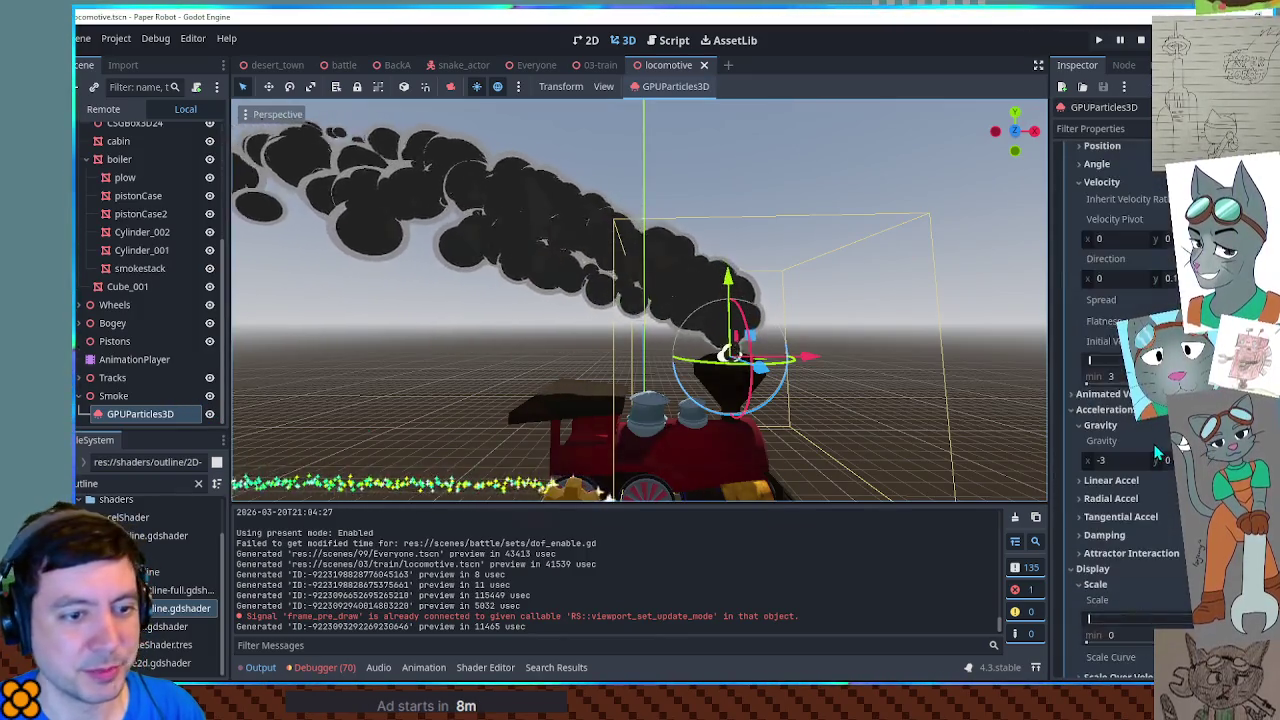
{"action": "scroll", "coordinate": [1110, 400], "scroll_direction": "down", "scroll_amount": 8}
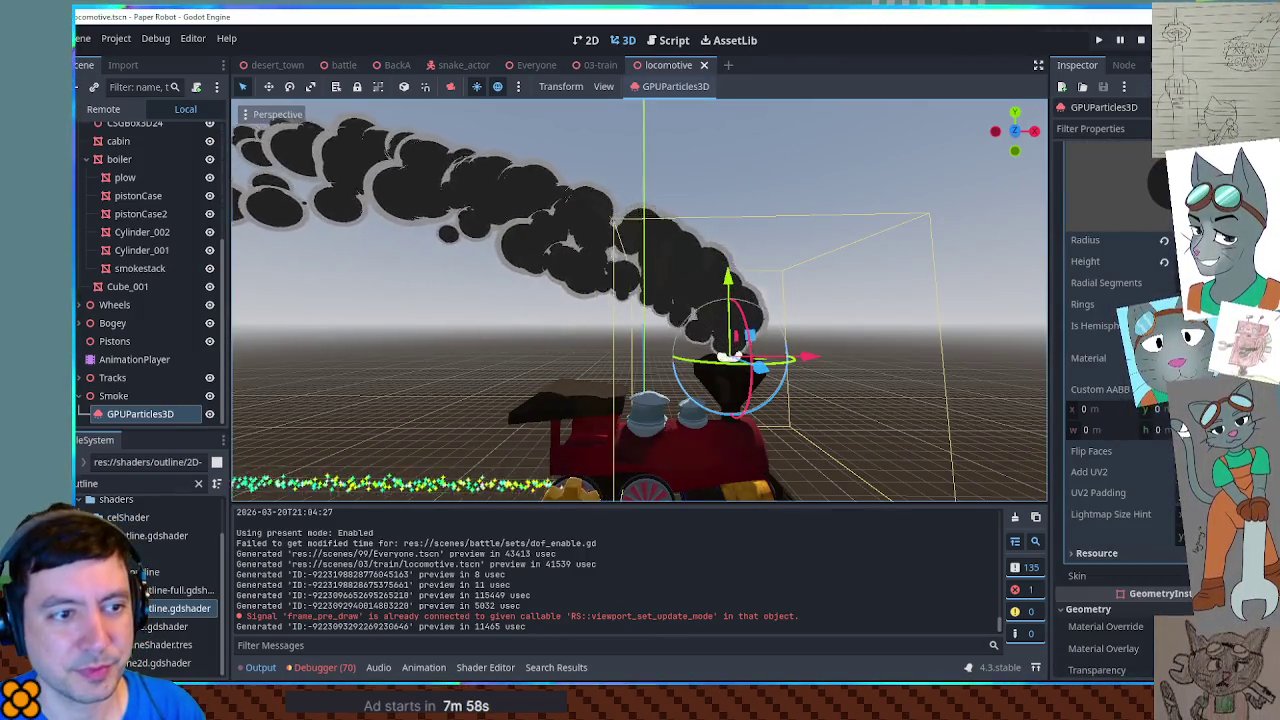
{"action": "left_click", "coordinate": [1165, 358]}
{"action": "scroll", "coordinate": [1180, 400], "scroll_direction": "down", "scroll_amount": 5}
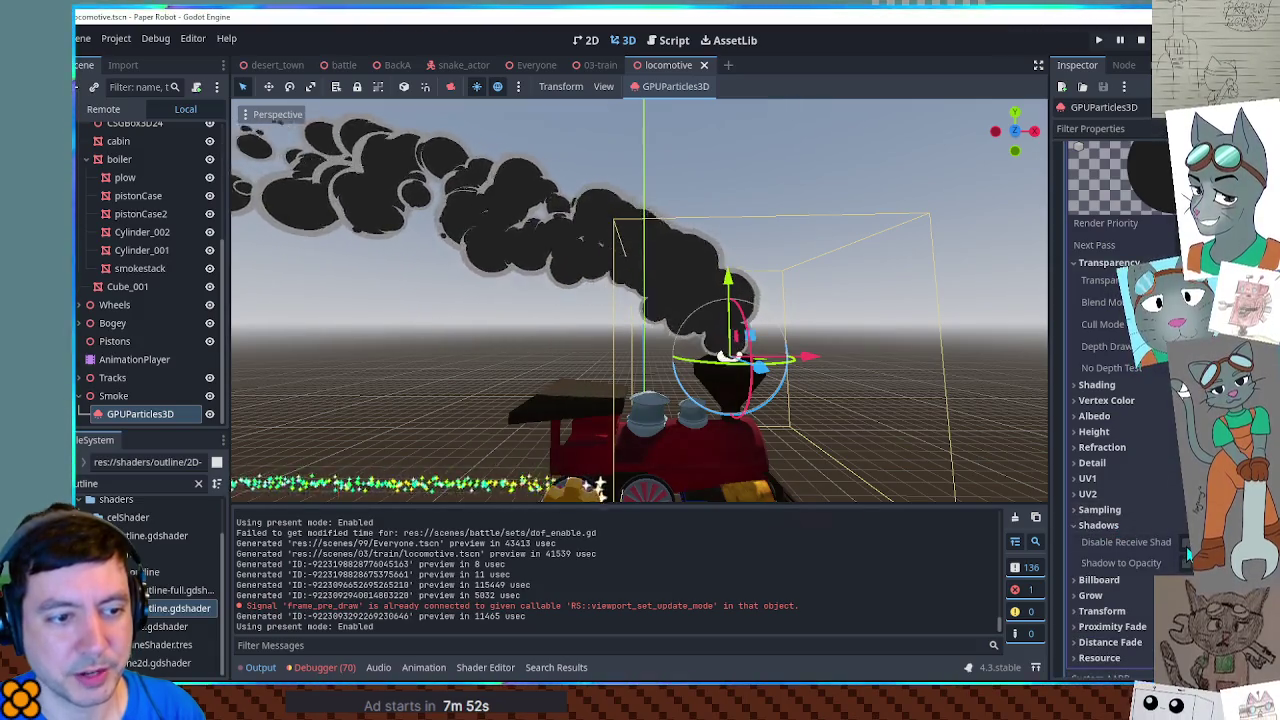
{"action": "left_click", "coordinate": [1187, 544]}
{"action": "key", "text": "ctrl+s"}
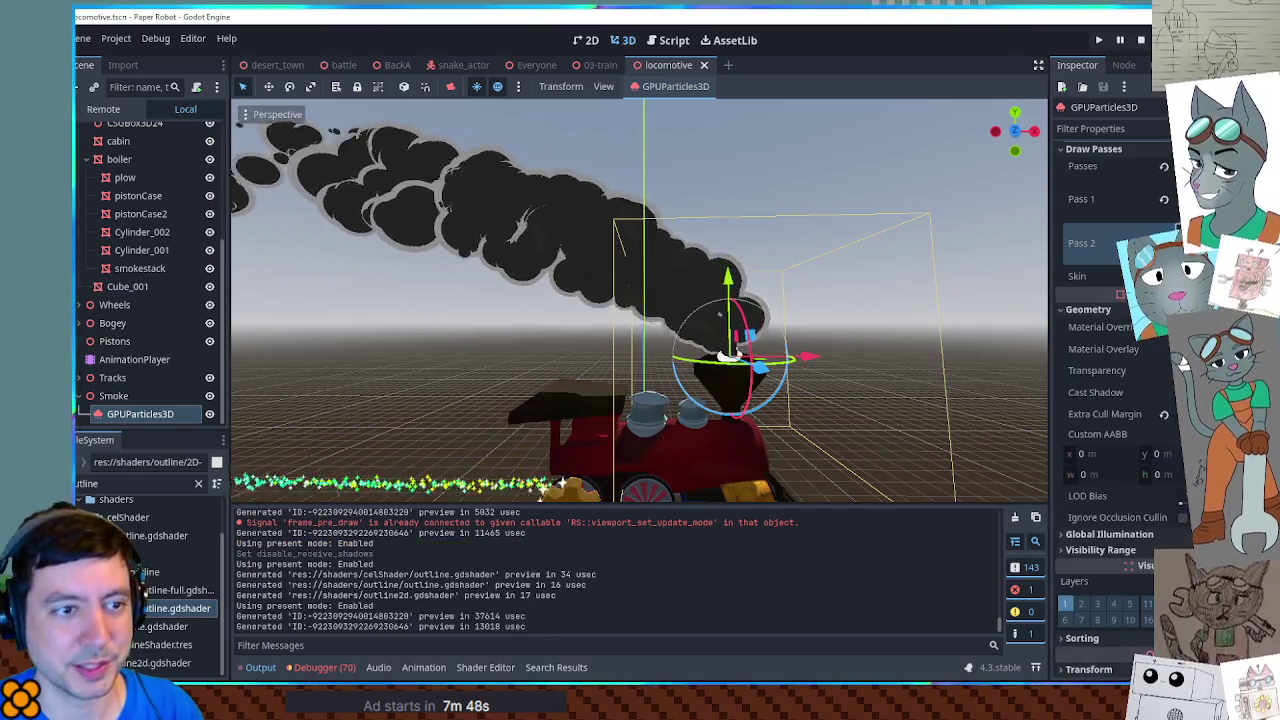
Step: Expand the Pass 1 mesh and material to show its shadow settings
{"action": "left_click", "coordinate": [1110, 198]}
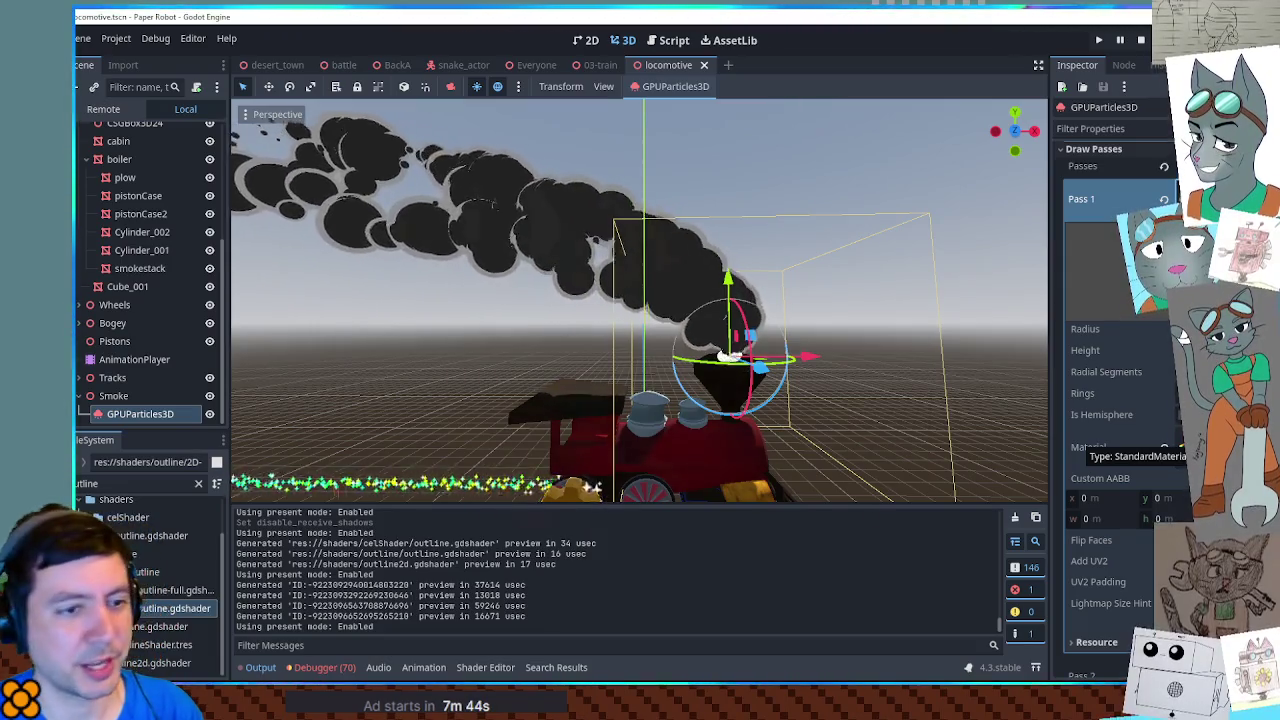
{"action": "left_click", "coordinate": [1183, 447]}
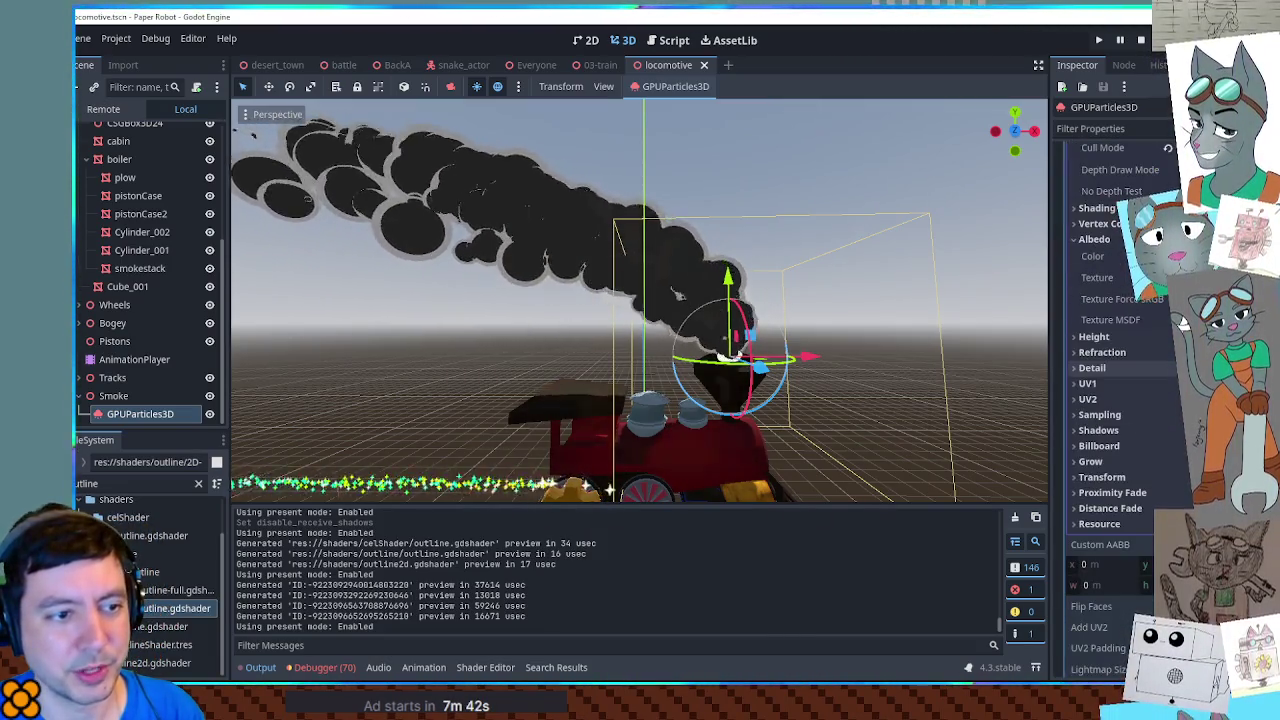
{"action": "left_click", "coordinate": [1172, 433]}
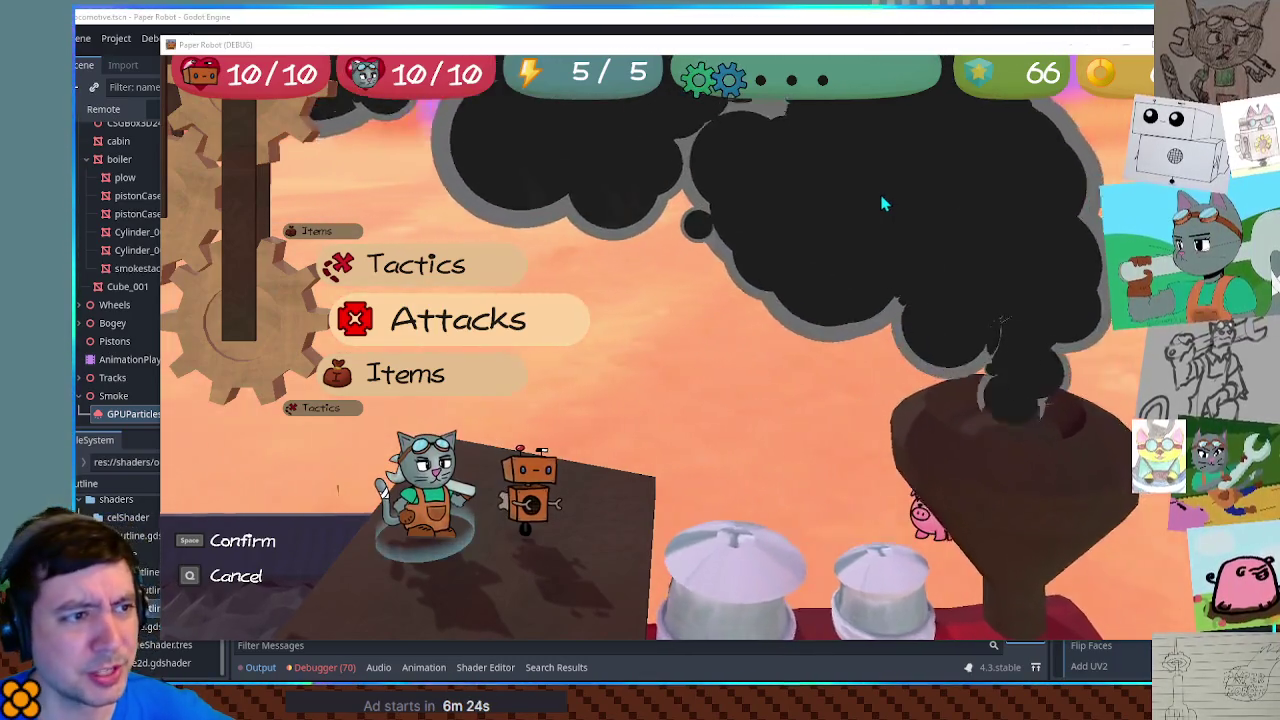
Step: Stop the running game and add a Decal node as a child of Smoke
{"action": "key", "text": "F8"}
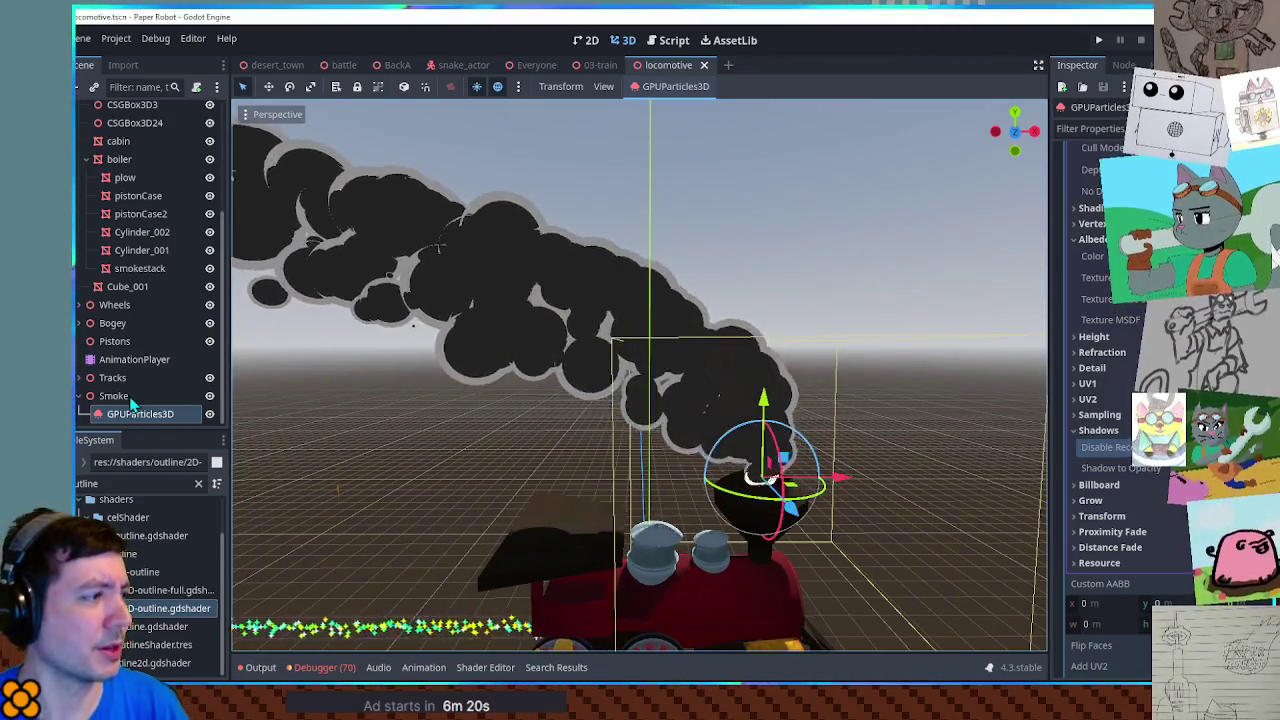
{"action": "left_click", "coordinate": [128, 397]}
{"action": "key", "text": "ctrl+a"}
{"action": "type", "text": "d"}
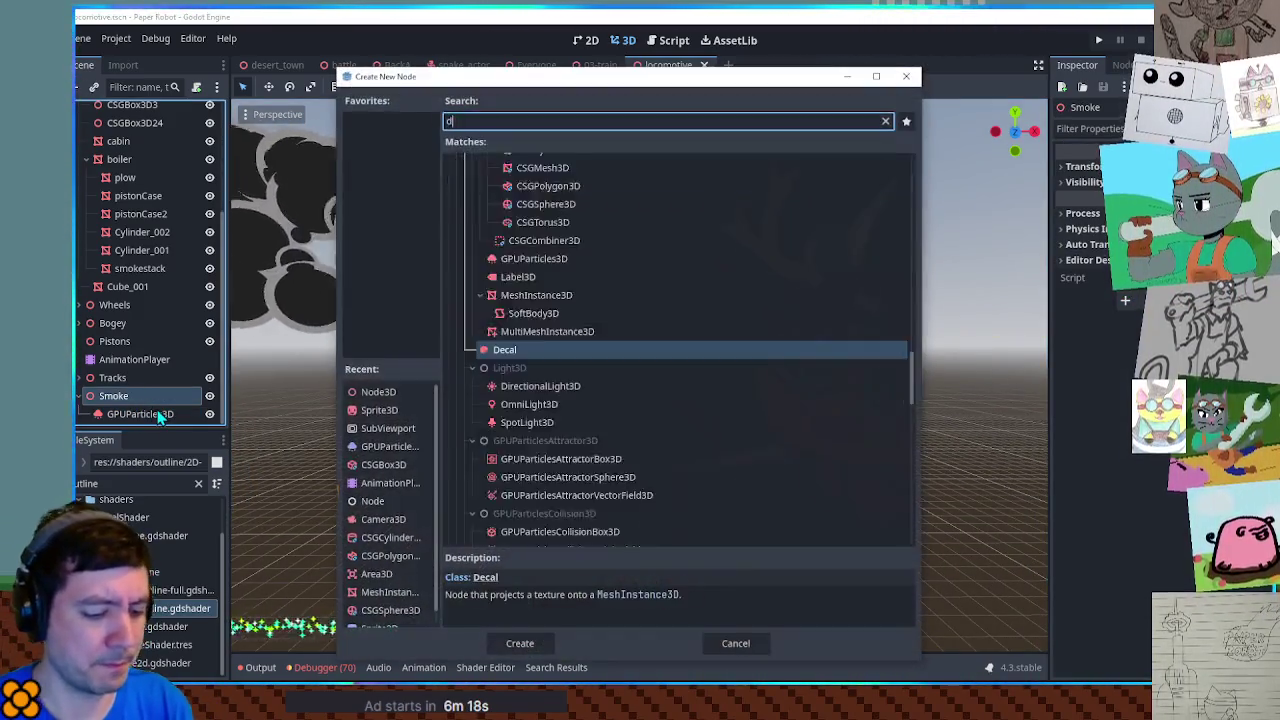
{"action": "type", "text": "ecal"}
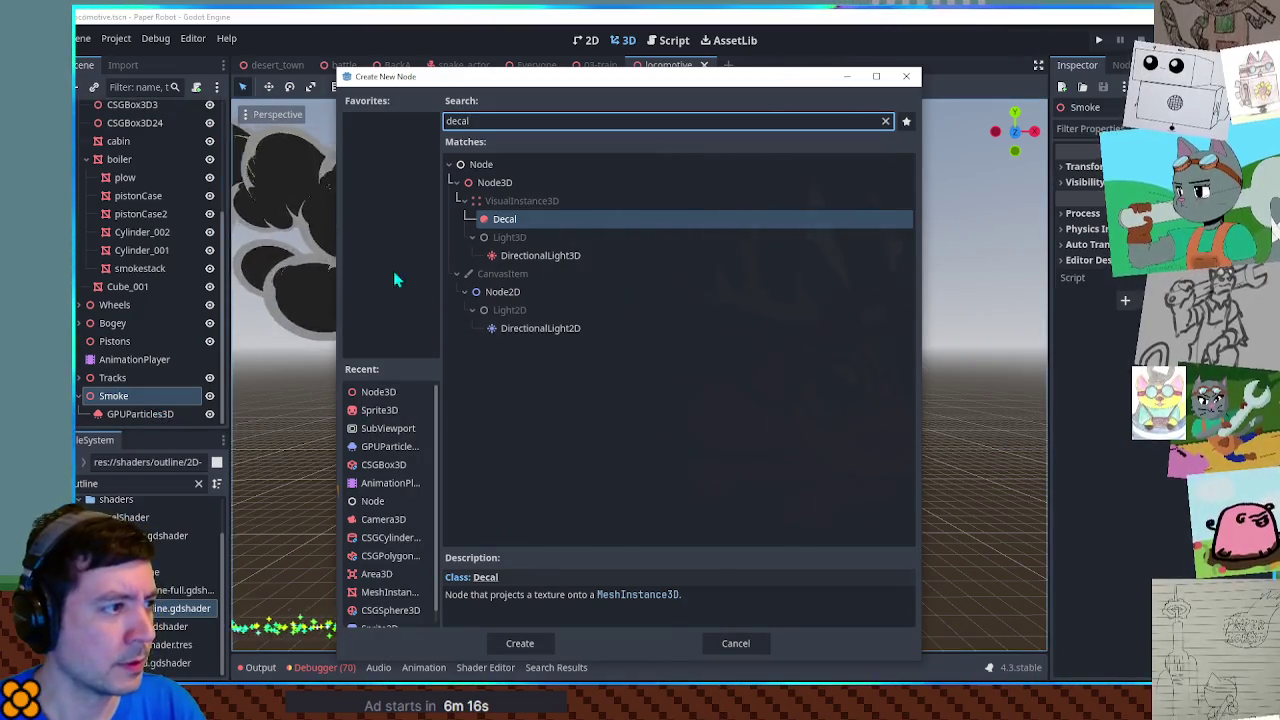
{"action": "double_click", "coordinate": [517, 221]}
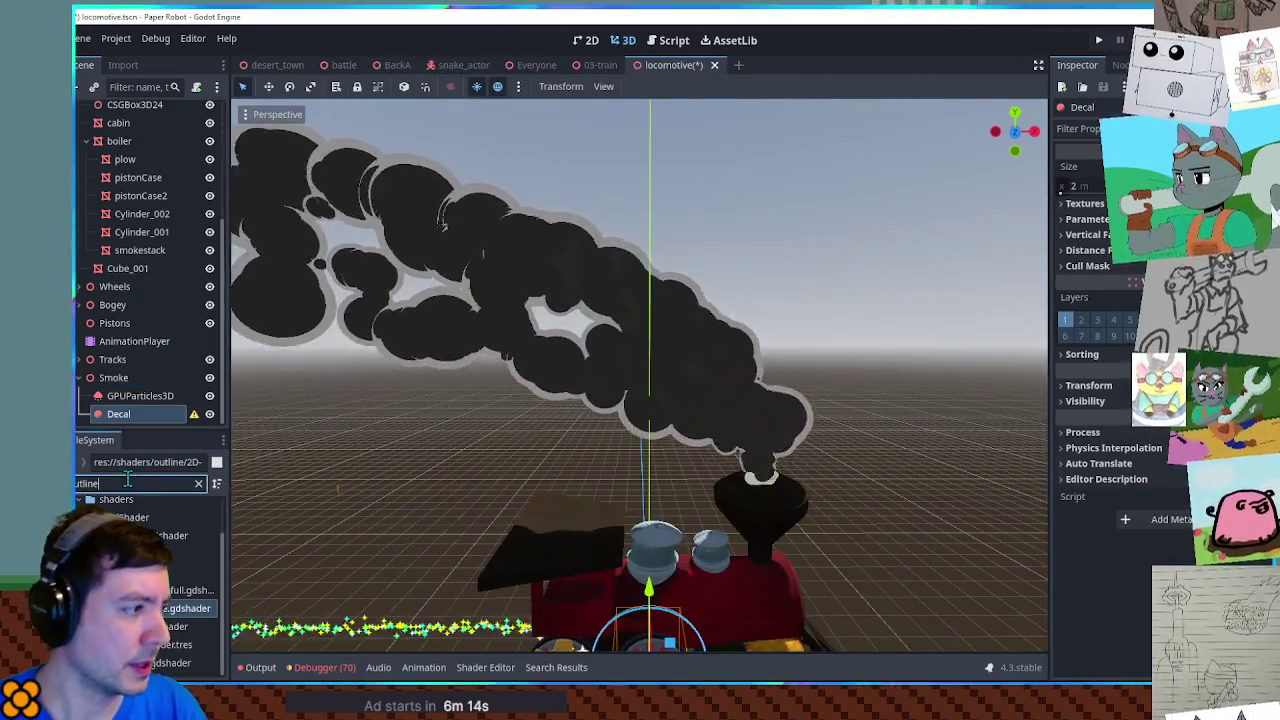
Step: Filter the FileSystem for 'png', then clear the filter to show the image folder
{"action": "double_click", "coordinate": [137, 483]}
{"action": "type", "text": "png"}
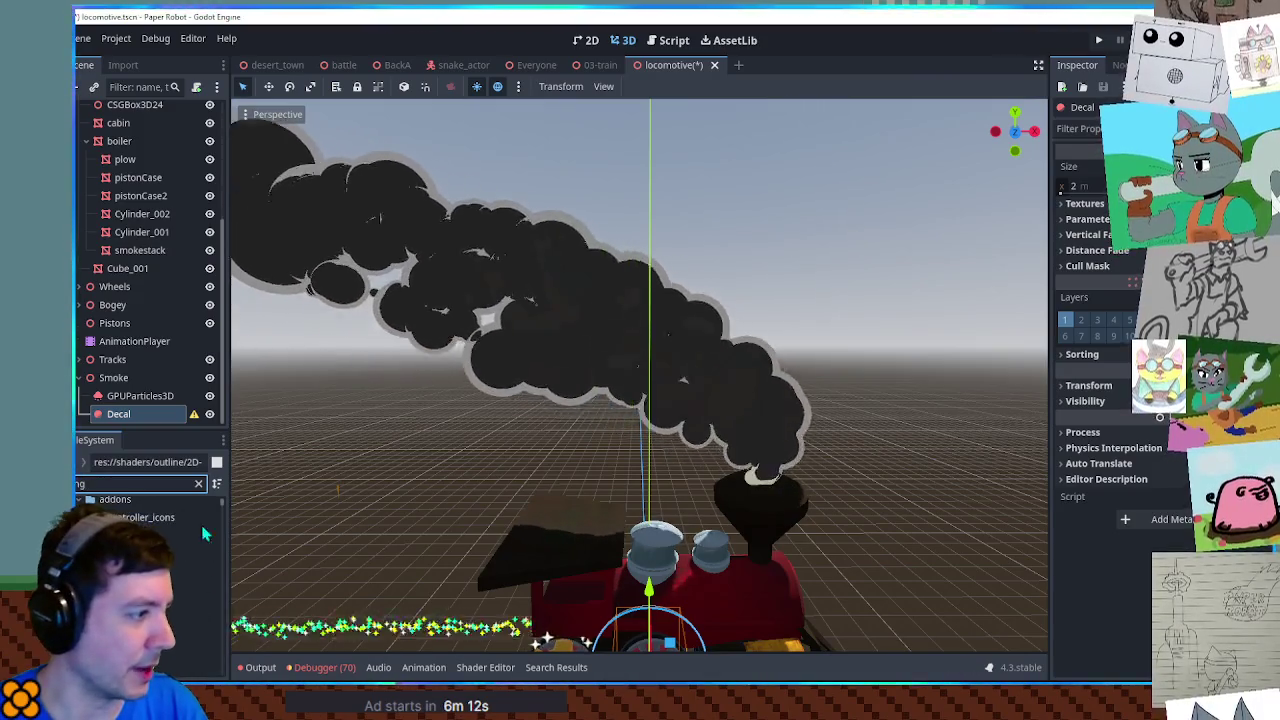
{"action": "left_click_drag", "start_coordinate": [226, 581], "coordinate": [228, 601]}
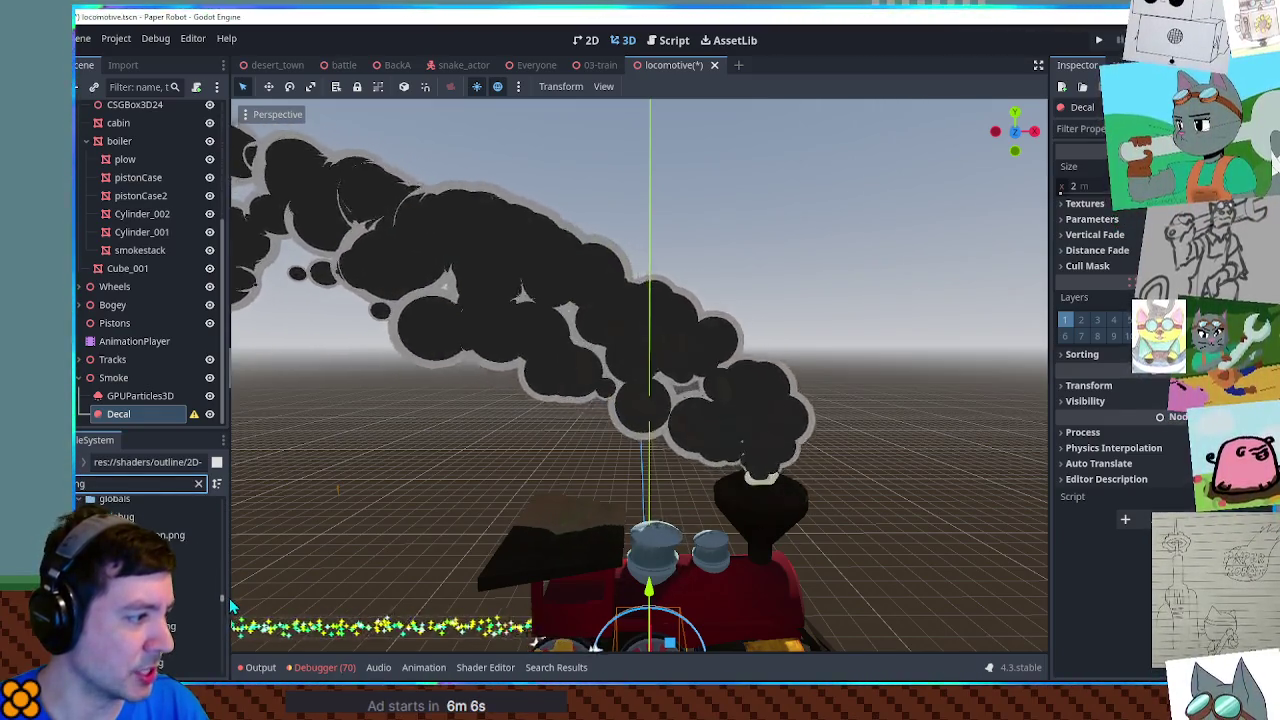
{"action": "type", "text": "a"}
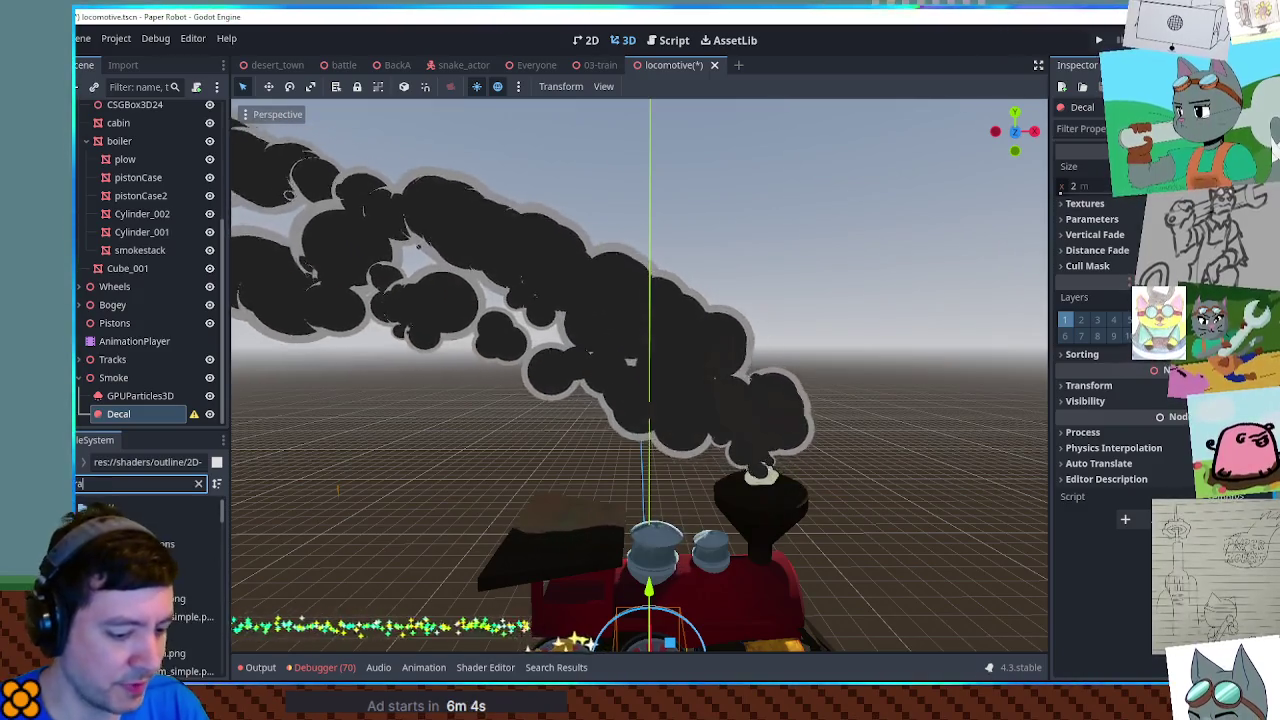
{"action": "type", "text": "f"}
{"action": "key", "text": "ctrl+a"}
{"action": "key", "text": "BackSpace"}
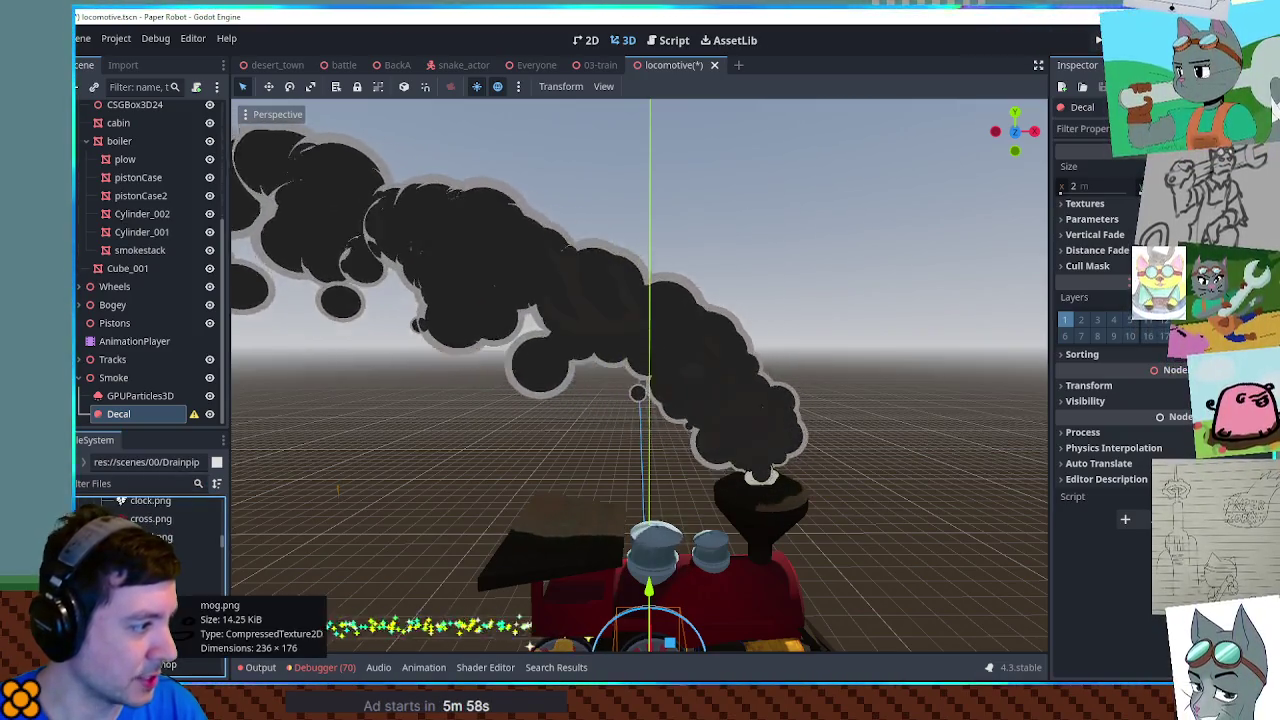
{"action": "left_click_drag", "start_coordinate": [160, 591], "coordinate": [535, 642]}
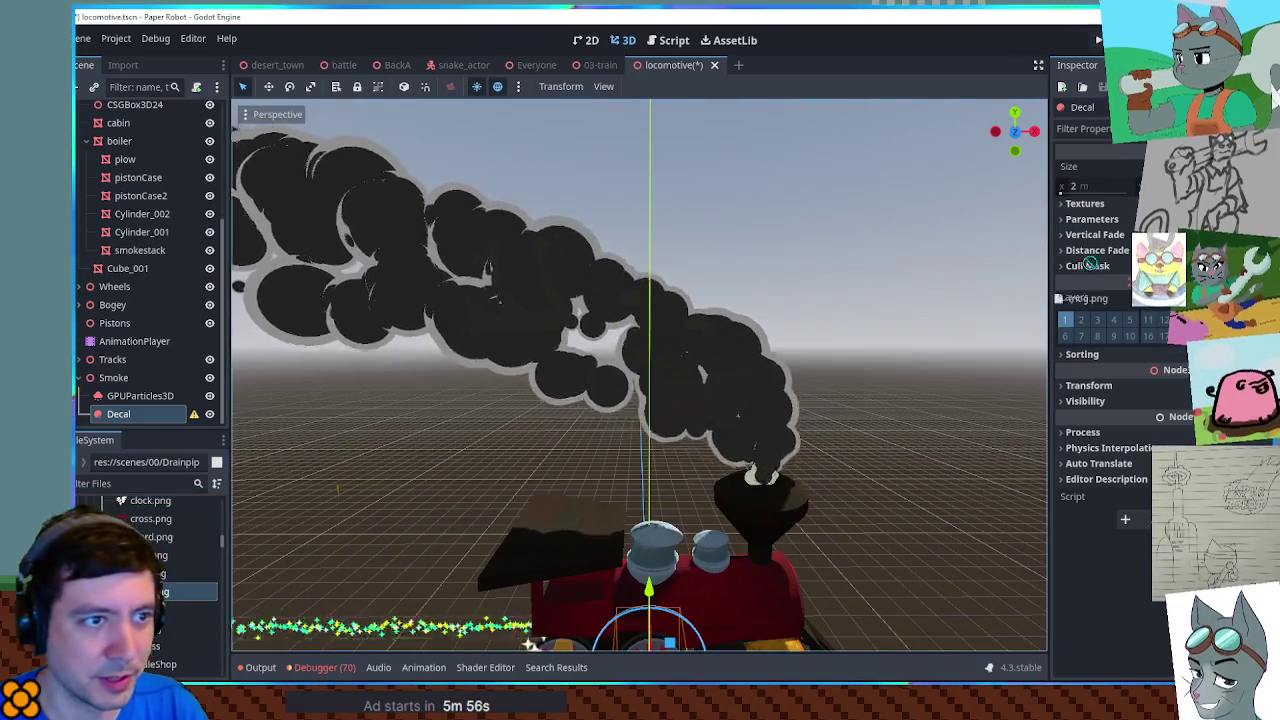
Step: Assign mog.png as the Decal's Albedo texture and frame the Decal from the side
{"action": "left_click_drag", "start_coordinate": [1119, 211], "coordinate": [1112, 226]}
{"action": "scroll", "coordinate": [775, 328], "scroll_direction": "down", "scroll_amount": 3}
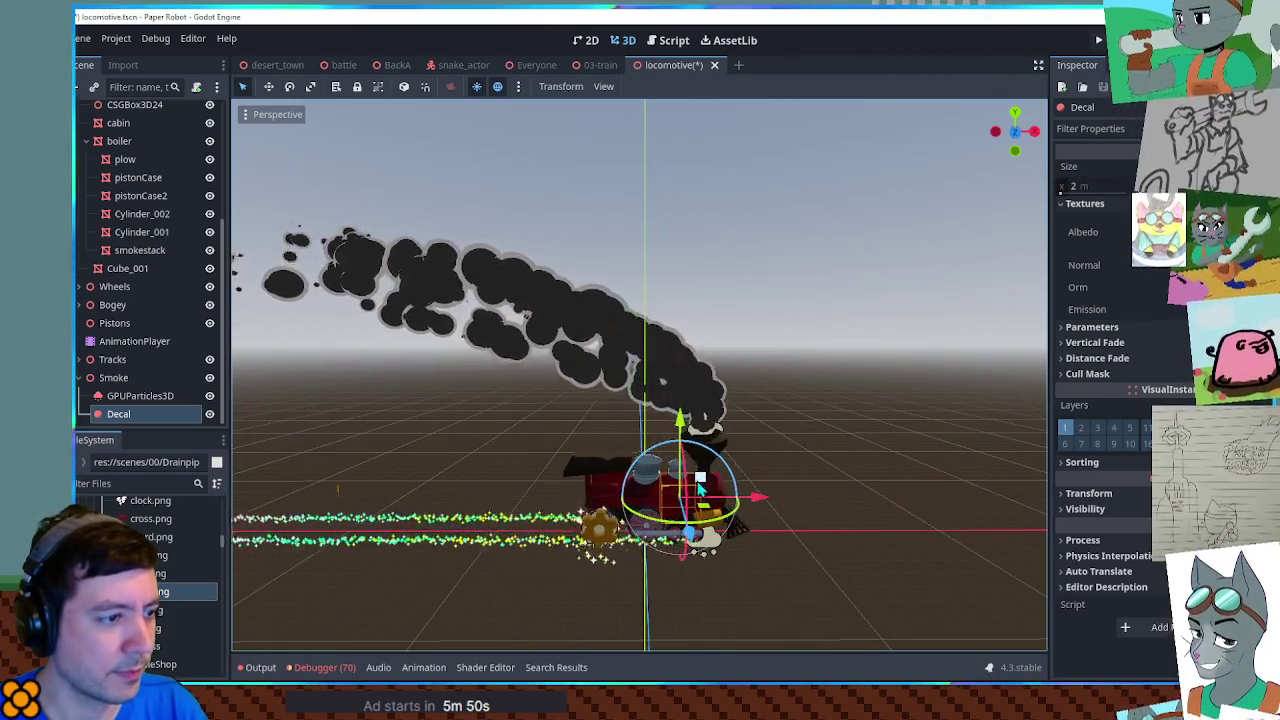
{"action": "key", "text": "f"}
{"action": "scroll", "coordinate": [708, 509], "scroll_direction": "up", "scroll_amount": 5}
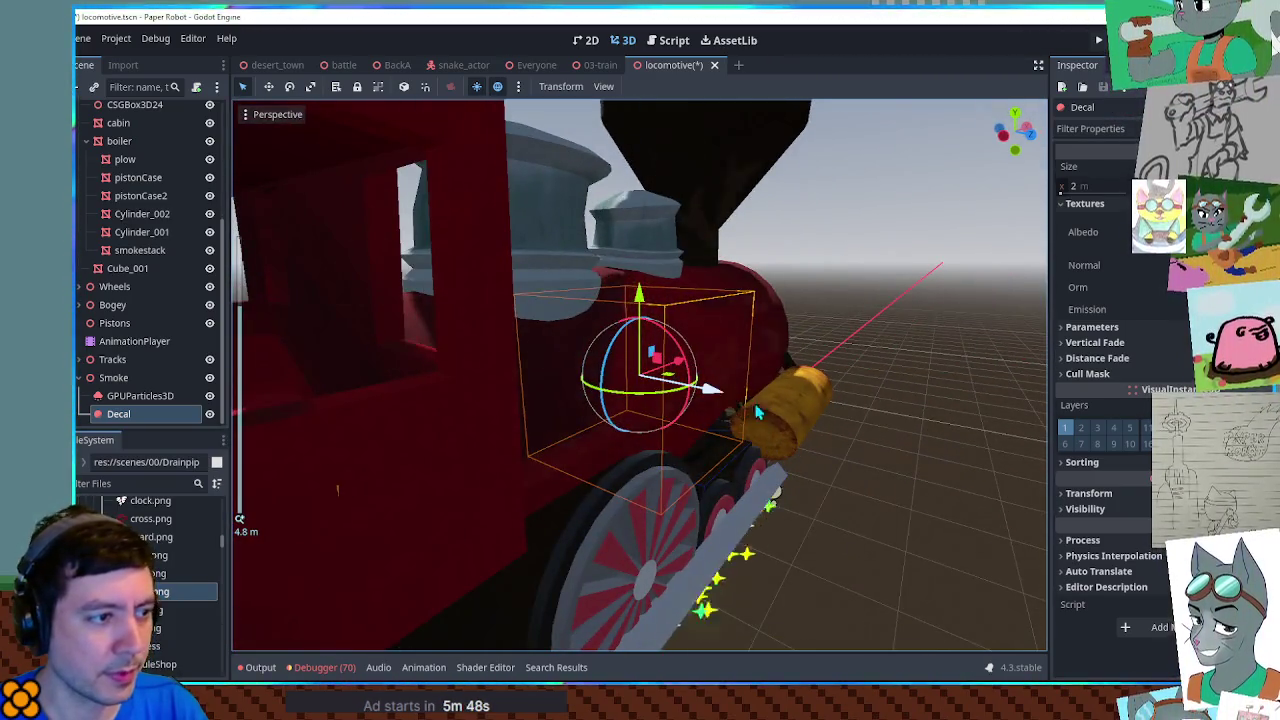
{"action": "left_click_drag", "start_coordinate": [783, 415], "coordinate": [1112, 362]}
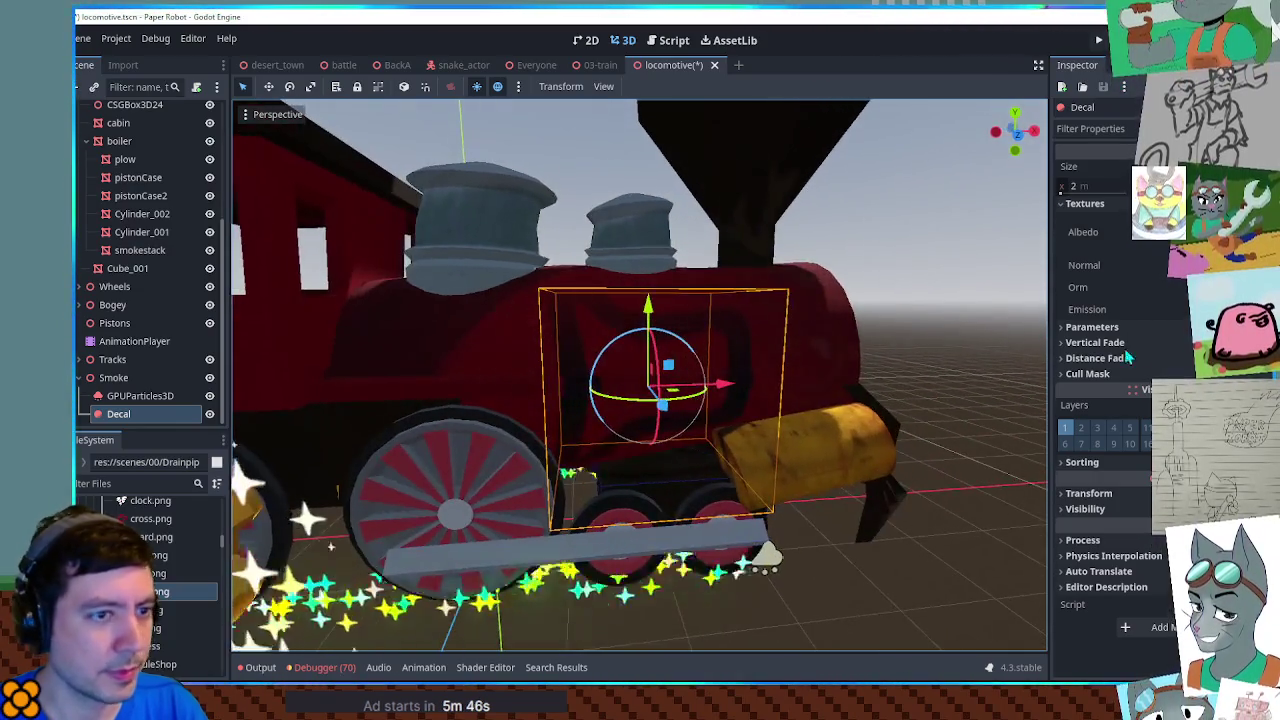
{"action": "scroll", "coordinate": [755, 383], "scroll_direction": "down", "scroll_amount": 4}
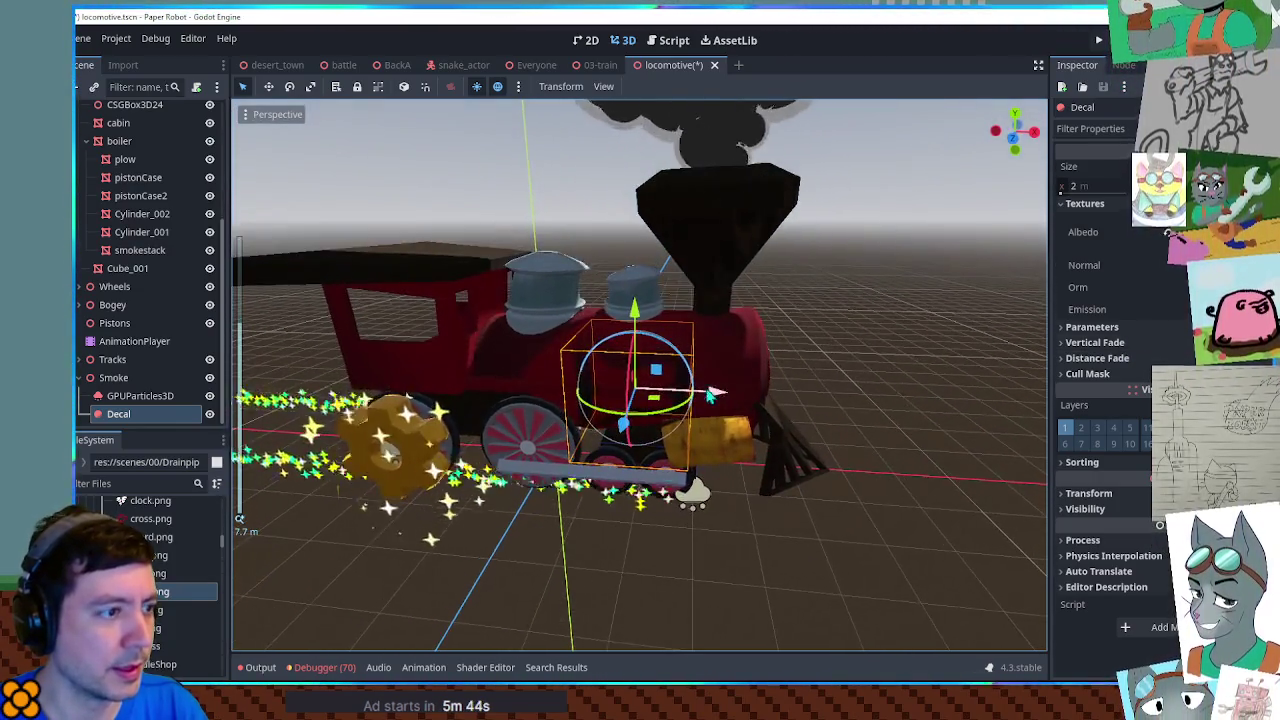
{"action": "left_click_drag", "start_coordinate": [683, 343], "coordinate": [596, 357]}
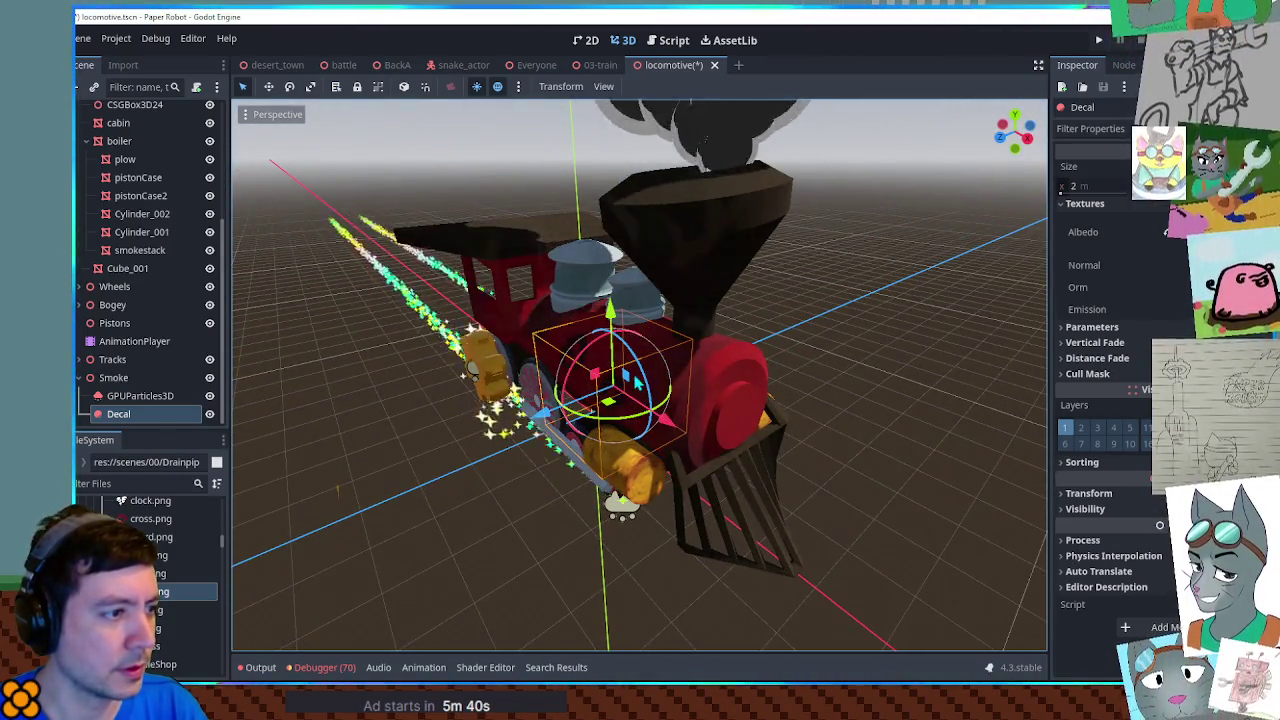
{"action": "left_click_drag", "start_coordinate": [650, 380], "coordinate": [760, 315]}
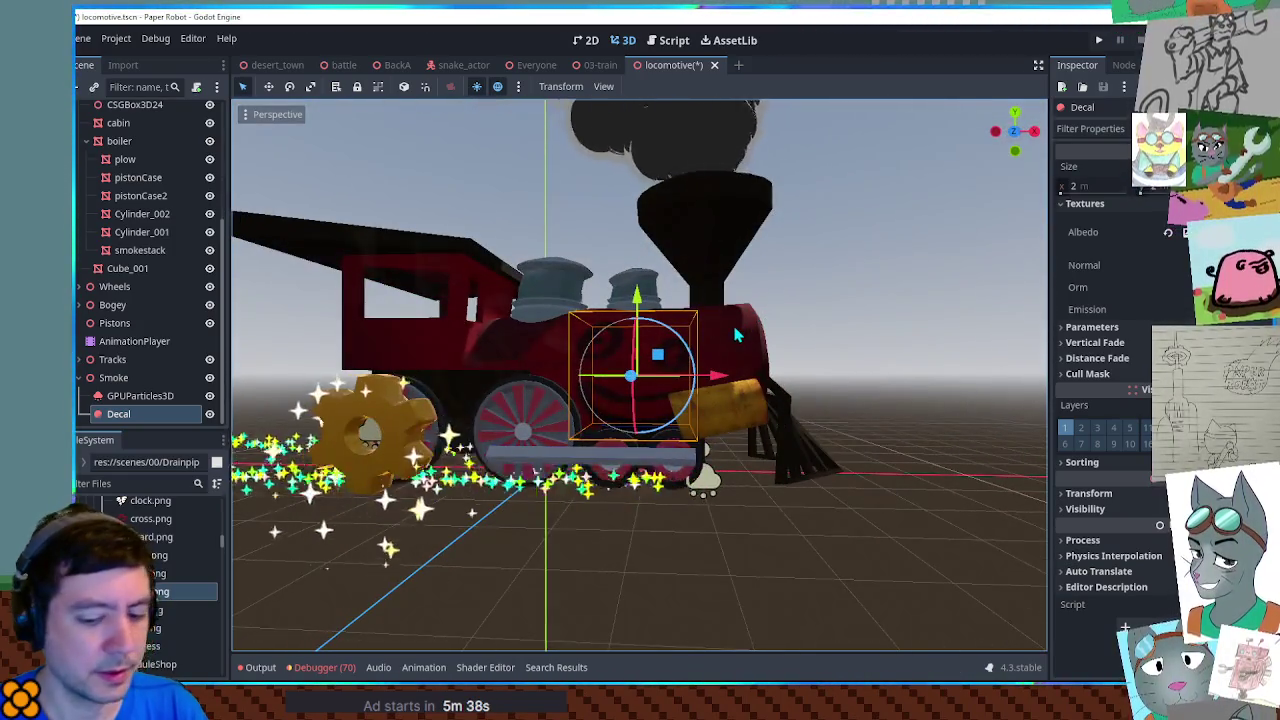
{"action": "scroll", "coordinate": [716, 336], "scroll_direction": "down", "scroll_amount": 5}
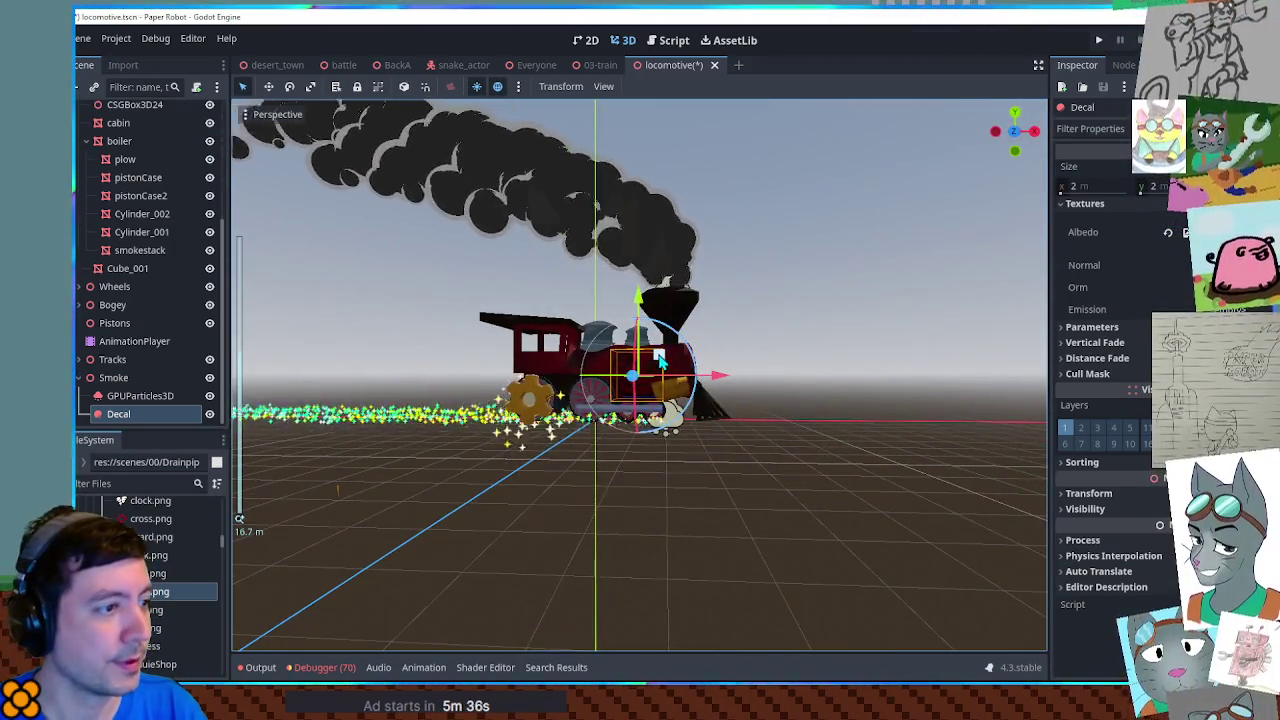
Step: Move the Decal up into the smoke plume, then deselect it to check the face
{"action": "left_click_drag", "start_coordinate": [648, 203], "coordinate": [697, 263]}
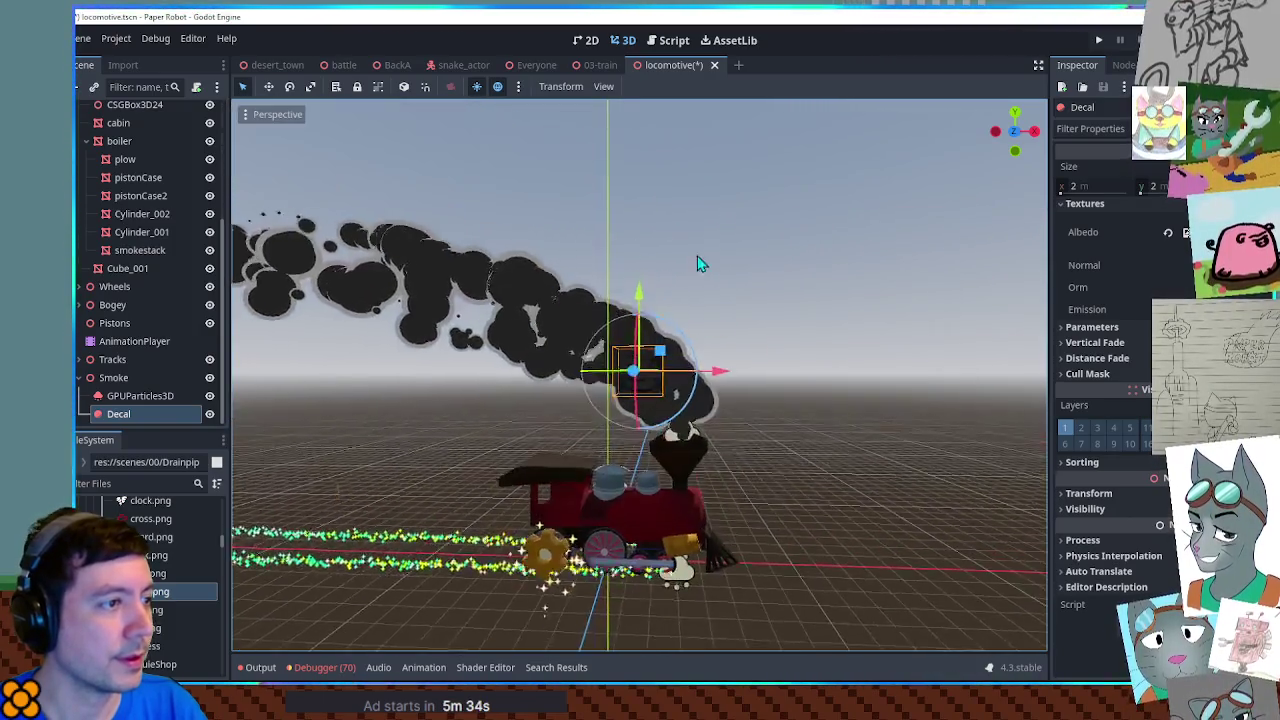
{"action": "key", "text": "f"}
{"action": "scroll", "coordinate": [714, 371], "scroll_direction": "up", "scroll_amount": 2}
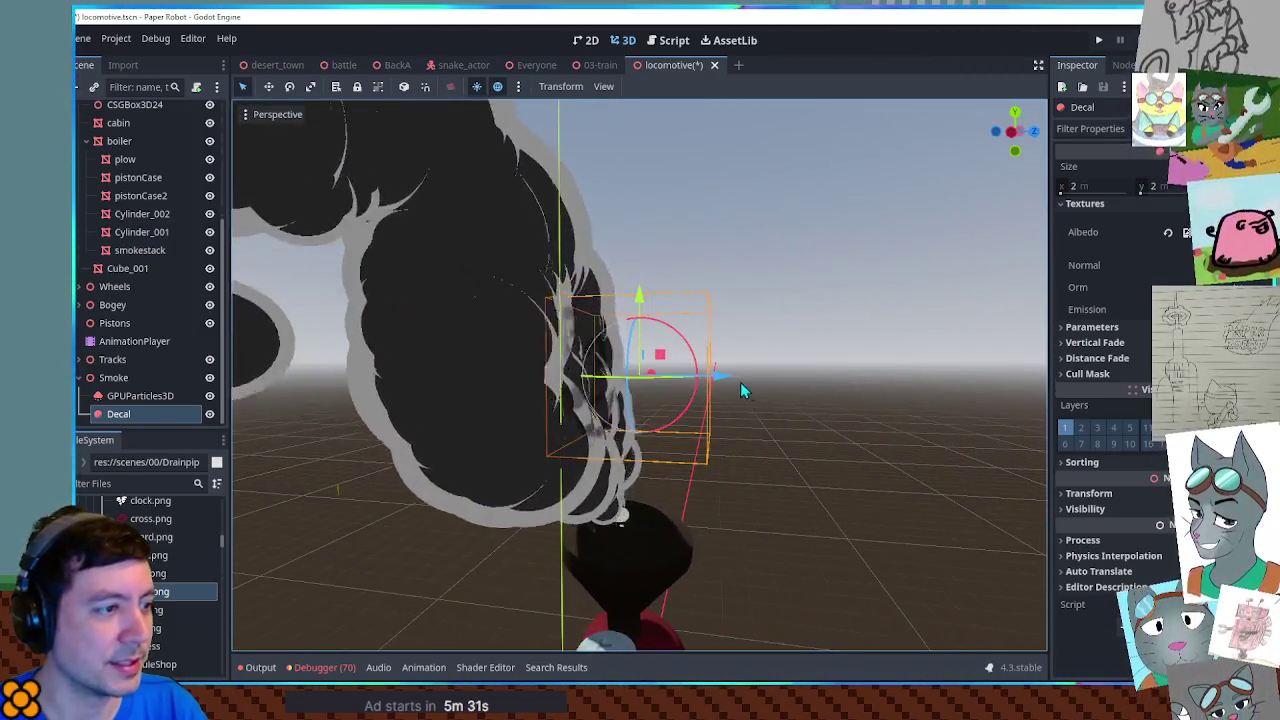
{"action": "left_click_drag", "start_coordinate": [726, 377], "coordinate": [703, 378]}
{"action": "scroll", "coordinate": [710, 380], "scroll_direction": "down", "scroll_amount": 3}
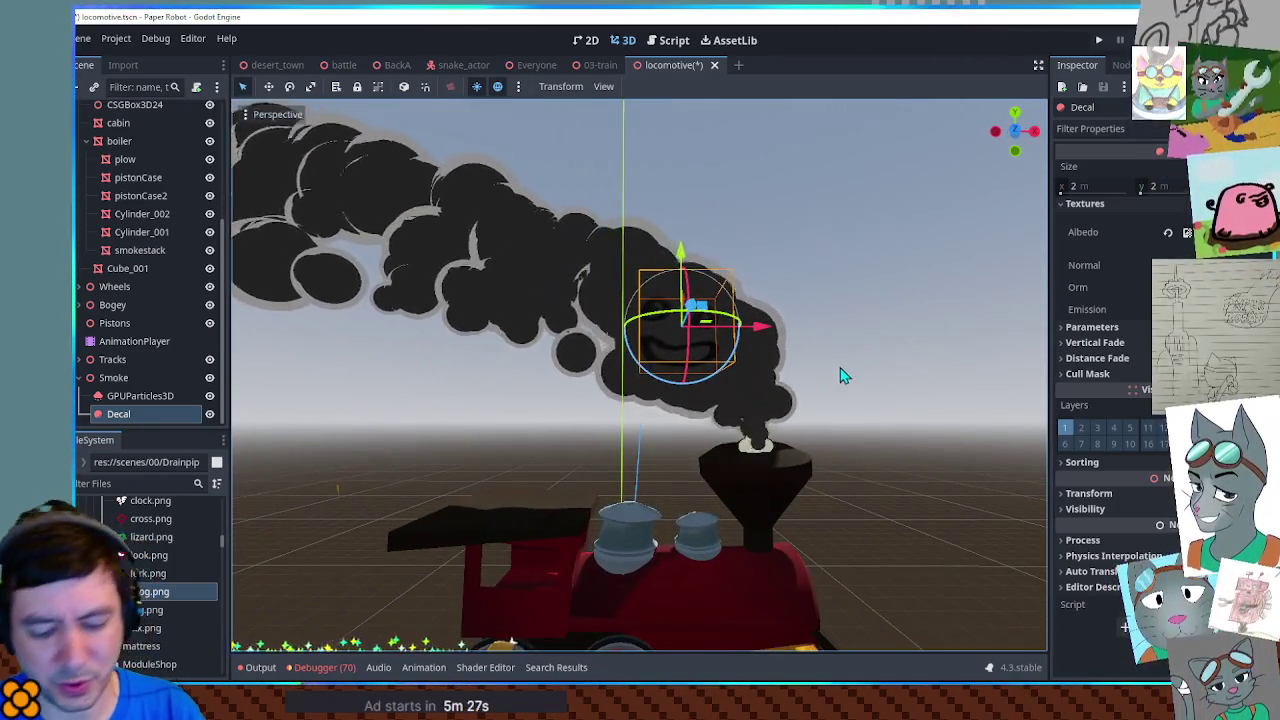
{"action": "scroll", "coordinate": [770, 333], "scroll_direction": "up", "scroll_amount": 5}
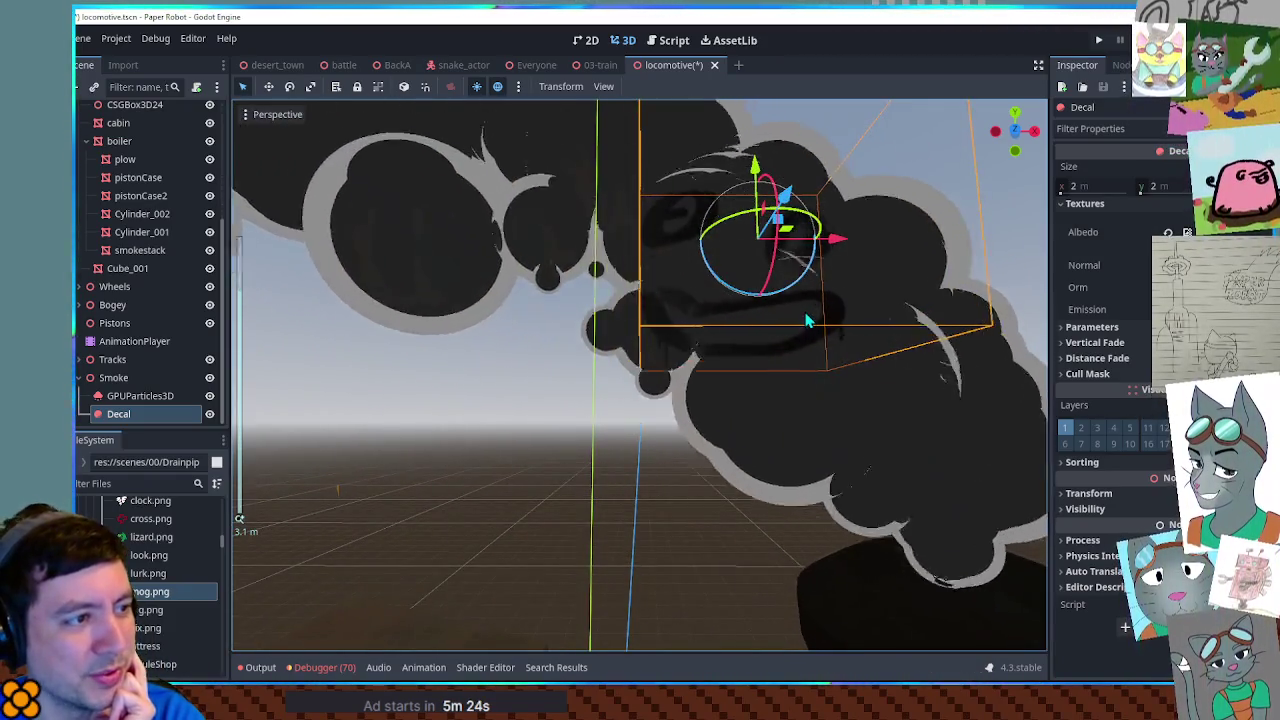
{"action": "scroll", "coordinate": [805, 335], "scroll_direction": "down", "scroll_amount": 3}
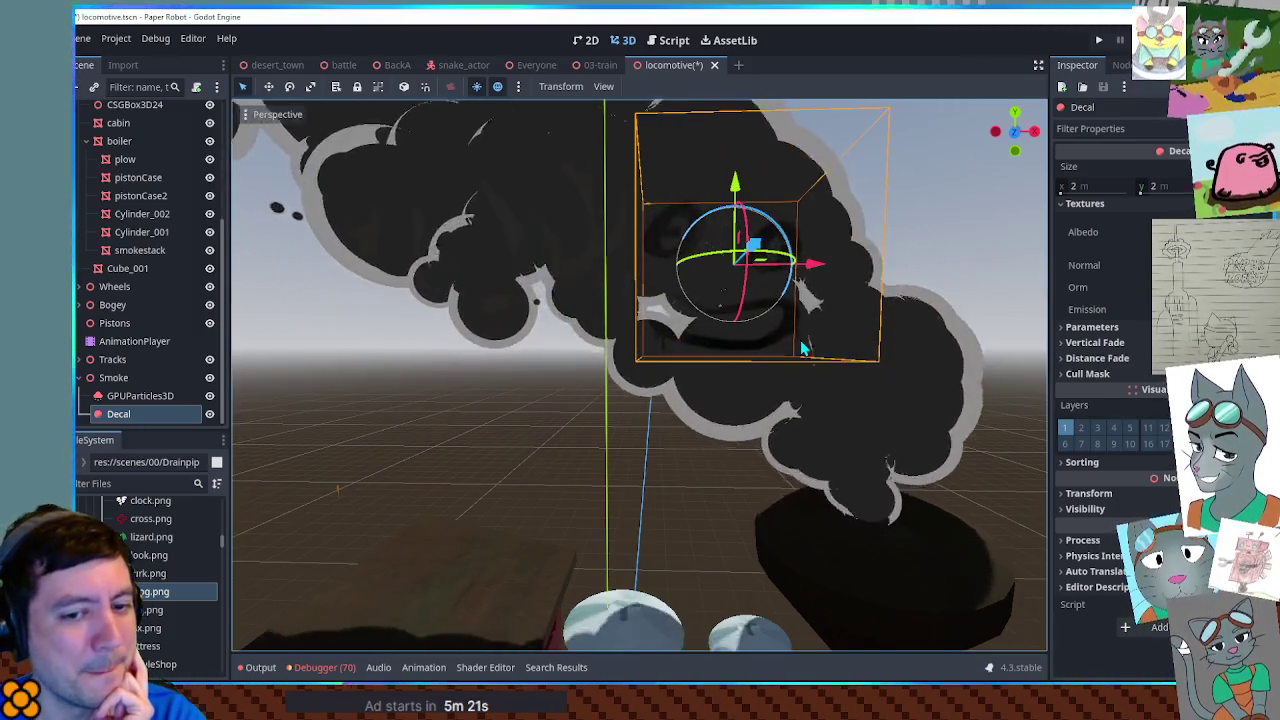
{"action": "scroll", "coordinate": [800, 340], "scroll_direction": "down", "scroll_amount": 2}
{"action": "left_click", "coordinate": [917, 249]}
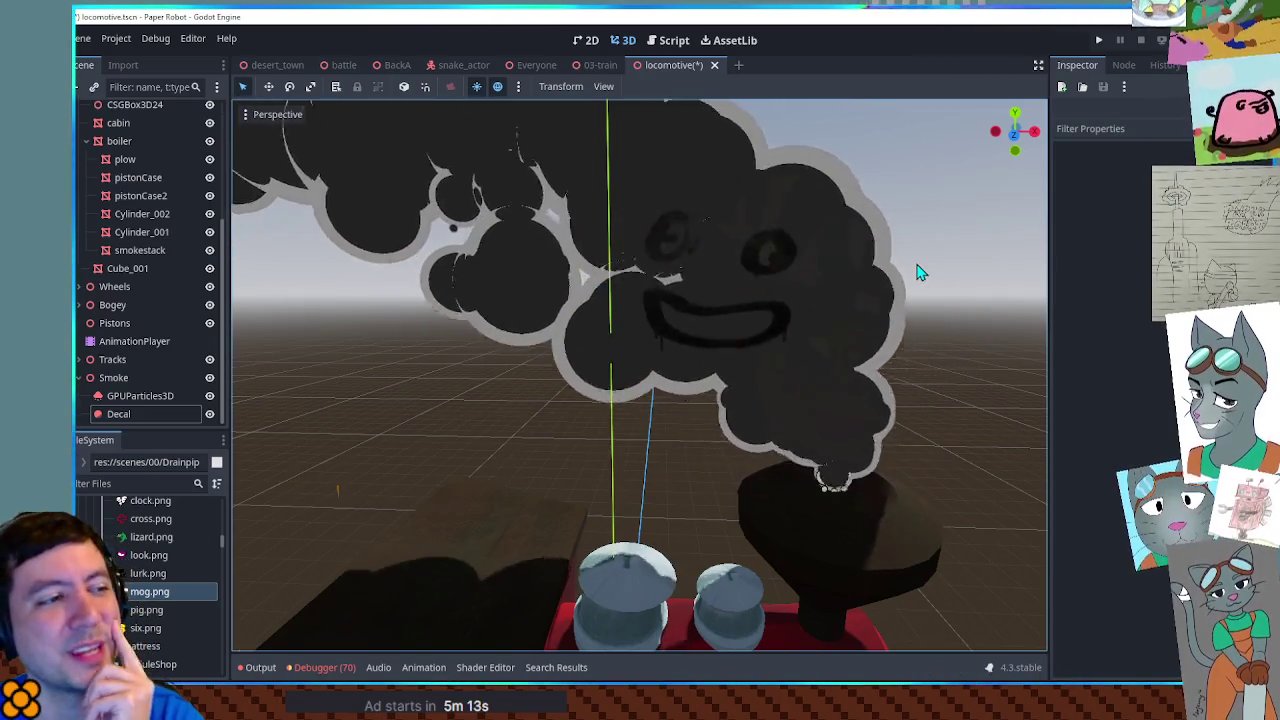
Step: Scale the Decal to 1.53, reposition it in the smoke, and search the files for 'vector'
{"action": "left_click", "coordinate": [174, 414]}
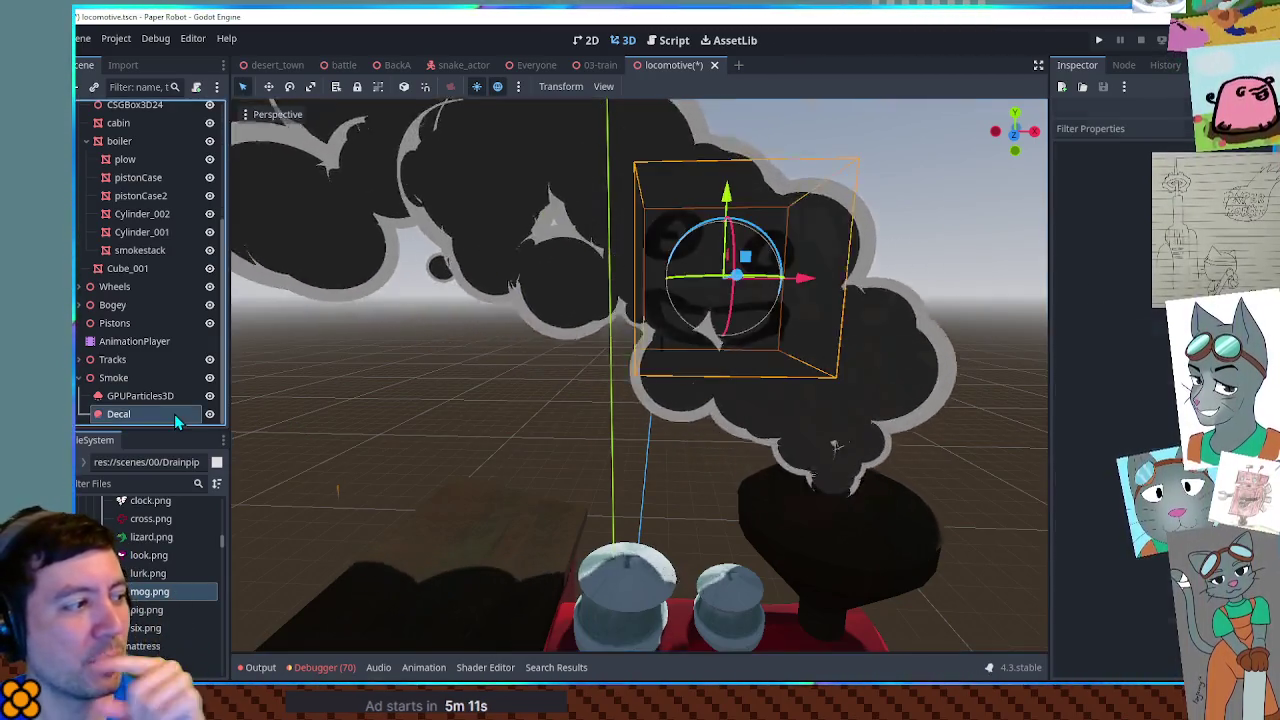
{"action": "mouse_move", "coordinate": [770, 285]}
{"action": "left_mouse_down"}
{"action": "mouse_move", "coordinate": [790, 262]}
{"action": "mouse_move", "coordinate": [765, 272]}
{"action": "left_mouse_up"}
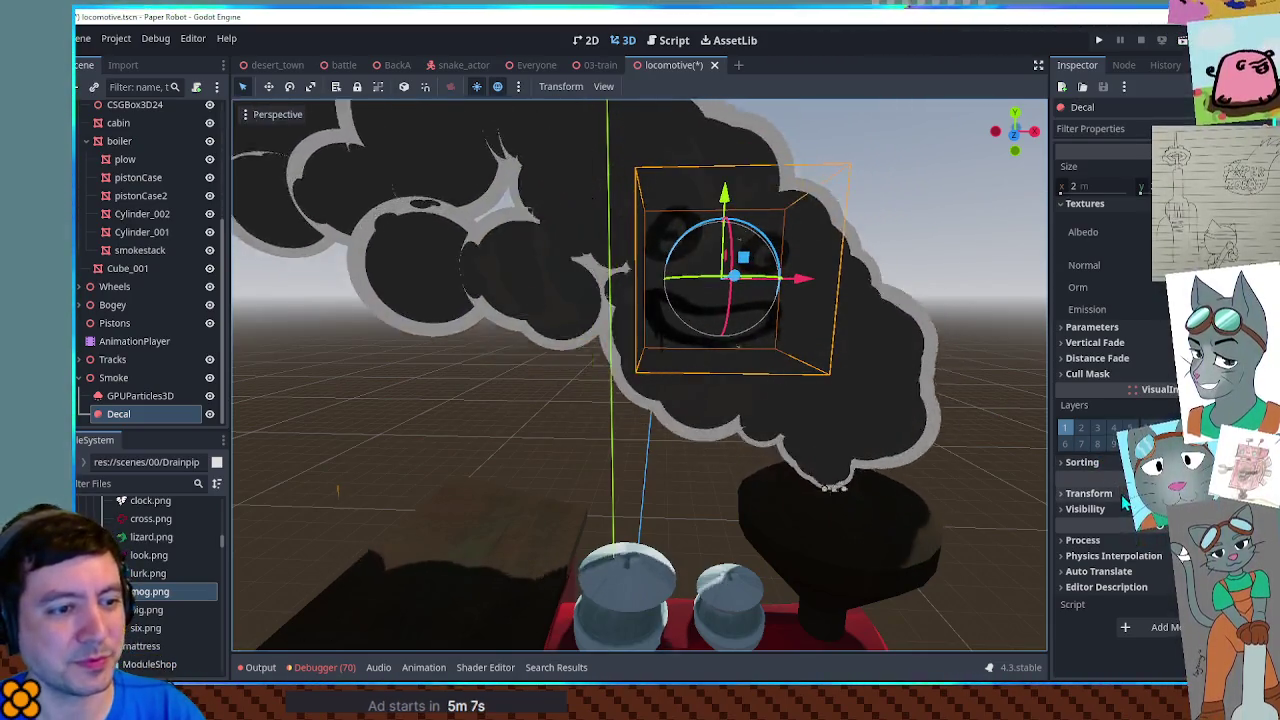
{"action": "type", "text": ".53"}
{"action": "key", "text": "Return"}
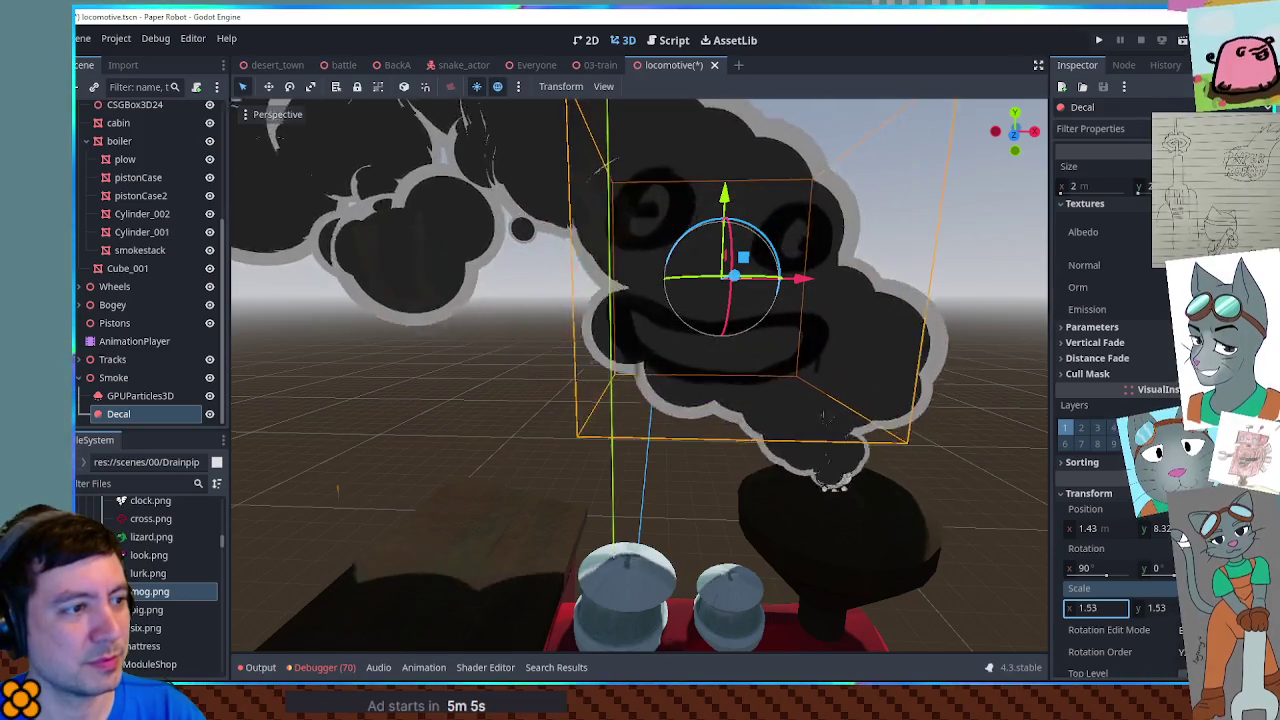
{"action": "type", "text": "1.55"}
{"action": "mouse_move", "coordinate": [746, 262]}
{"action": "left_mouse_down"}
{"action": "mouse_move", "coordinate": [735, 264]}
{"action": "mouse_move", "coordinate": [826, 204]}
{"action": "mouse_move", "coordinate": [640, 310]}
{"action": "mouse_move", "coordinate": [870, 335]}
{"action": "mouse_move", "coordinate": [890, 375]}
{"action": "mouse_move", "coordinate": [910, 340]}
{"action": "mouse_move", "coordinate": [855, 190]}
{"action": "mouse_move", "coordinate": [704, 323]}
{"action": "mouse_move", "coordinate": [705, 335]}
{"action": "mouse_move", "coordinate": [893, 220]}
{"action": "mouse_move", "coordinate": [770, 290]}
{"action": "mouse_move", "coordinate": [884, 372]}
{"action": "mouse_move", "coordinate": [850, 395]}
{"action": "mouse_move", "coordinate": [860, 405]}
{"action": "mouse_move", "coordinate": [770, 250]}
{"action": "mouse_move", "coordinate": [677, 236]}
{"action": "mouse_move", "coordinate": [610, 265]}
{"action": "mouse_move", "coordinate": [768, 244]}
{"action": "left_mouse_up"}
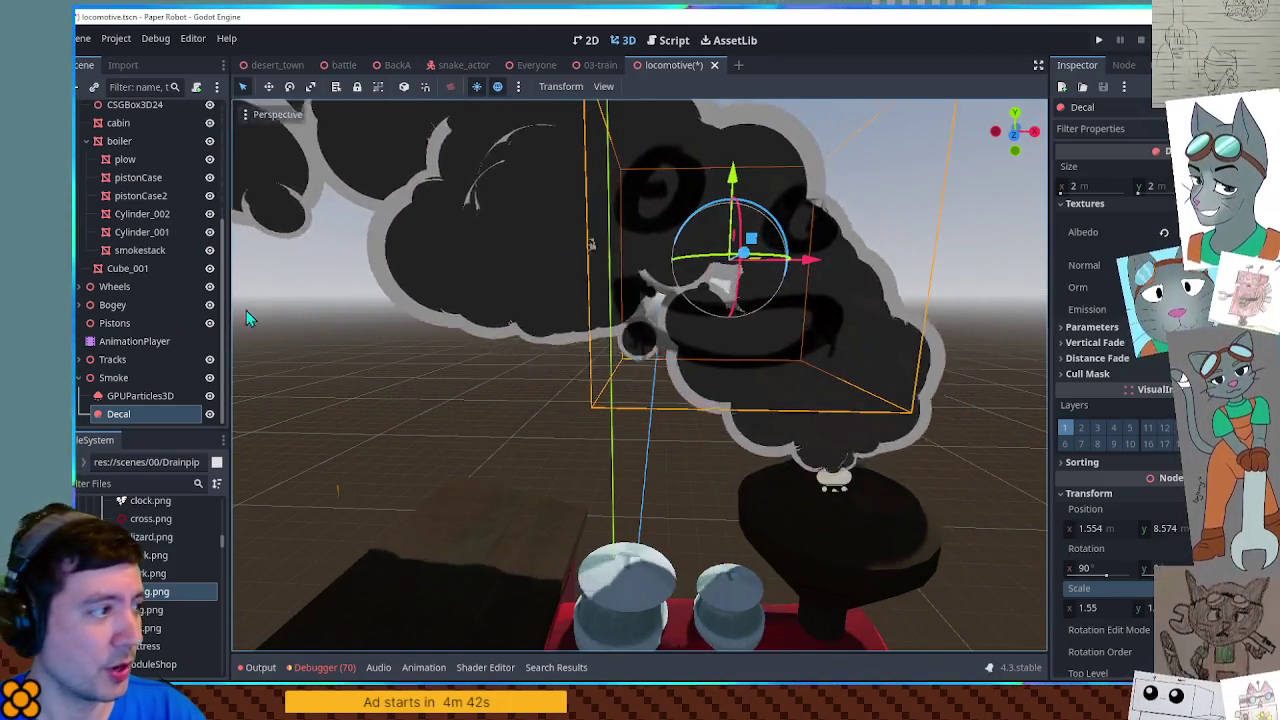
{"action": "left_click", "coordinate": [133, 484]}
{"action": "type", "text": "vector"}
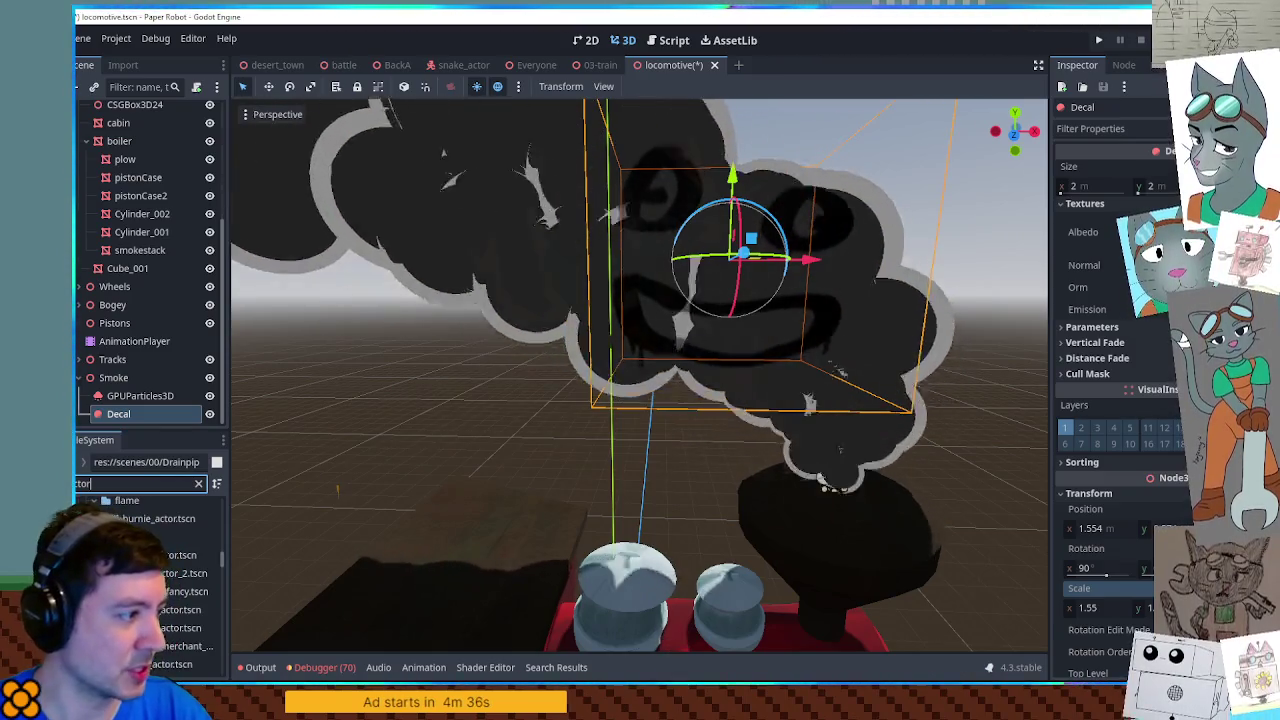
Step: Search the files for 'pig' and open the pig_actor scene in the 3D view
{"action": "type", "text": "pig"}
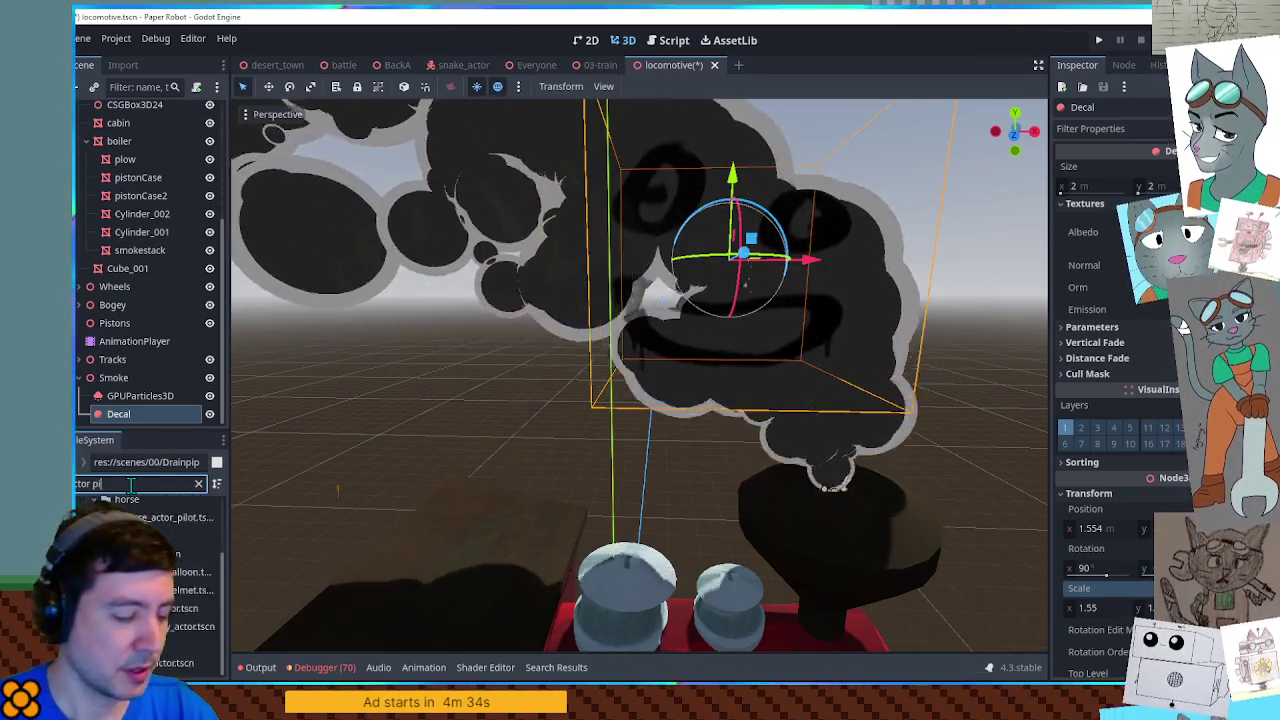
{"action": "double_click", "coordinate": [150, 590]}
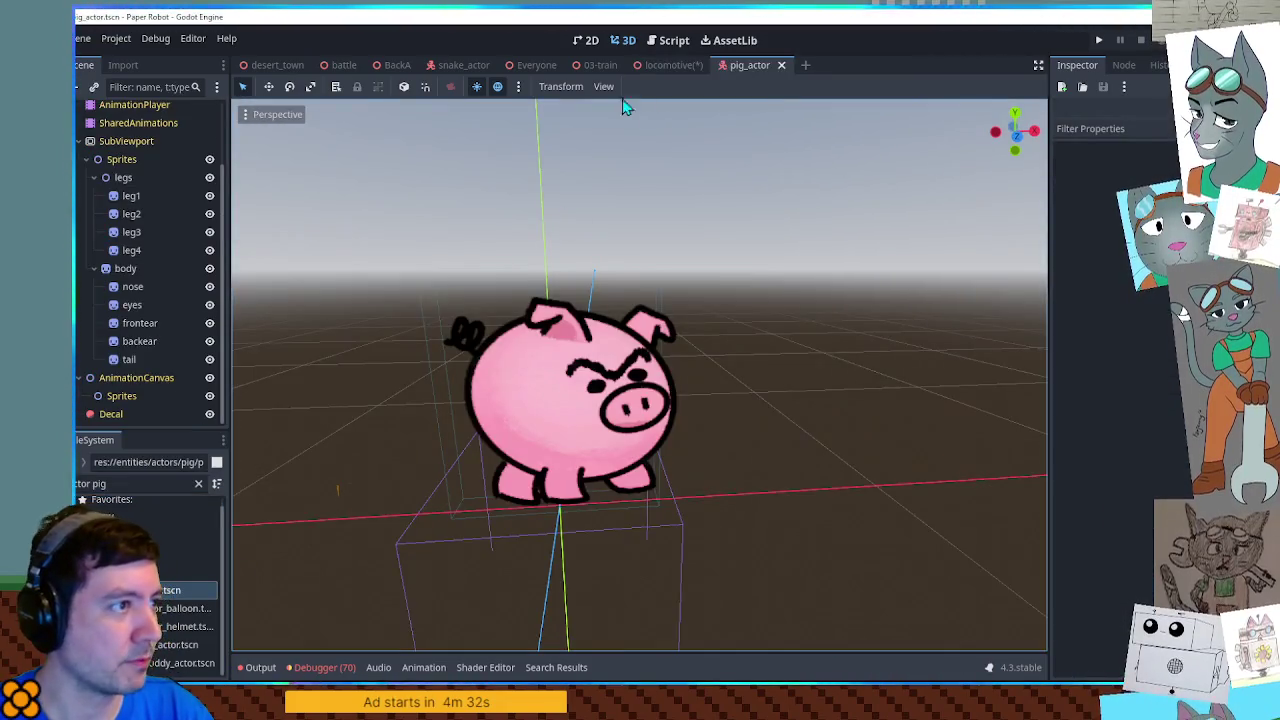
{"action": "left_click", "coordinate": [592, 45]}
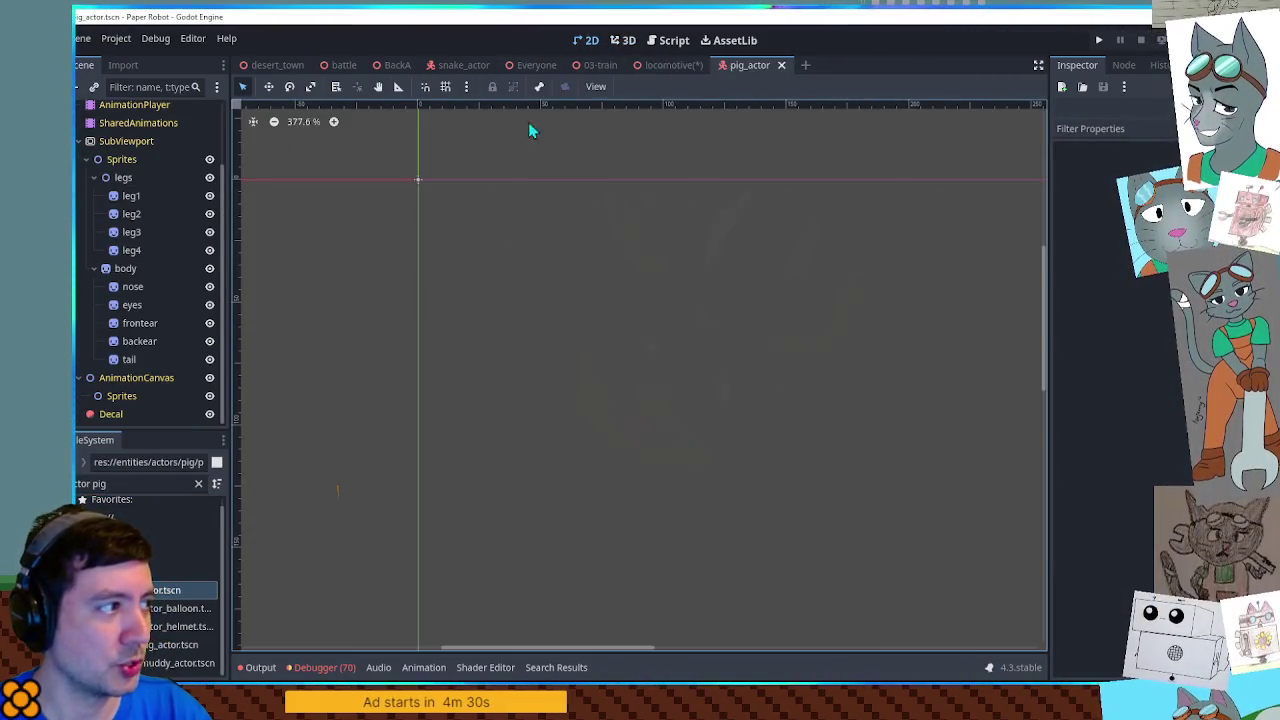
{"action": "left_click", "coordinate": [625, 42]}
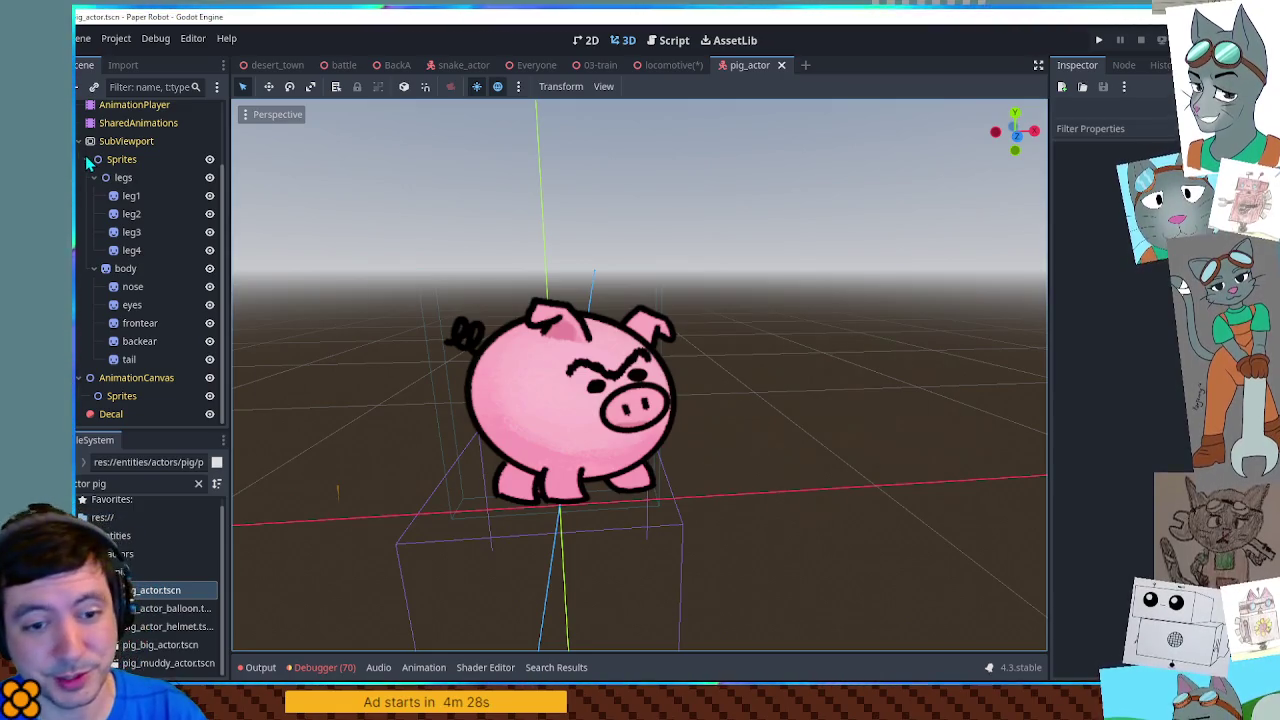
Step: Load the idle animation in the pig's AnimationPlayer, then stop its playback
{"action": "left_click", "coordinate": [132, 108]}
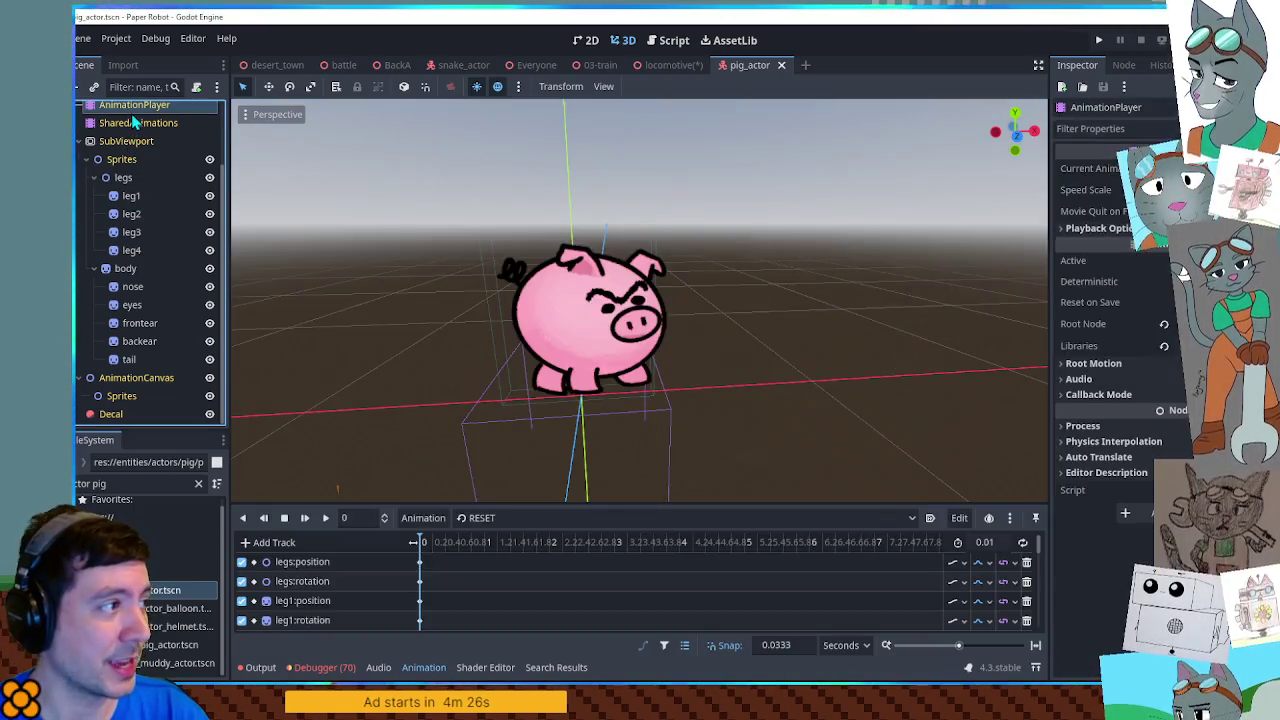
{"action": "scroll", "coordinate": [446, 380], "scroll_direction": "up", "scroll_amount": 5}
{"action": "left_click", "coordinate": [510, 518]}
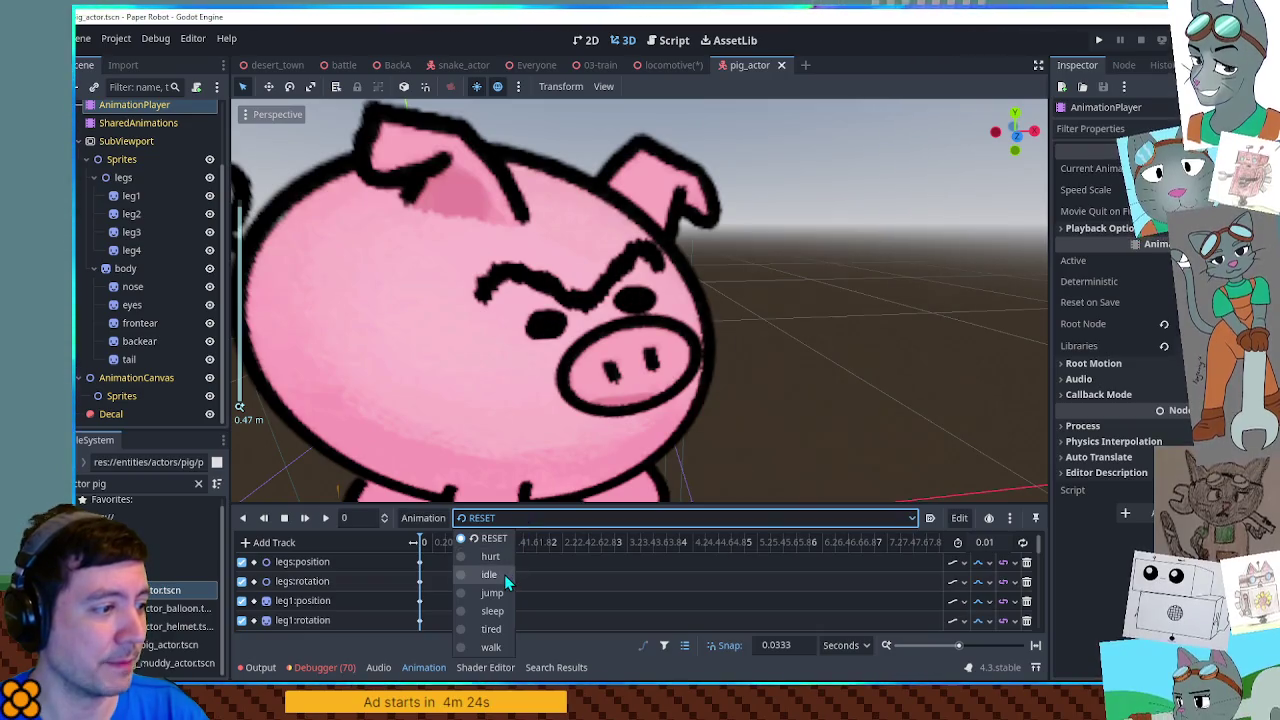
{"action": "left_click", "coordinate": [504, 576]}
{"action": "scroll", "coordinate": [540, 420], "scroll_direction": "down", "scroll_amount": 4}
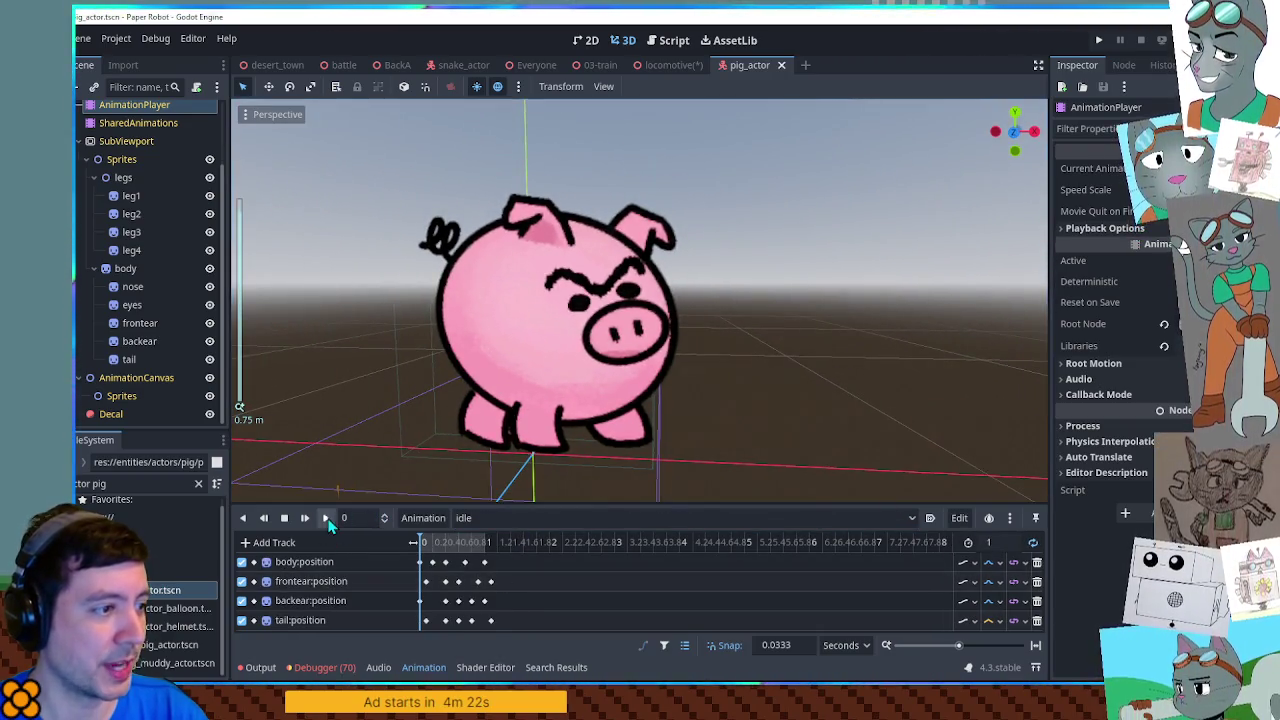
{"action": "scroll", "coordinate": [577, 175], "scroll_direction": "up", "scroll_amount": 3}
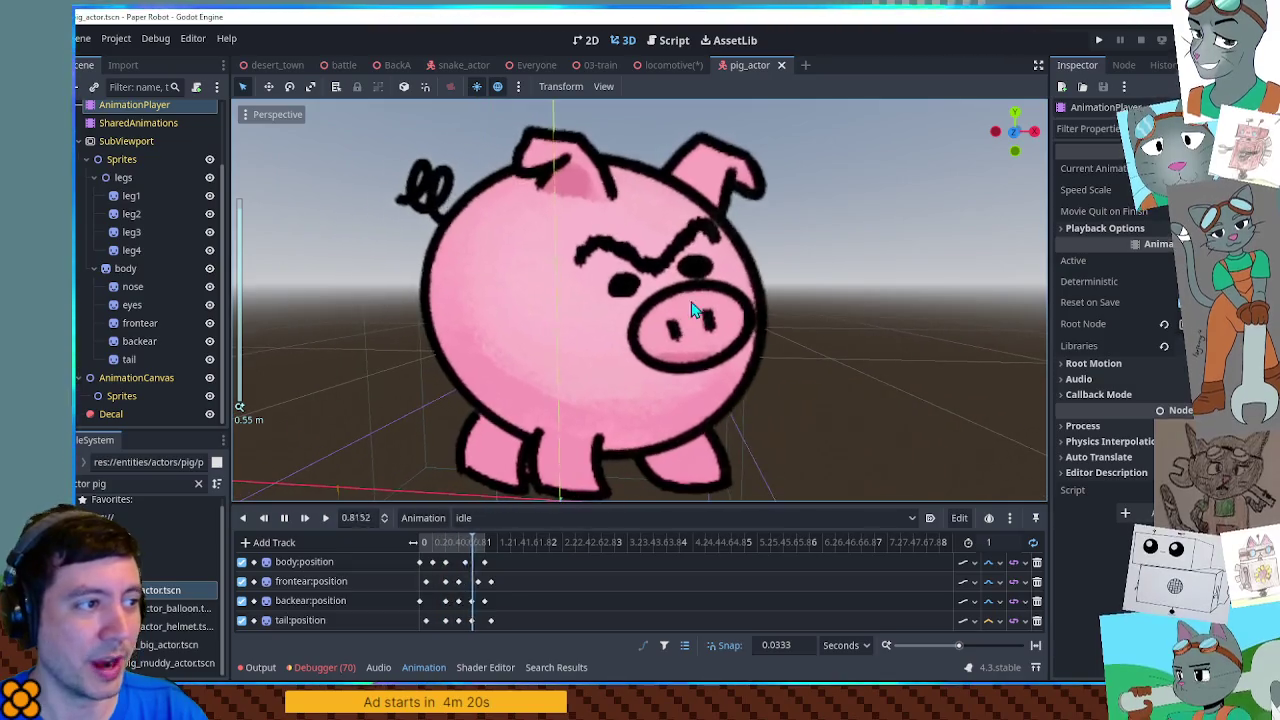
{"action": "mouse_move", "coordinate": [740, 178]}
{"action": "left_mouse_down"}
{"action": "mouse_move", "coordinate": [706, 206]}
{"action": "mouse_move", "coordinate": [578, 218]}
{"action": "mouse_move", "coordinate": [780, 214]}
{"action": "left_mouse_up"}
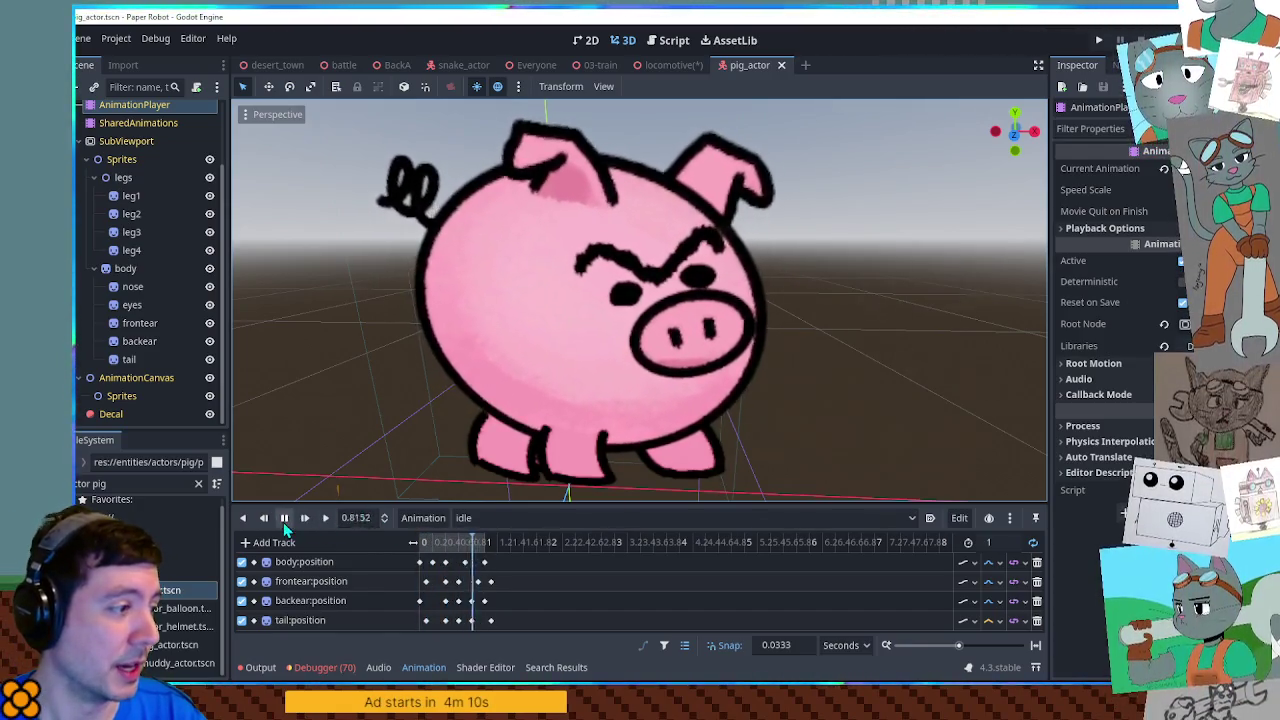
{"action": "left_click", "coordinate": [284, 520]}
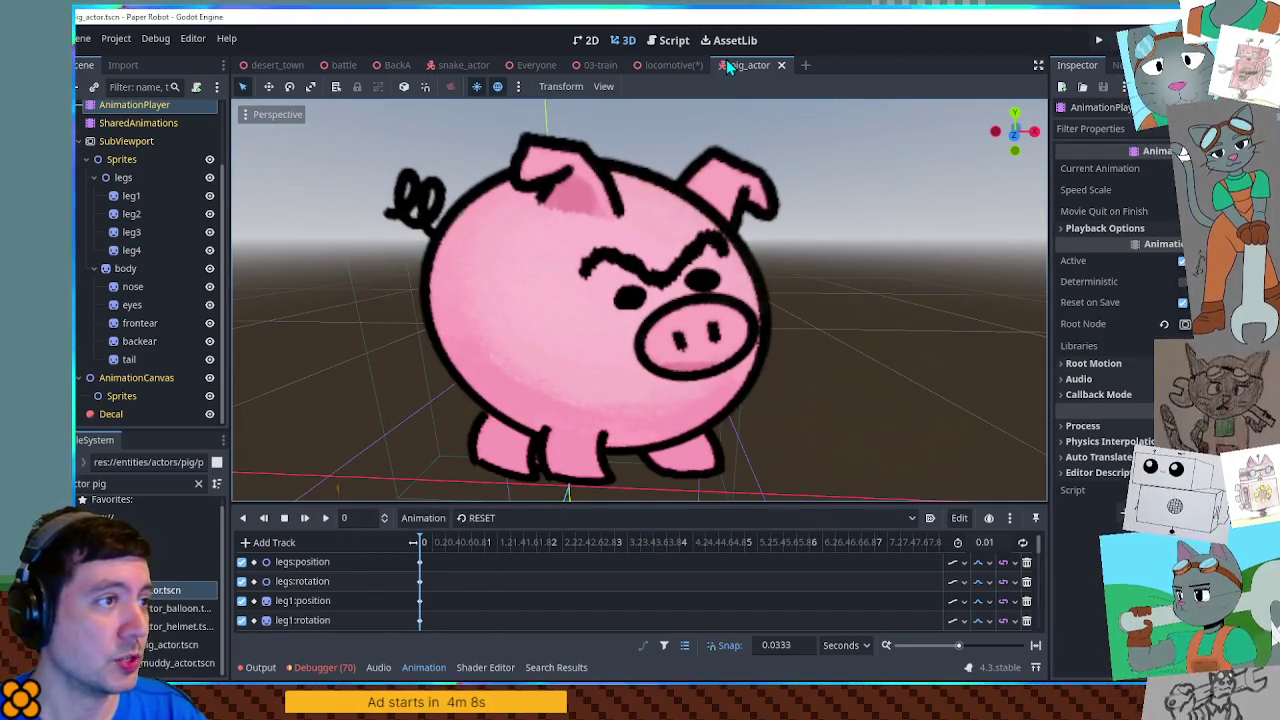
Step: Close the pig_actor scene and orbit around the locomotive's smoke decal
{"action": "middle_click", "coordinate": [727, 65]}
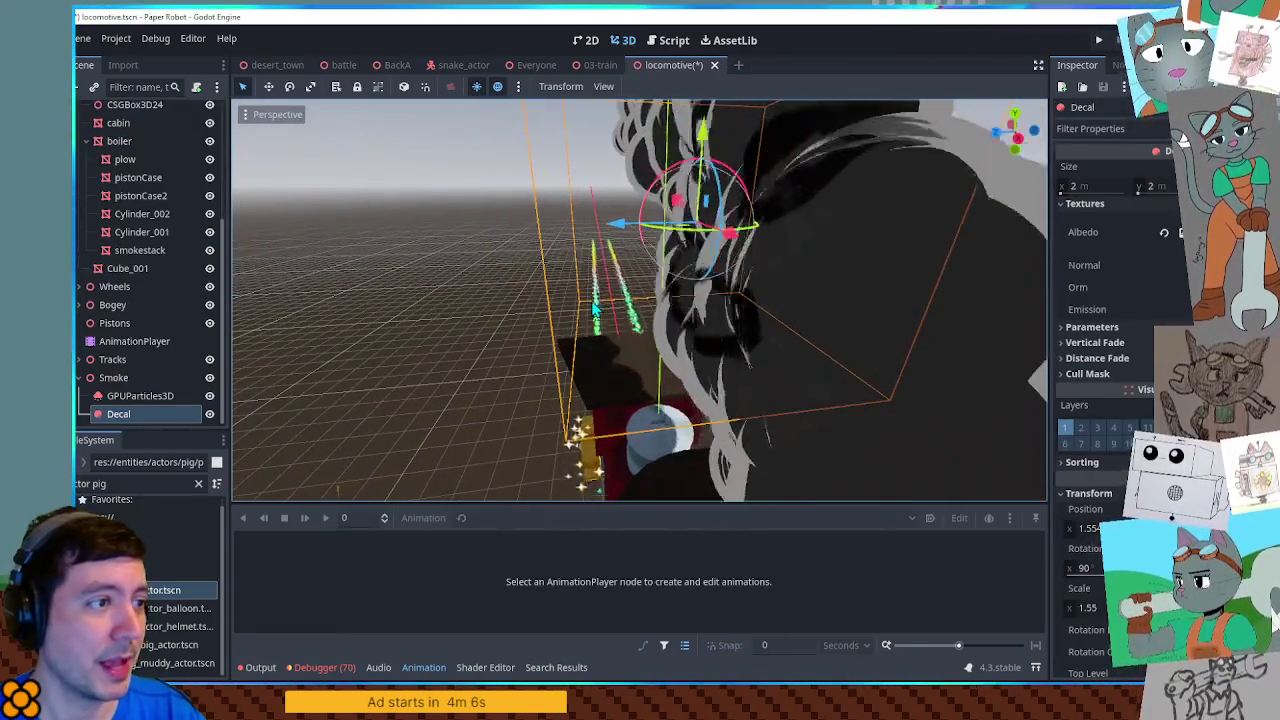
{"action": "left_click", "coordinate": [1130, 232]}
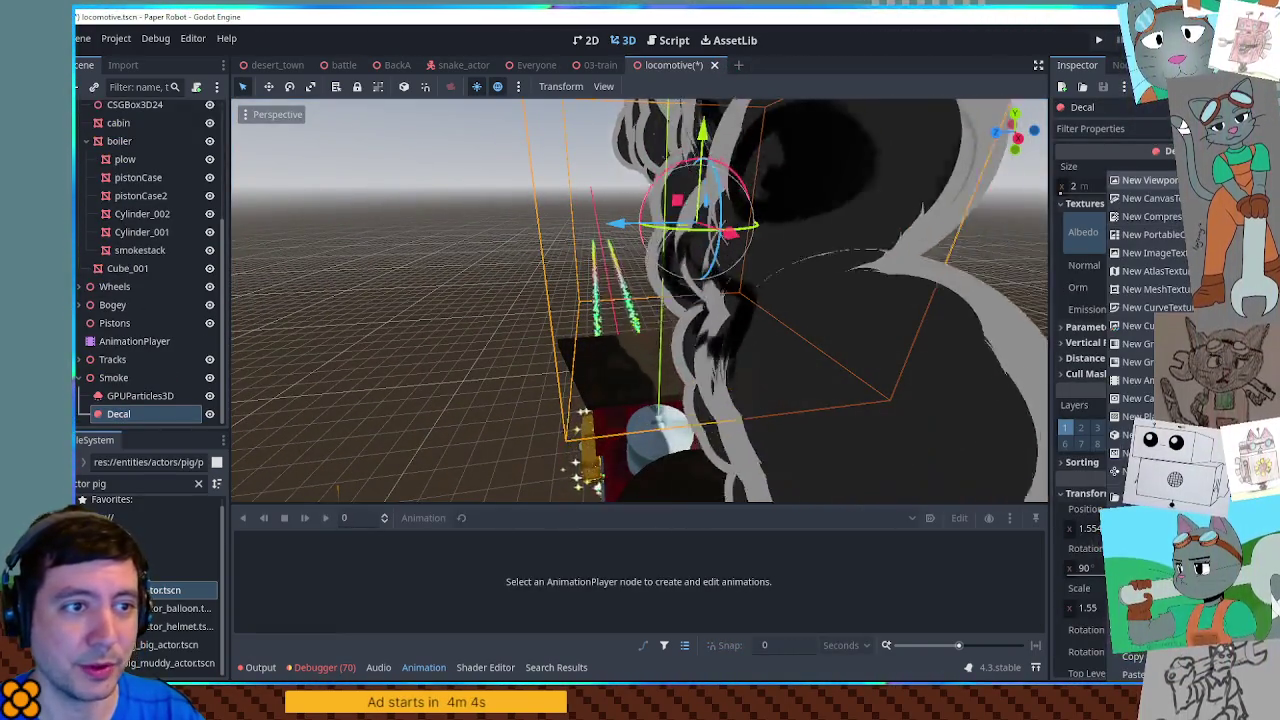
{"action": "left_click", "coordinate": [707, 222]}
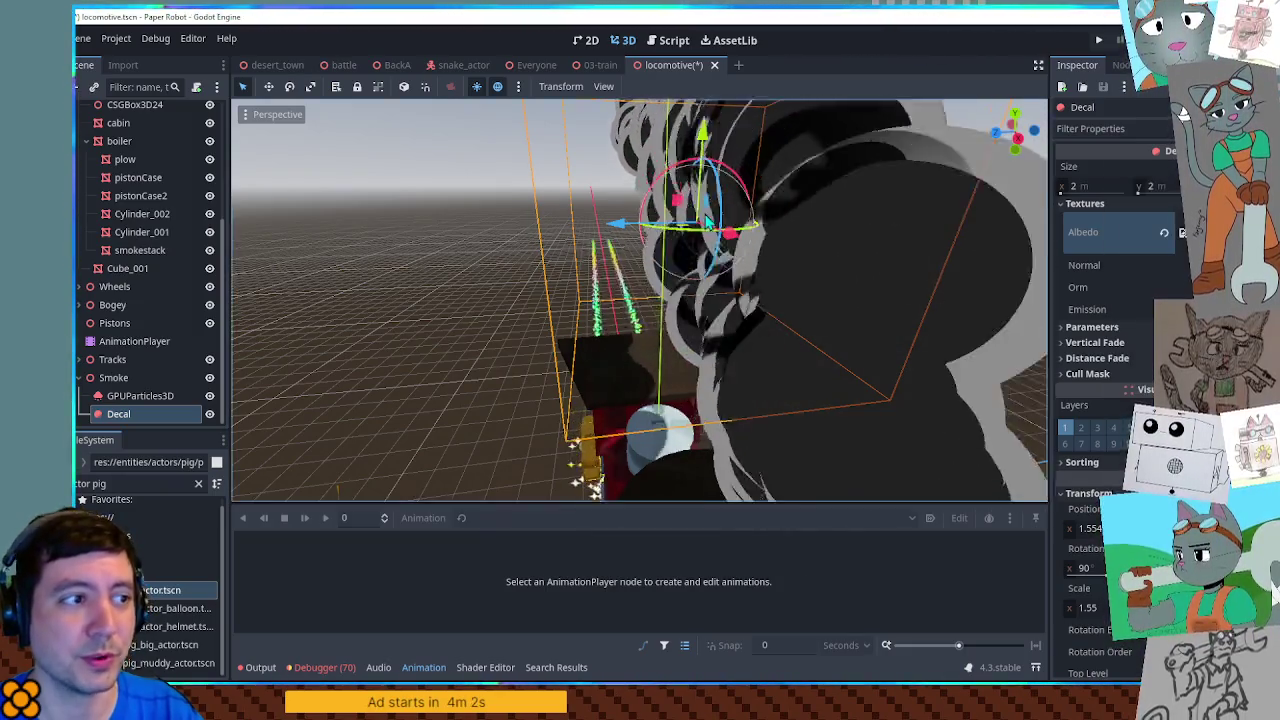
{"action": "left_click_drag", "start_coordinate": [707, 222], "coordinate": [896, 209]}
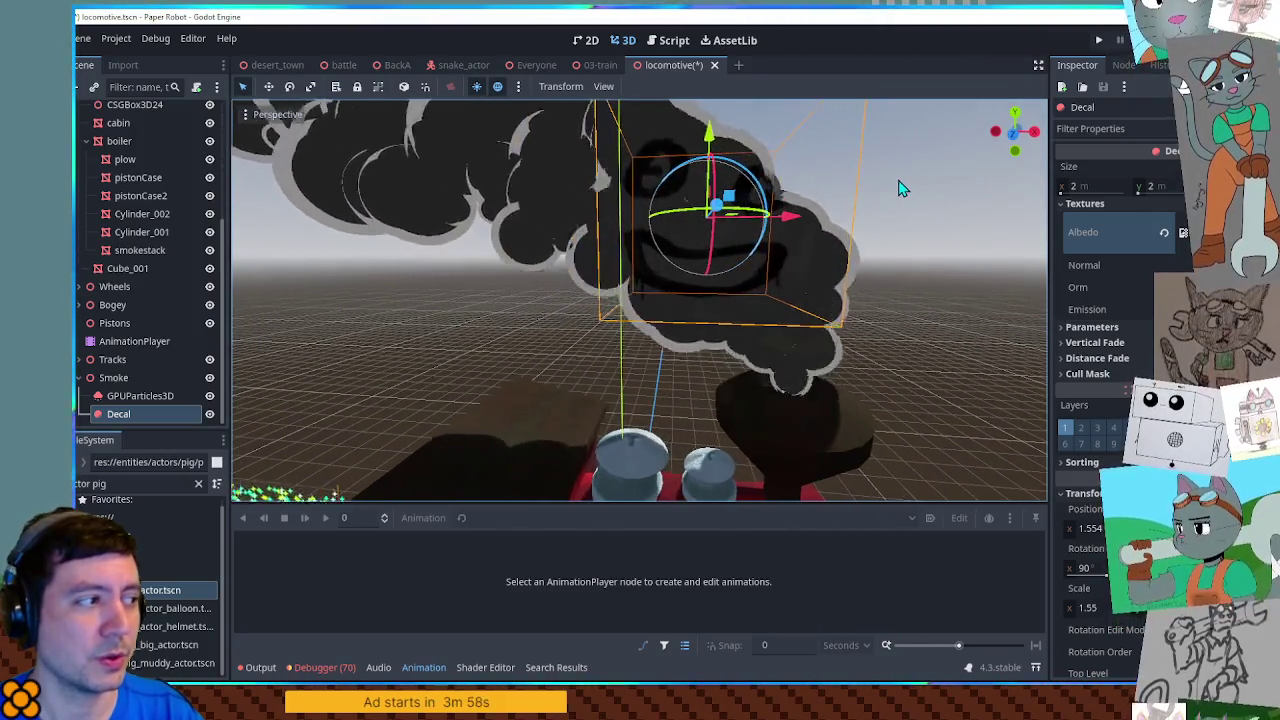
{"action": "mouse_move", "coordinate": [630, 228]}
{"action": "left_mouse_down"}
{"action": "mouse_move", "coordinate": [757, 243]}
{"action": "mouse_move", "coordinate": [916, 234]}
{"action": "left_mouse_up"}
{"action": "mouse_move", "coordinate": [818, 232]}
{"action": "left_mouse_down"}
{"action": "mouse_move", "coordinate": [389, 197]}
{"action": "mouse_move", "coordinate": [474, 209]}
{"action": "mouse_move", "coordinate": [446, 260]}
{"action": "left_mouse_up"}
{"action": "mouse_move", "coordinate": [673, 291]}
{"action": "left_mouse_down"}
{"action": "mouse_move", "coordinate": [770, 289]}
{"action": "mouse_move", "coordinate": [615, 252]}
{"action": "mouse_move", "coordinate": [745, 262]}
{"action": "mouse_move", "coordinate": [727, 241]}
{"action": "left_mouse_up"}
{"action": "scroll", "coordinate": [740, 265], "scroll_direction": "down", "scroll_amount": 3}
Step: Nudge the smoke decal along its Z axis and save the locomotive scene
{"action": "key", "text": "g"}
{"action": "key", "text": "z"}
{"action": "left_click", "coordinate": [730, 222]}
{"action": "key", "text": "ctrl+s"}
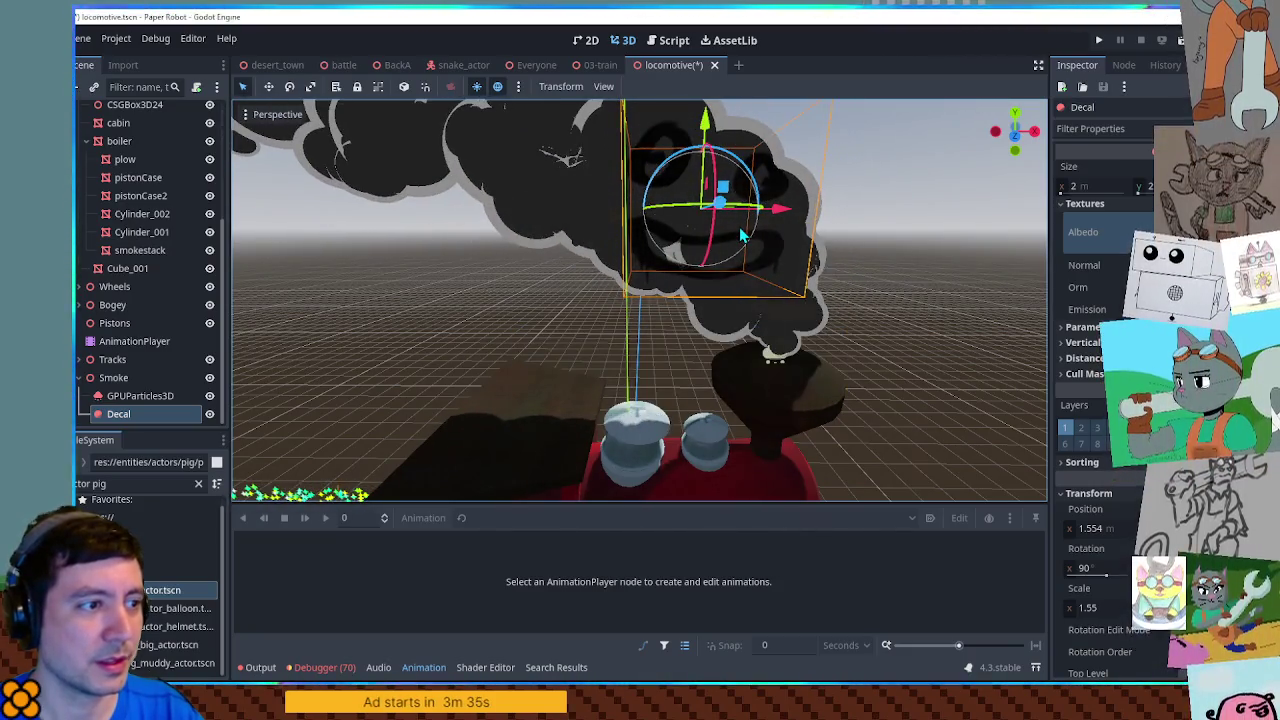
{"action": "scroll", "coordinate": [741, 234], "scroll_direction": "up", "scroll_amount": 3}
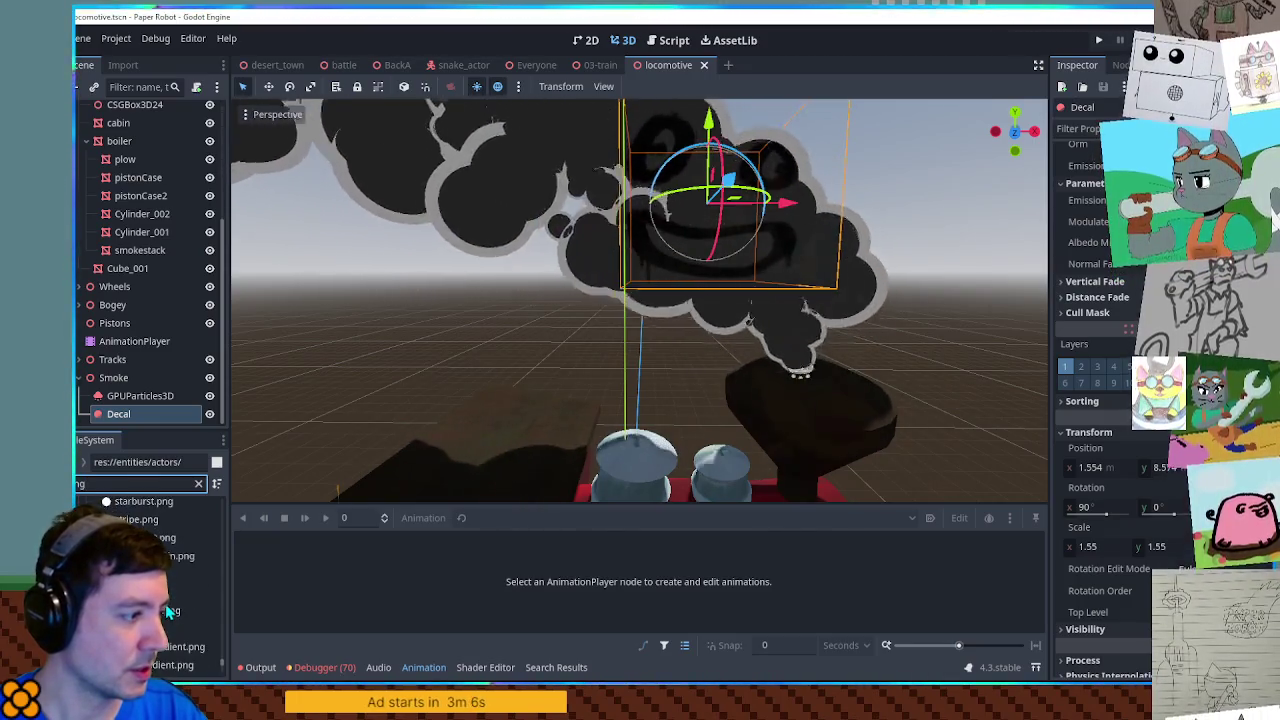
Step: Apply a ring texture from the geometry textures to the smoke decal and tint it dark grey
{"action": "left_click", "coordinate": [175, 574]}
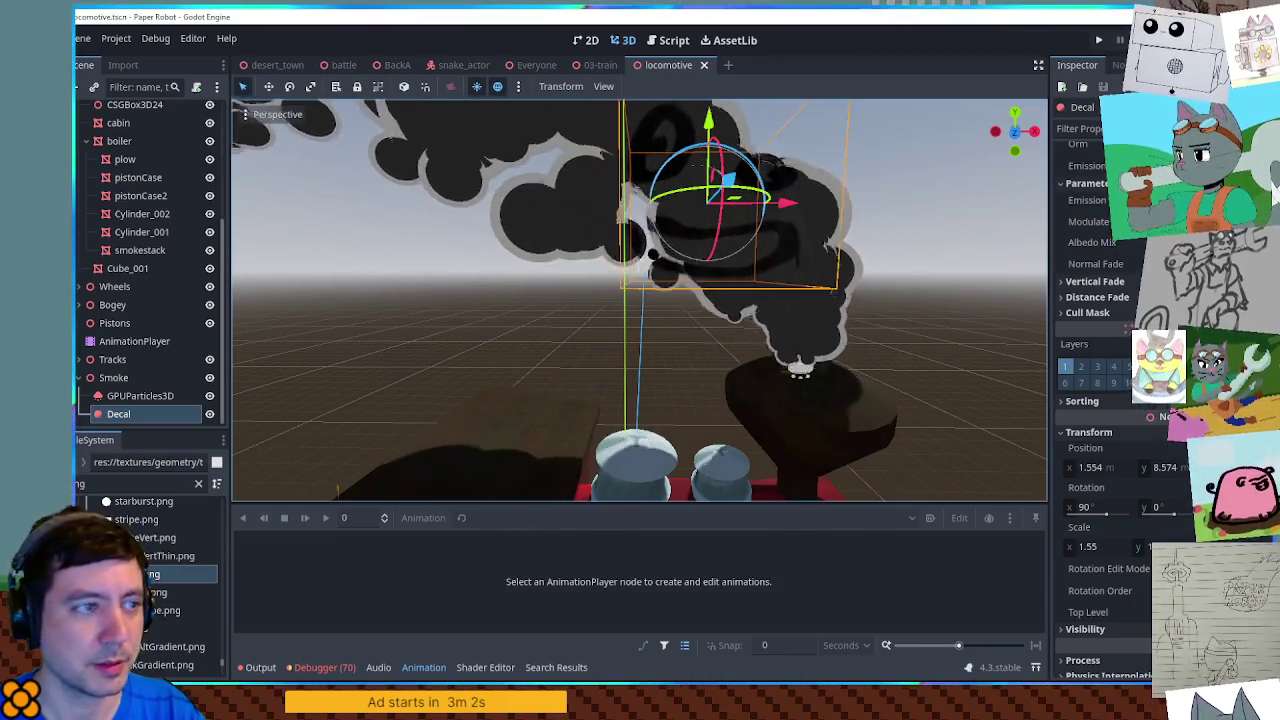
{"action": "mouse_move", "coordinate": [175, 574]}
{"action": "left_mouse_down"}
{"action": "mouse_move", "coordinate": [190, 445]}
{"action": "mouse_move", "coordinate": [130, 414]}
{"action": "left_mouse_up"}
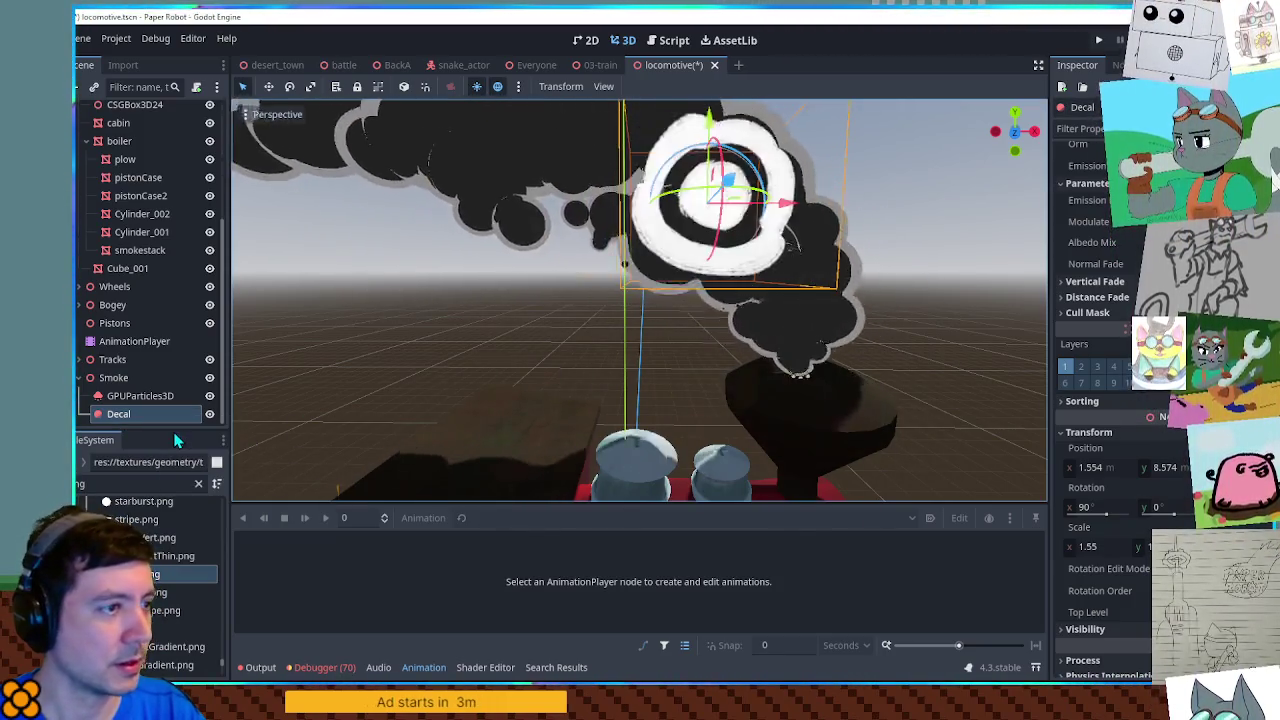
{"action": "left_click", "coordinate": [1150, 221]}
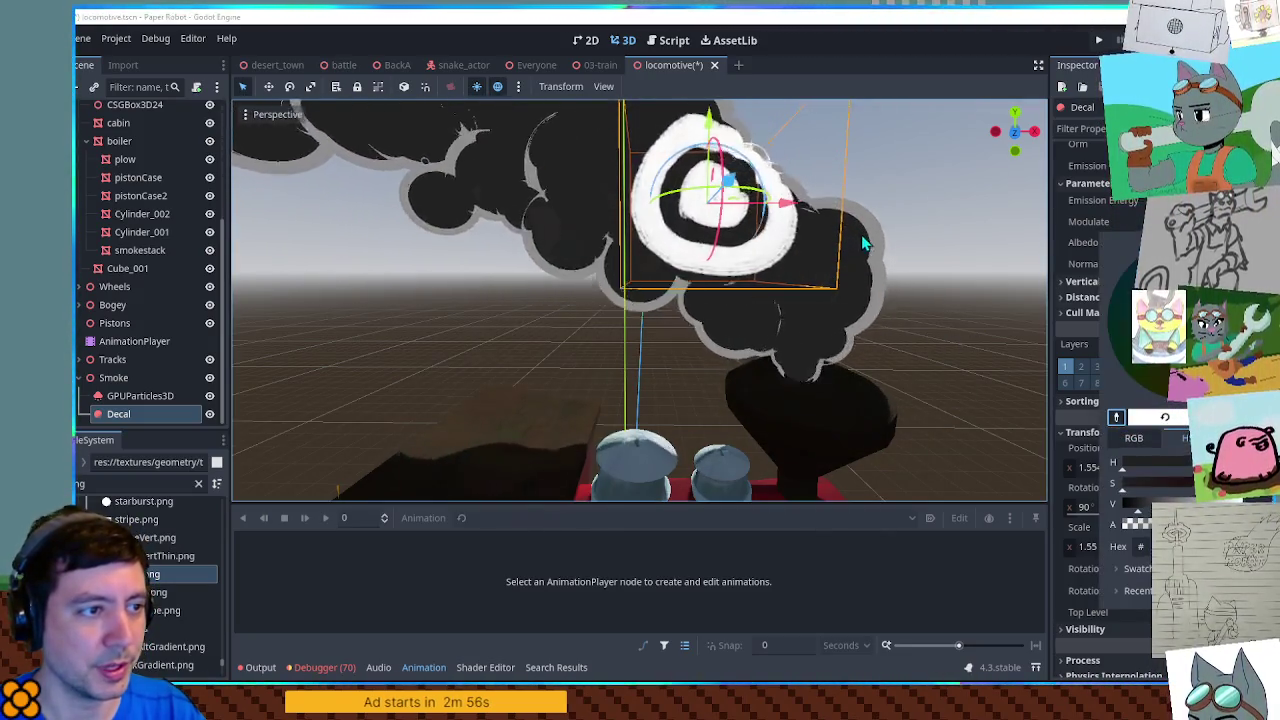
{"action": "left_click", "coordinate": [861, 236]}
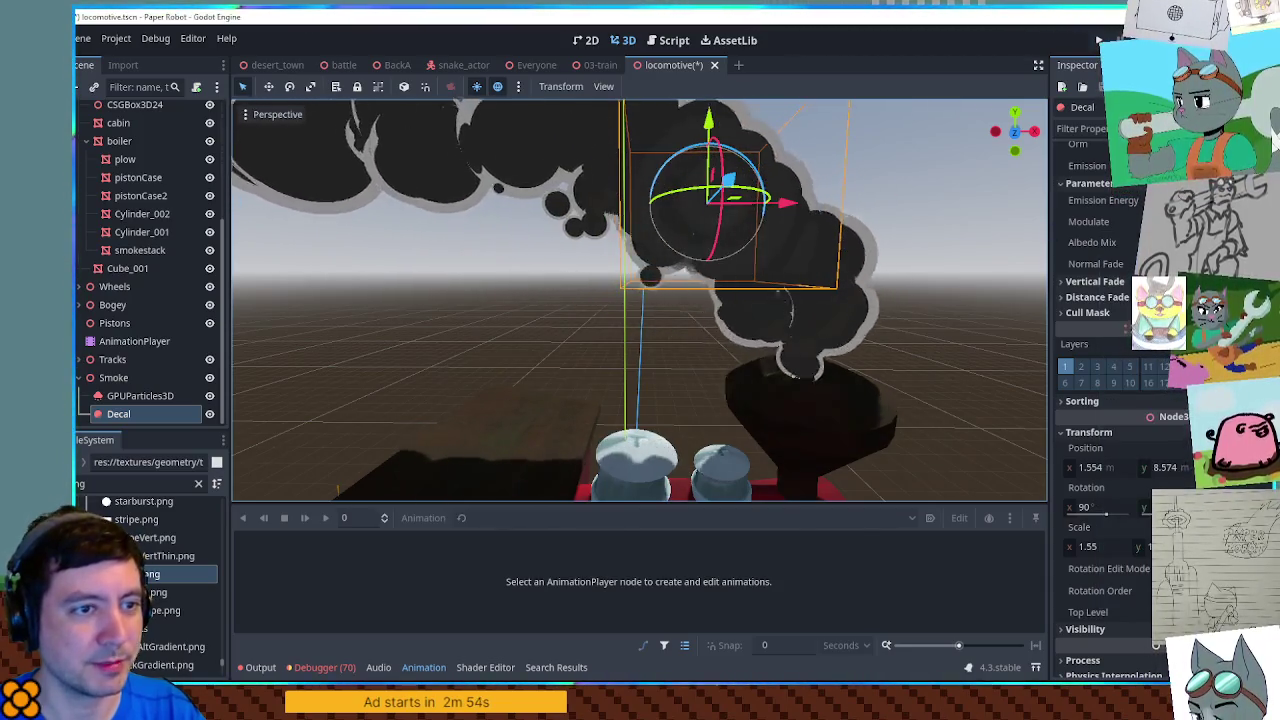
{"action": "left_click", "coordinate": [1150, 221]}
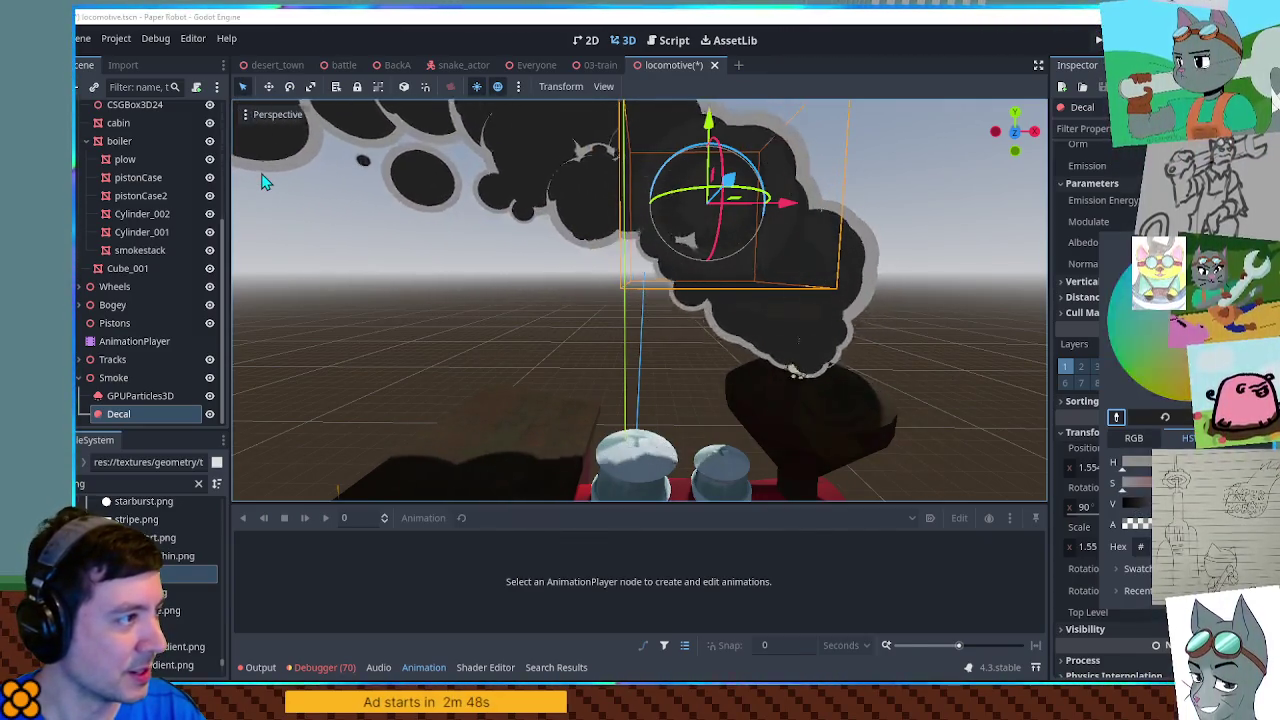
{"action": "left_click", "coordinate": [280, 160]}
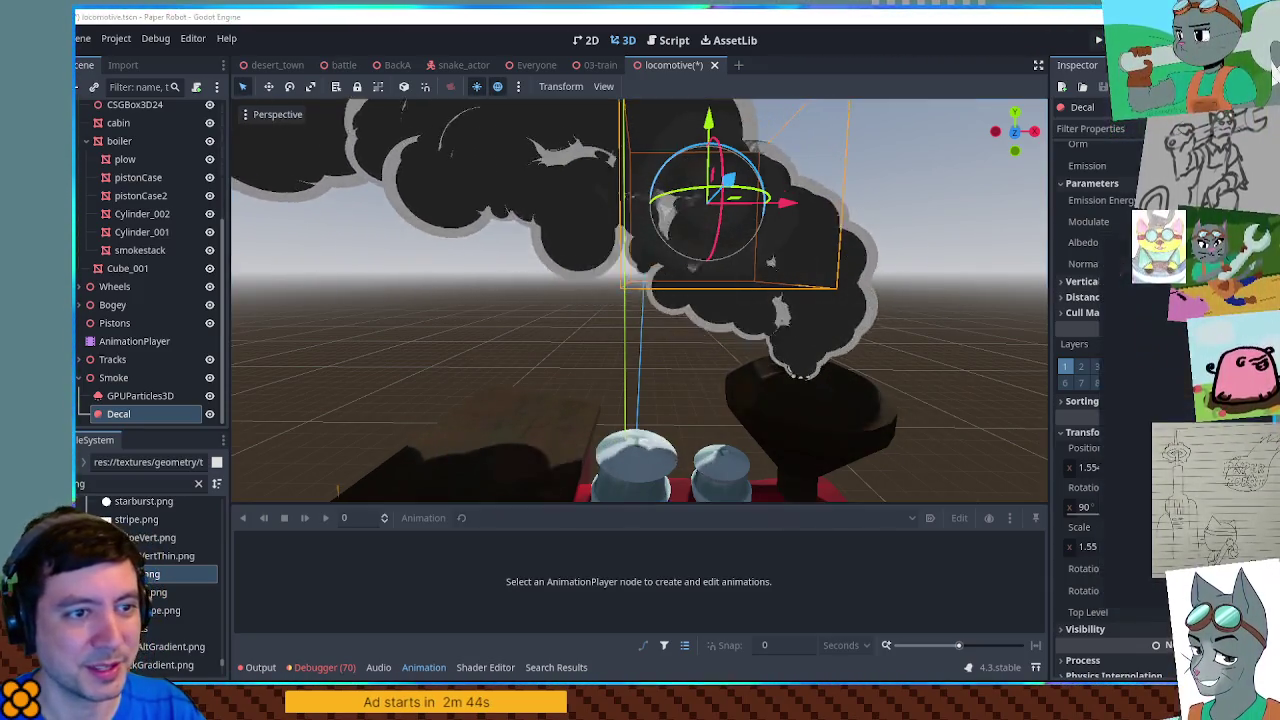
{"action": "left_click", "coordinate": [1210, 221]}
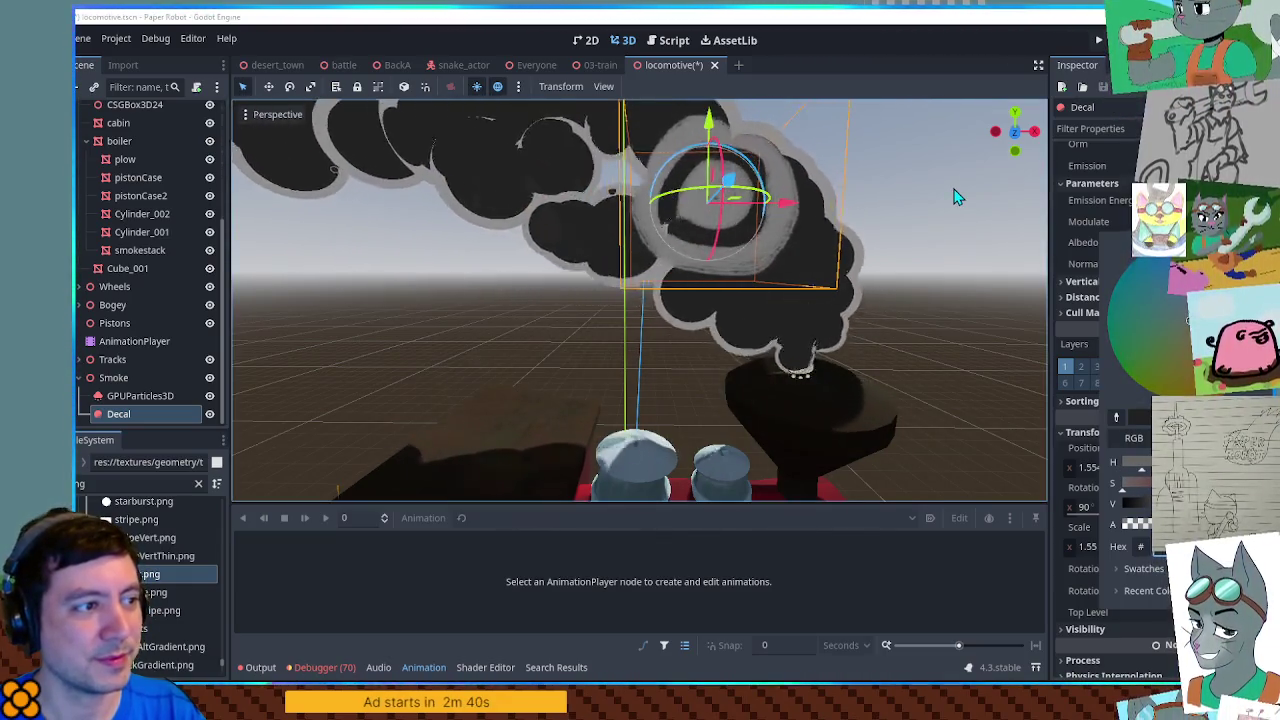
{"action": "left_click", "coordinate": [955, 197]}
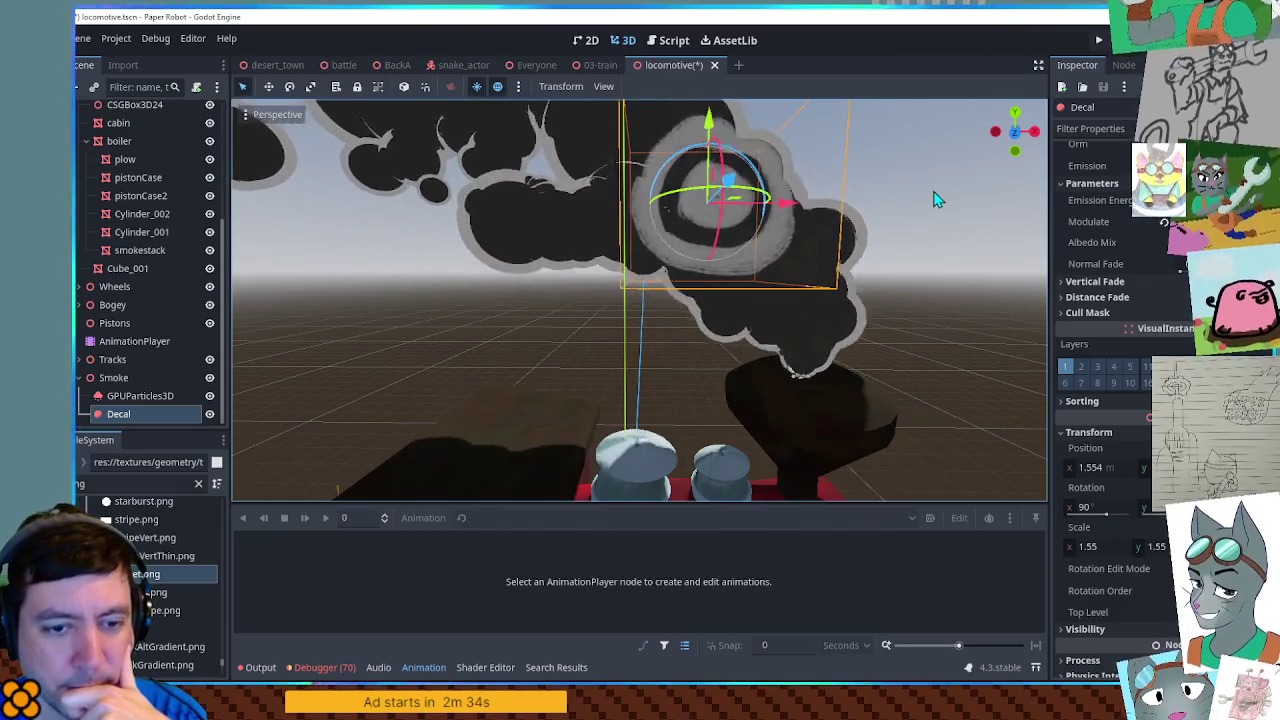
{"action": "mouse_move", "coordinate": [935, 215]}
{"action": "left_mouse_down"}
{"action": "mouse_move", "coordinate": [841, 278]}
{"action": "mouse_move", "coordinate": [901, 209]}
{"action": "left_mouse_up"}
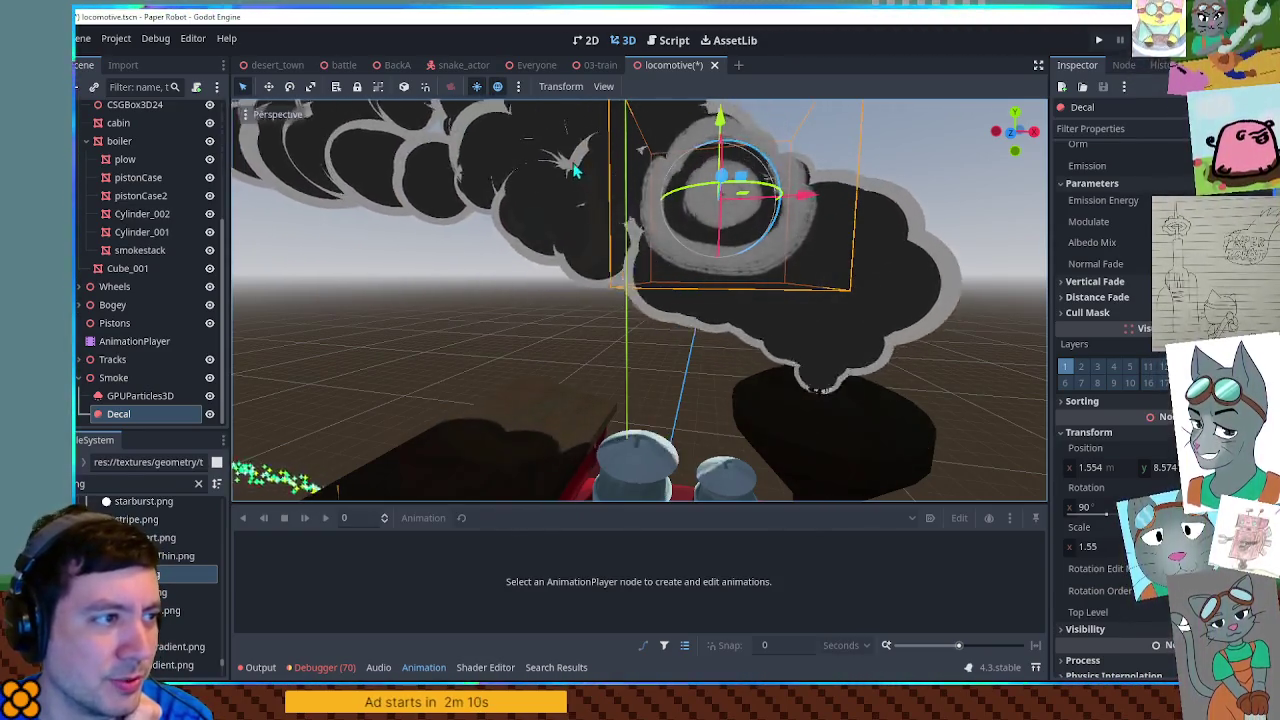
{"action": "scroll", "coordinate": [580, 180], "scroll_direction": "down", "scroll_amount": 5}
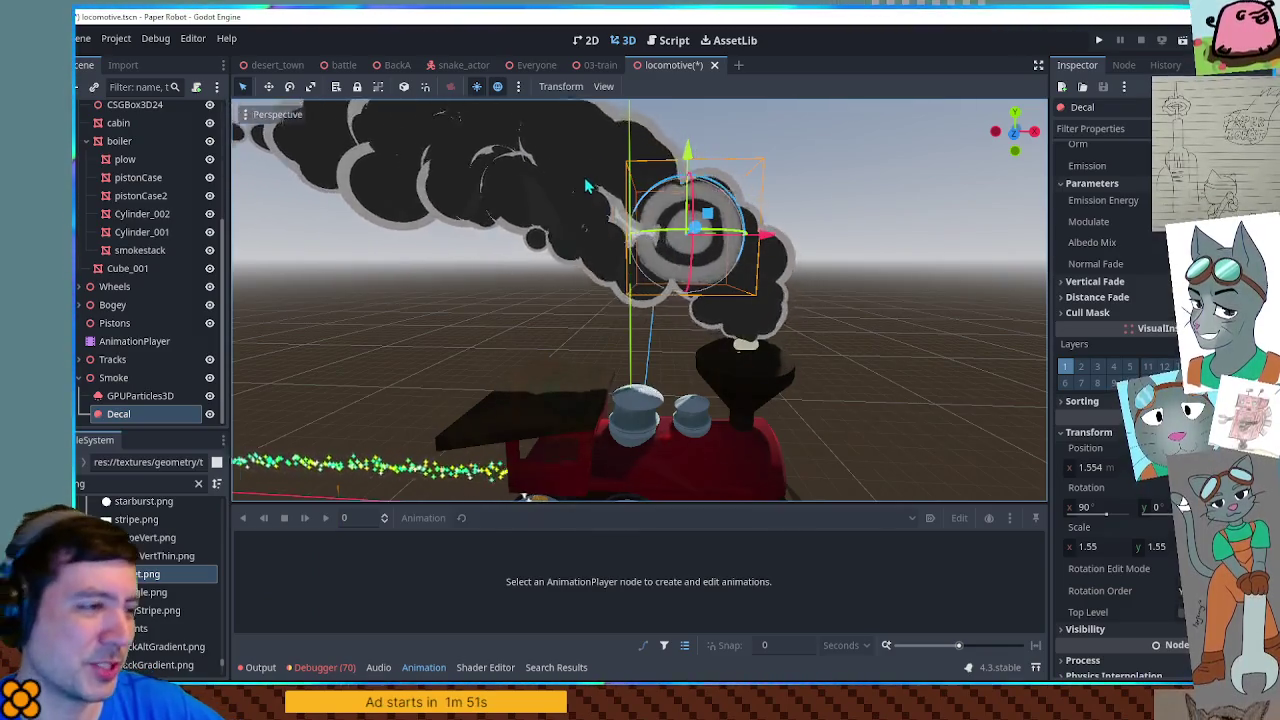
Step: Inspect the smoke decal, save the locomotive scene, and switch to the 03-train scene
{"action": "left_click_drag", "start_coordinate": [568, 229], "coordinate": [437, 199]}
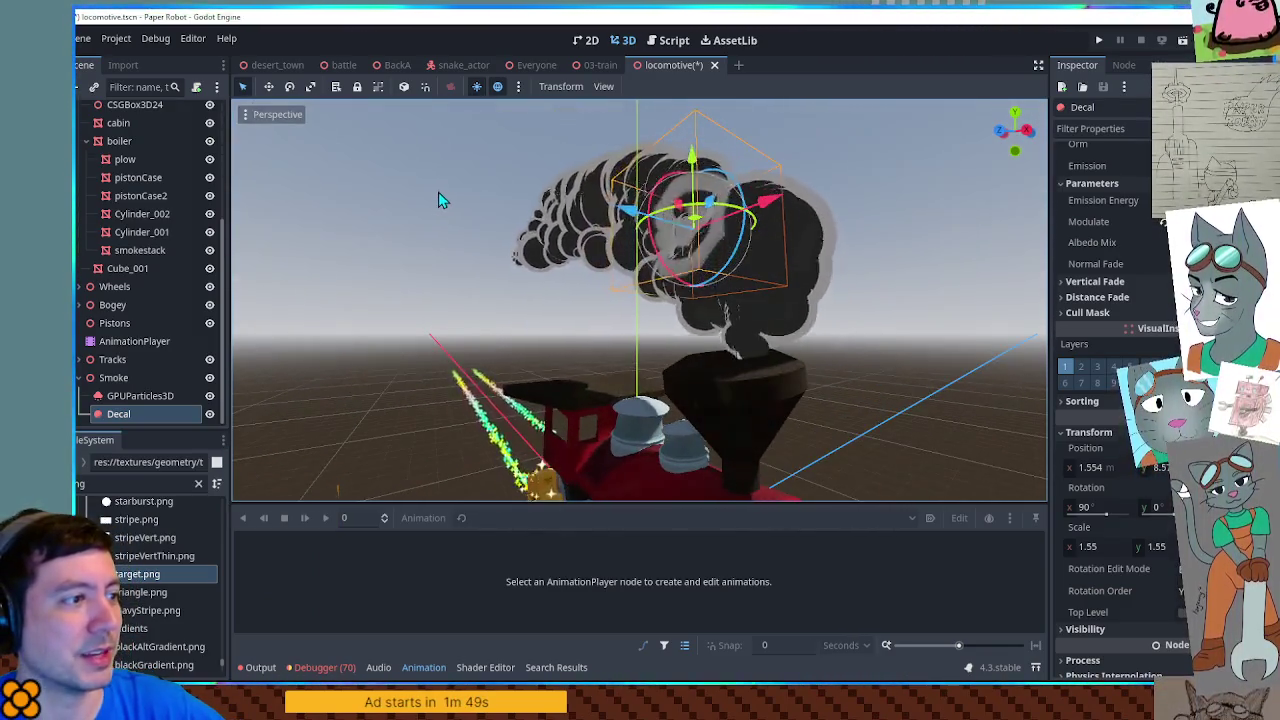
{"action": "scroll", "coordinate": [494, 206], "scroll_direction": "up", "scroll_amount": 3}
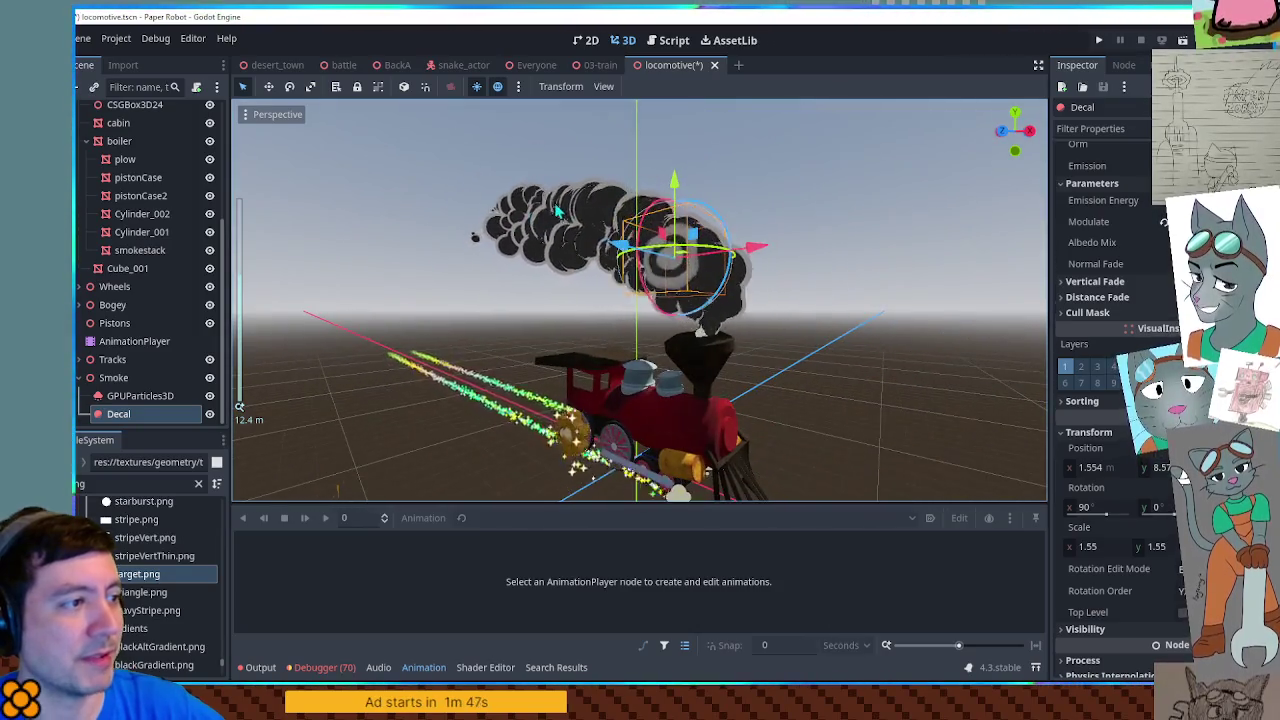
{"action": "scroll", "coordinate": [520, 205], "scroll_direction": "up", "scroll_amount": 5}
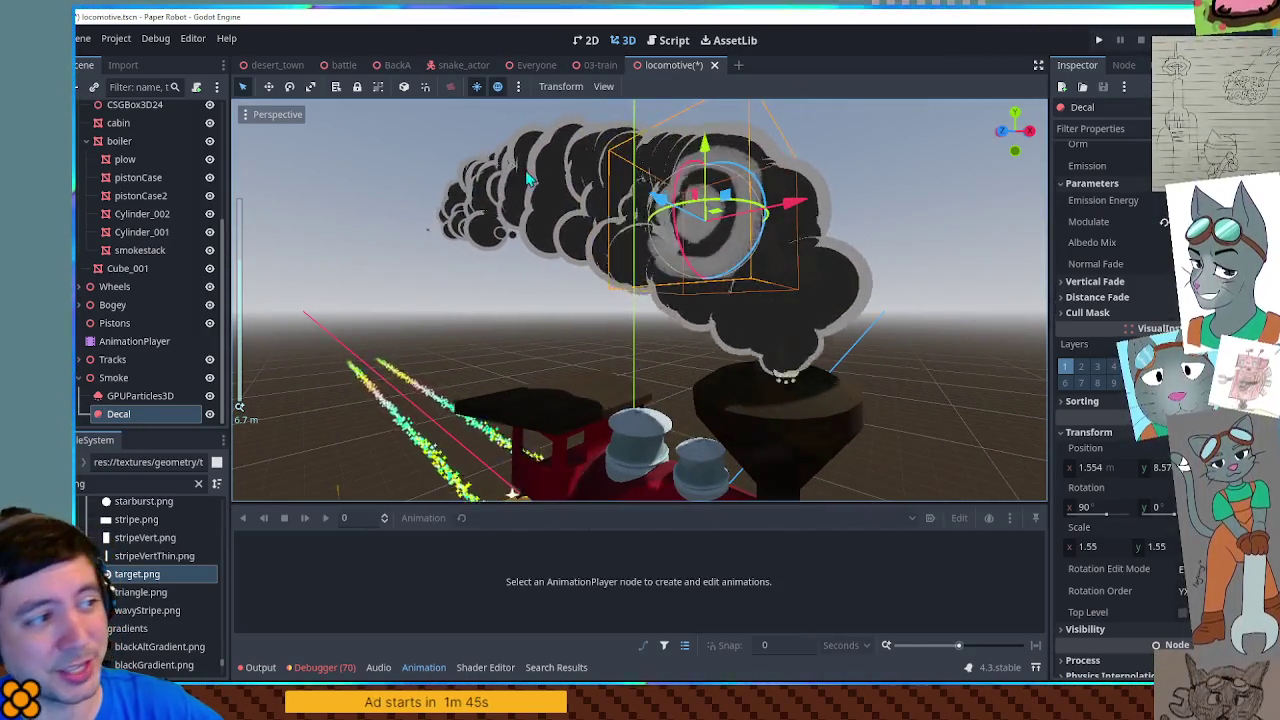
{"action": "mouse_move", "coordinate": [504, 193]}
{"action": "left_mouse_down"}
{"action": "mouse_move", "coordinate": [577, 199]}
{"action": "mouse_move", "coordinate": [507, 187]}
{"action": "left_mouse_up"}
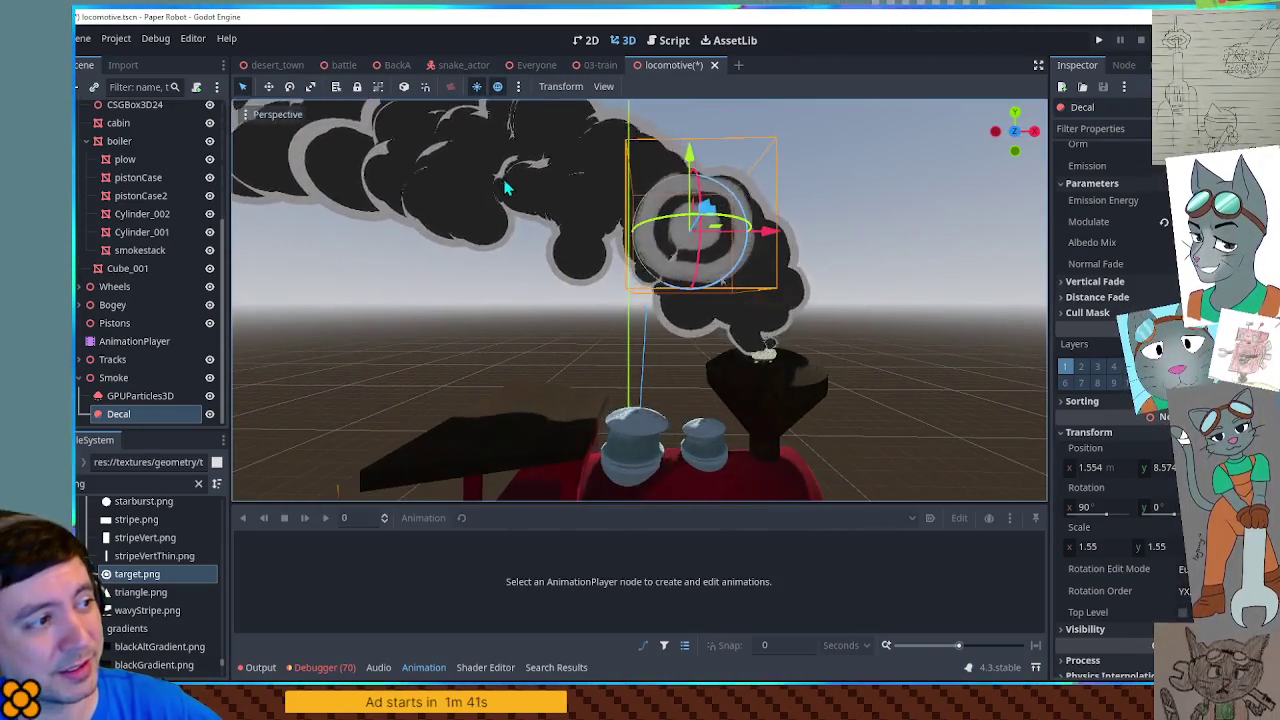
{"action": "scroll", "coordinate": [540, 140], "scroll_direction": "down", "scroll_amount": 4}
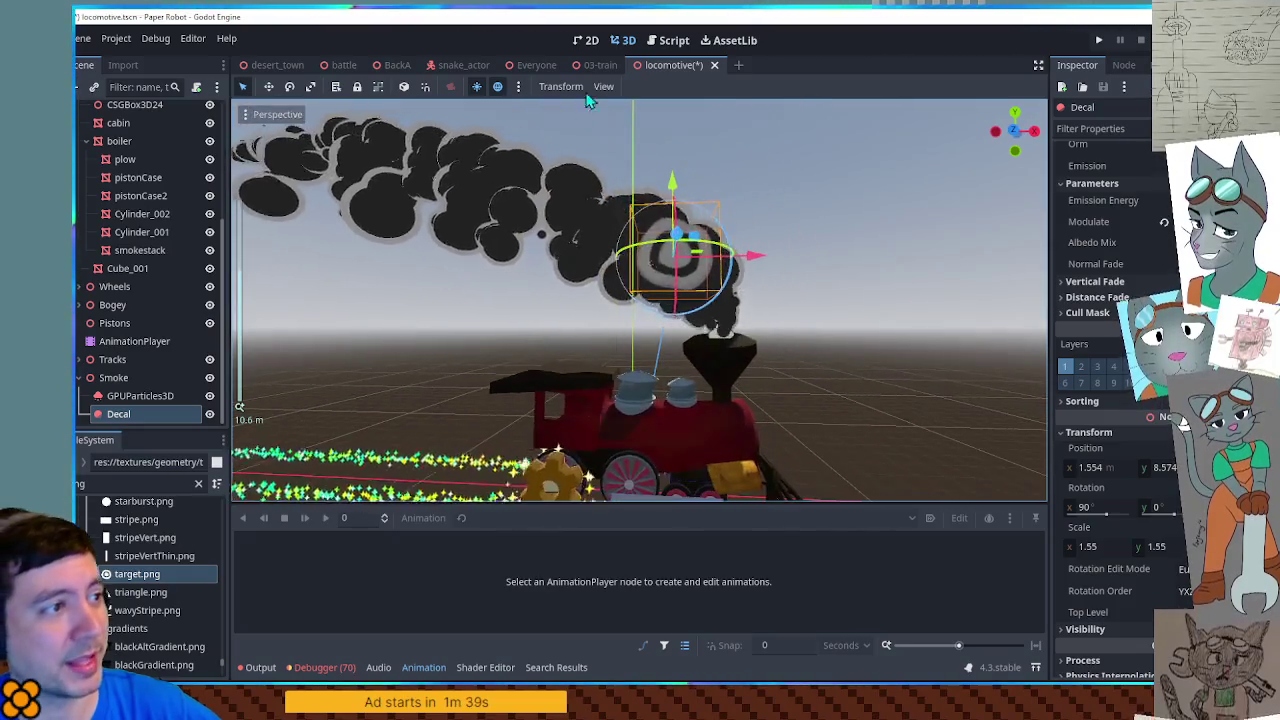
{"action": "scroll", "coordinate": [957, 249], "scroll_direction": "up", "scroll_amount": 5}
{"action": "left_click", "coordinate": [968, 218]}
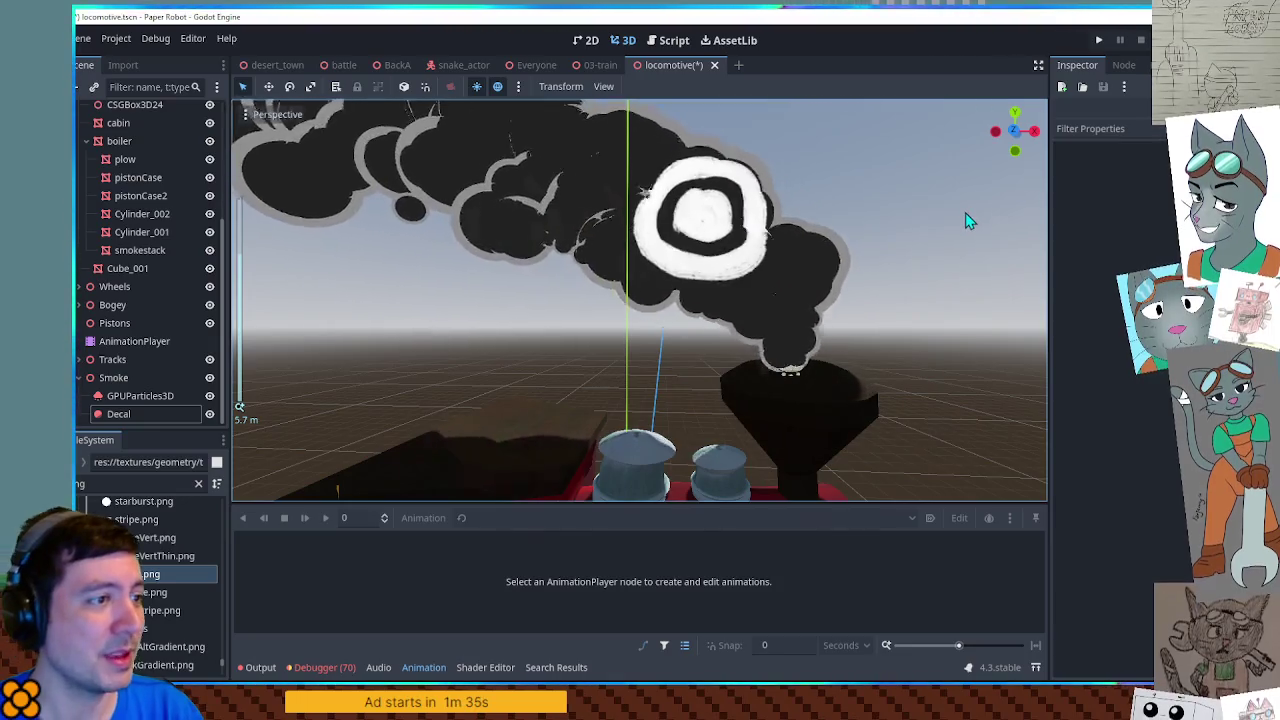
{"action": "key", "text": "ctrl+s"}
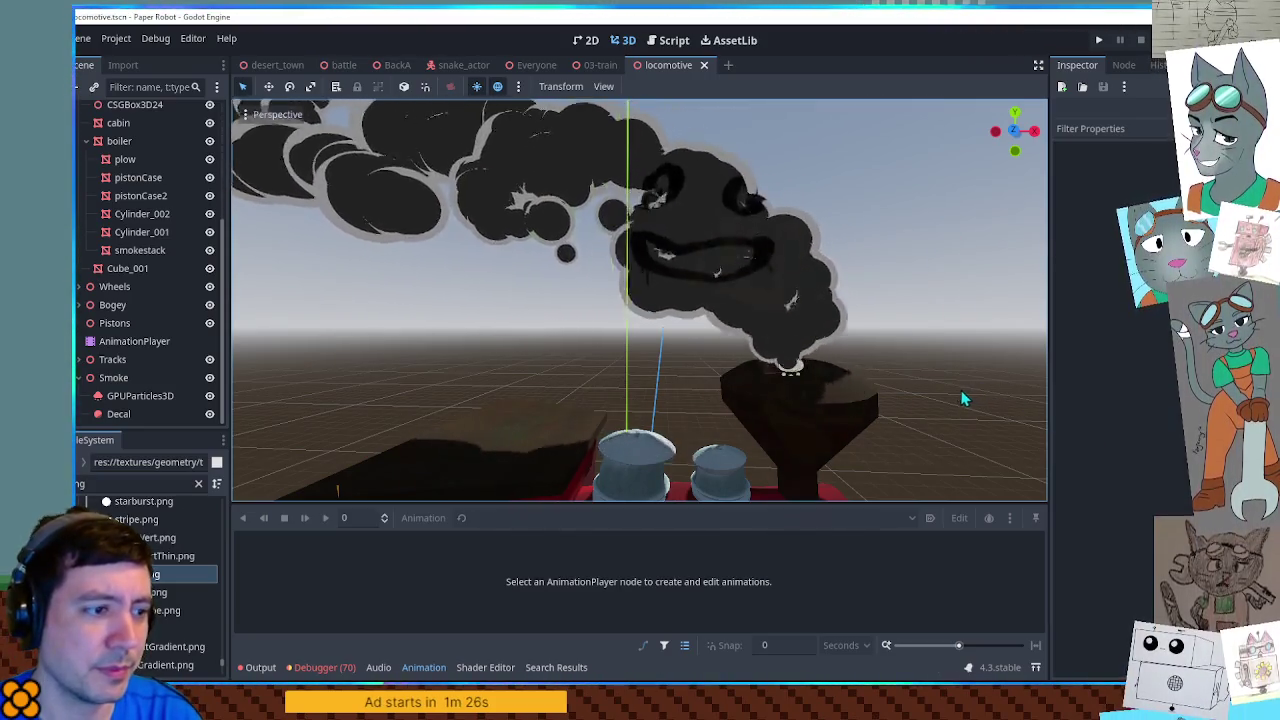
{"action": "left_click", "coordinate": [600, 65]}
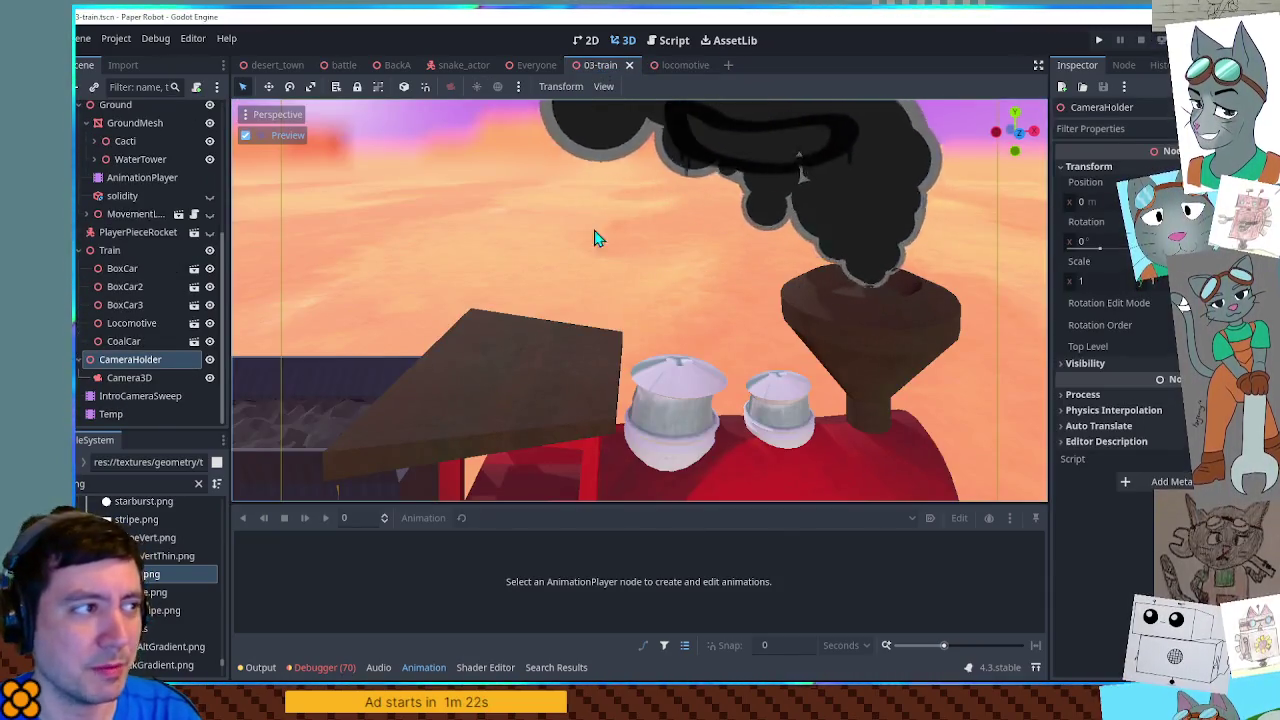
Step: Leave the camera preview, zoom in on the train, and hide the Animation panel
{"action": "left_click", "coordinate": [245, 135]}
{"action": "scroll", "coordinate": [592, 283], "scroll_direction": "up", "scroll_amount": 5}
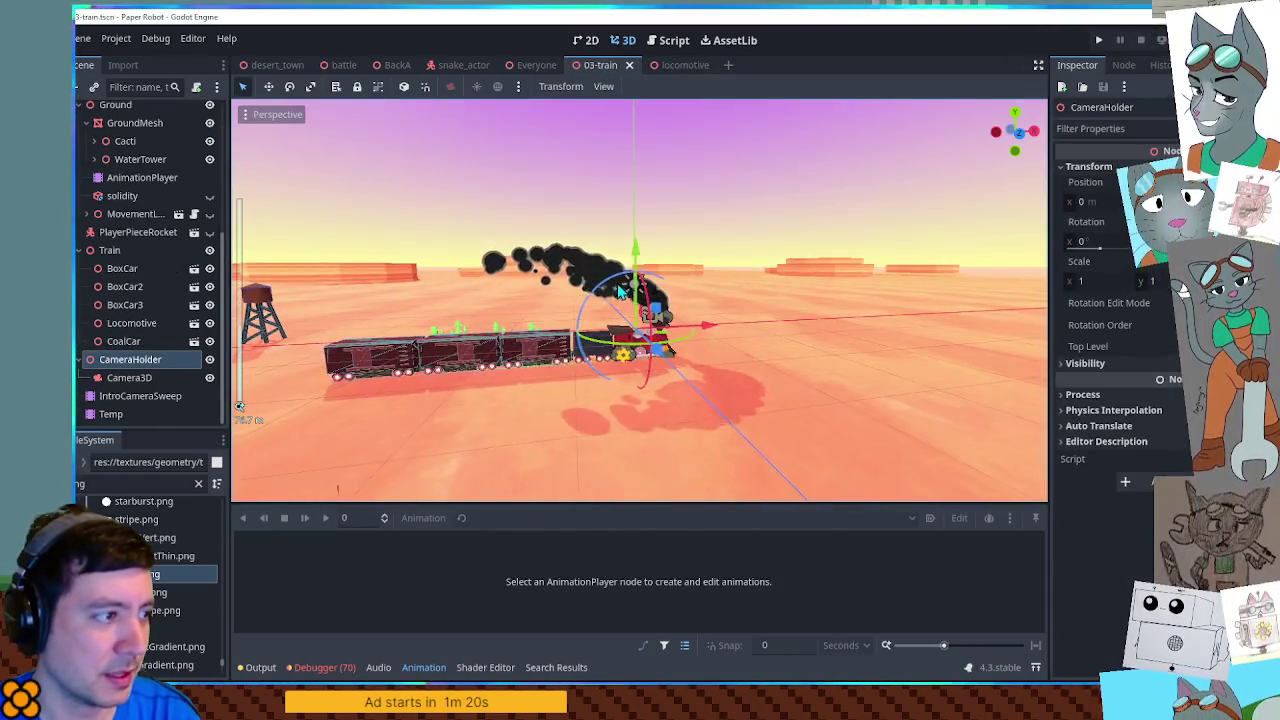
{"action": "scroll", "coordinate": [740, 347], "scroll_direction": "up", "scroll_amount": 3}
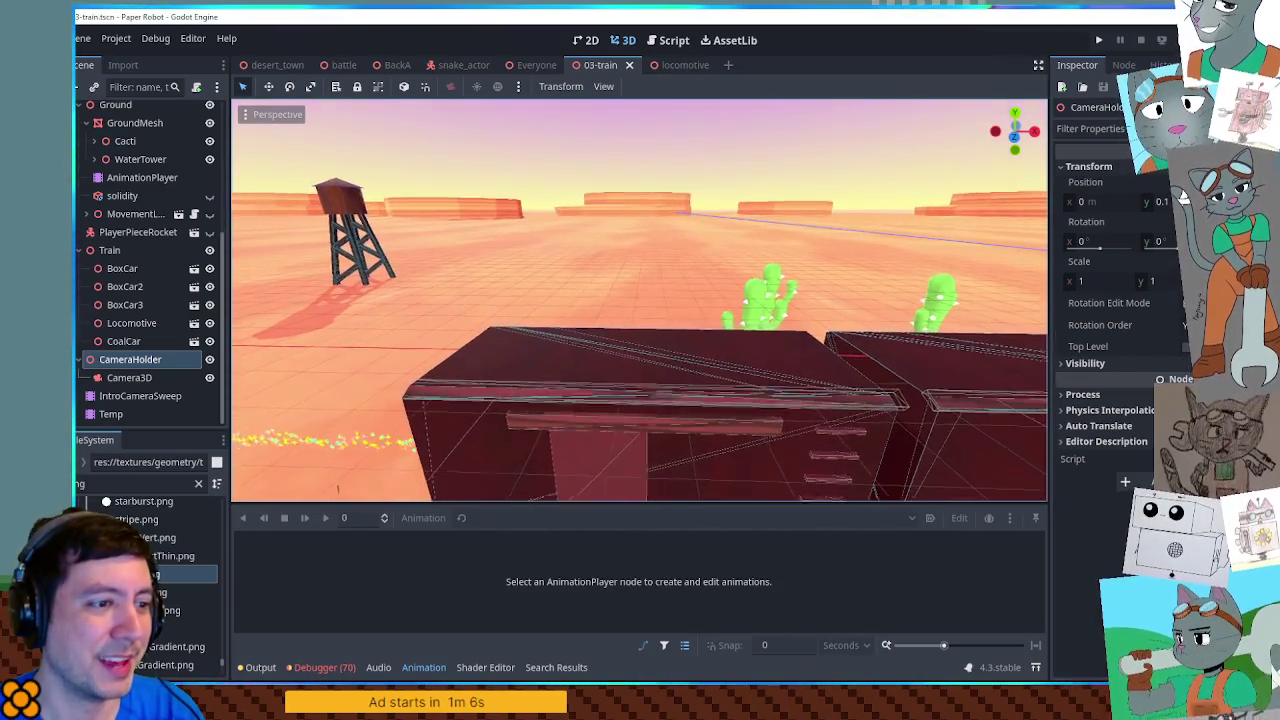
{"action": "left_click", "coordinate": [400, 674]}
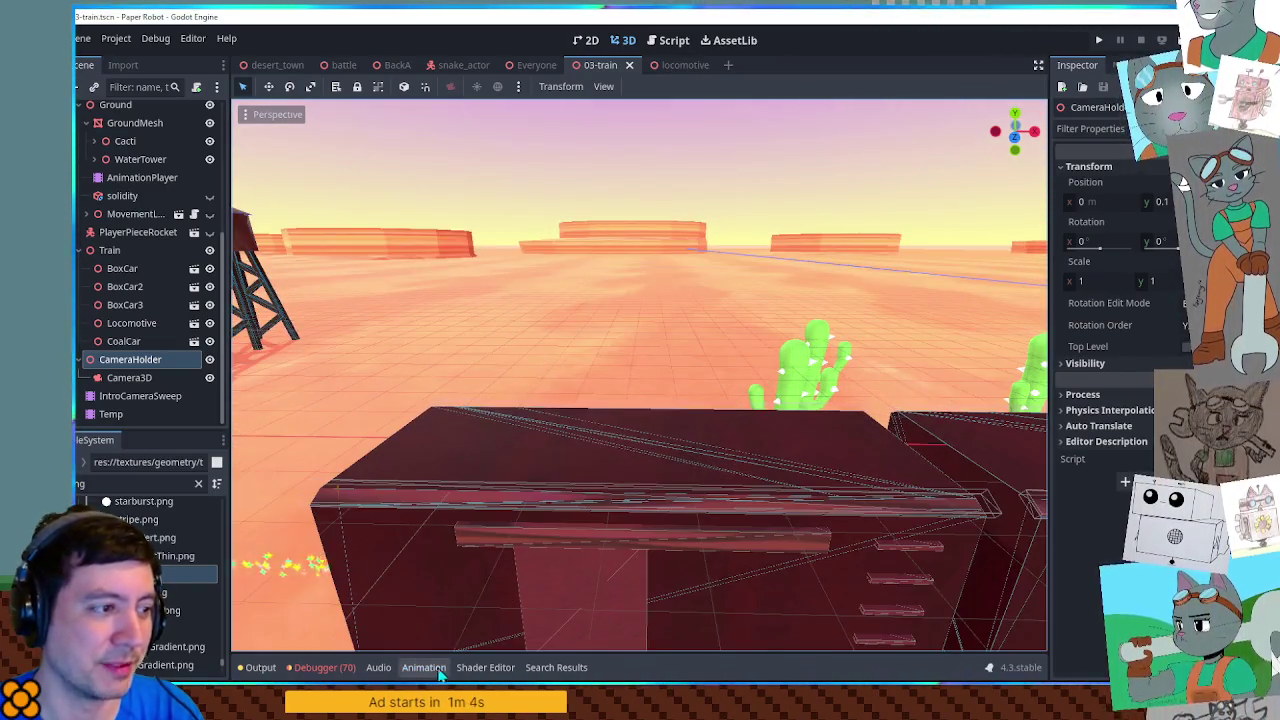
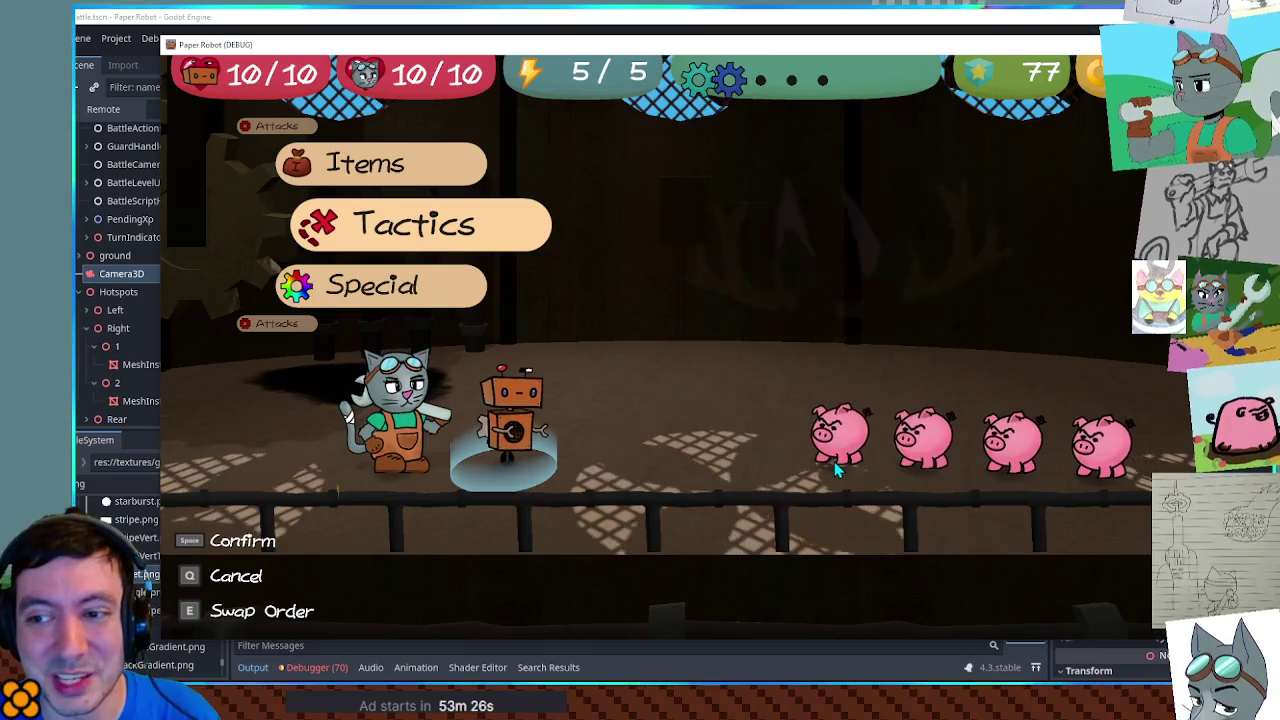
Step: Start a debug custom battle against a single Piggle on the 03-train battle set
{"action": "key", "text": "F1"}
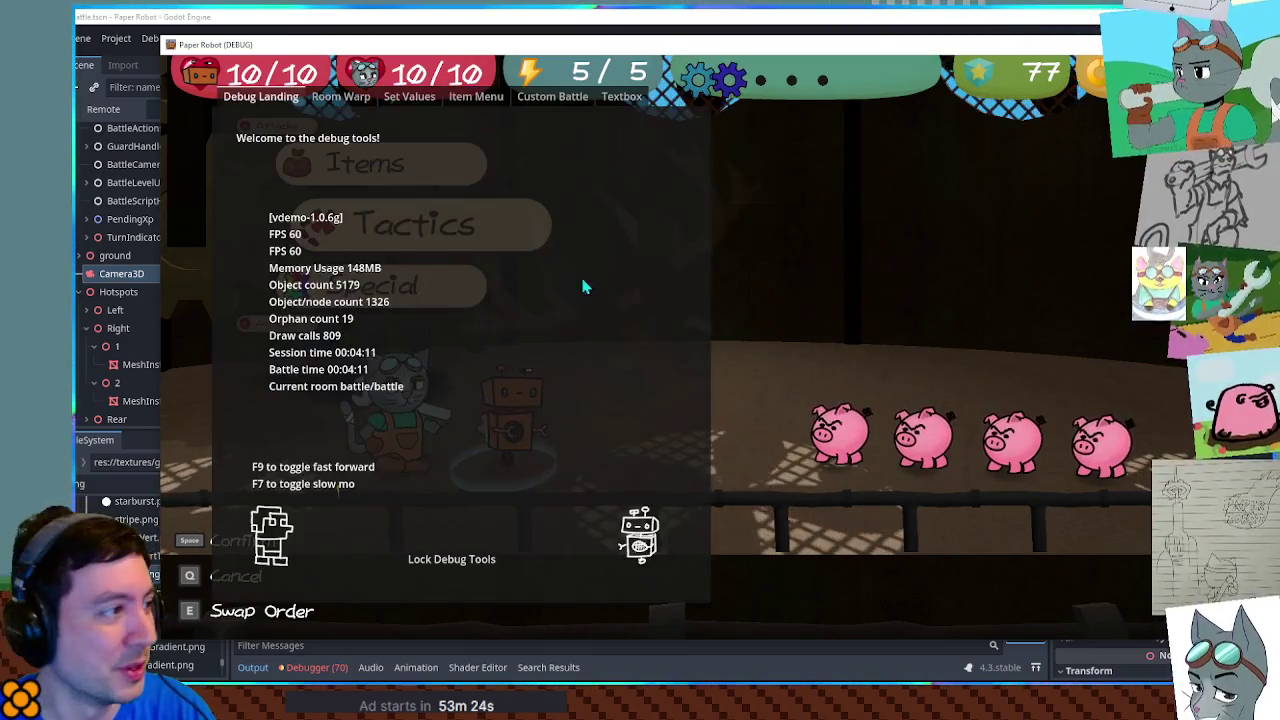
{"action": "left_click", "coordinate": [552, 96]}
{"action": "left_click", "coordinate": [330, 160]}
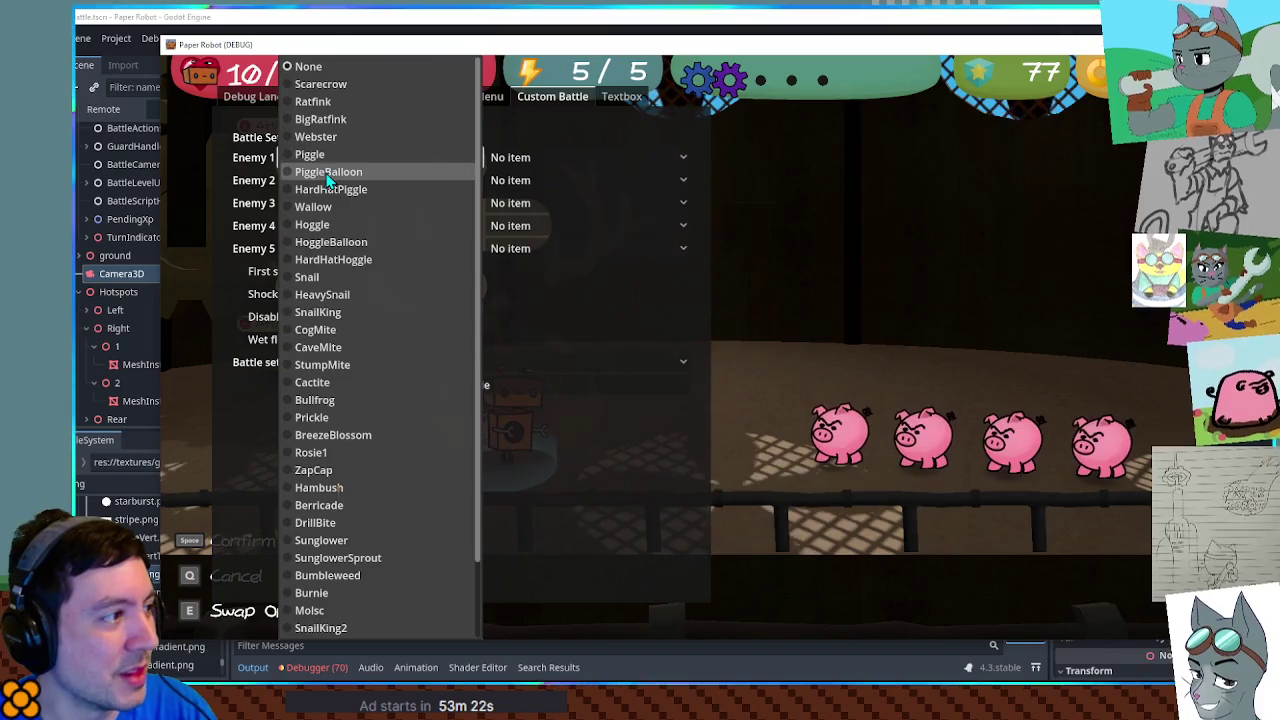
{"action": "left_click", "coordinate": [310, 154]}
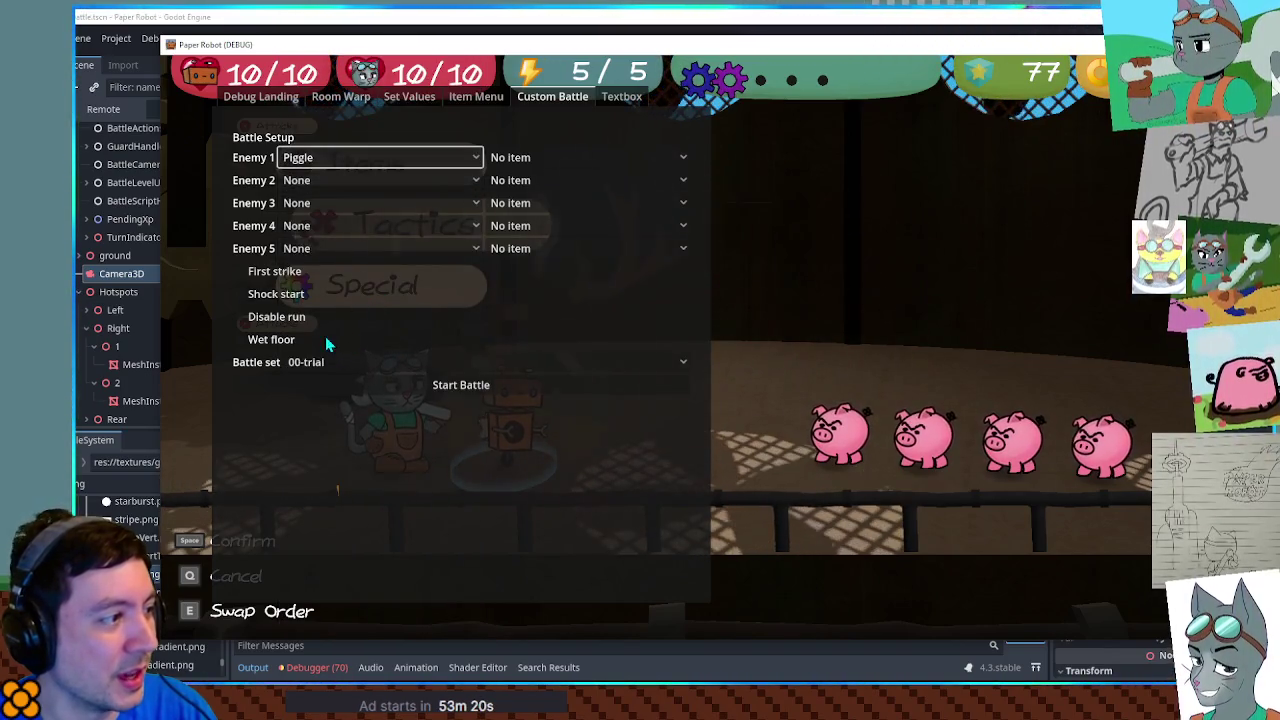
{"action": "left_click", "coordinate": [325, 362]}
{"action": "left_click", "coordinate": [380, 628]}
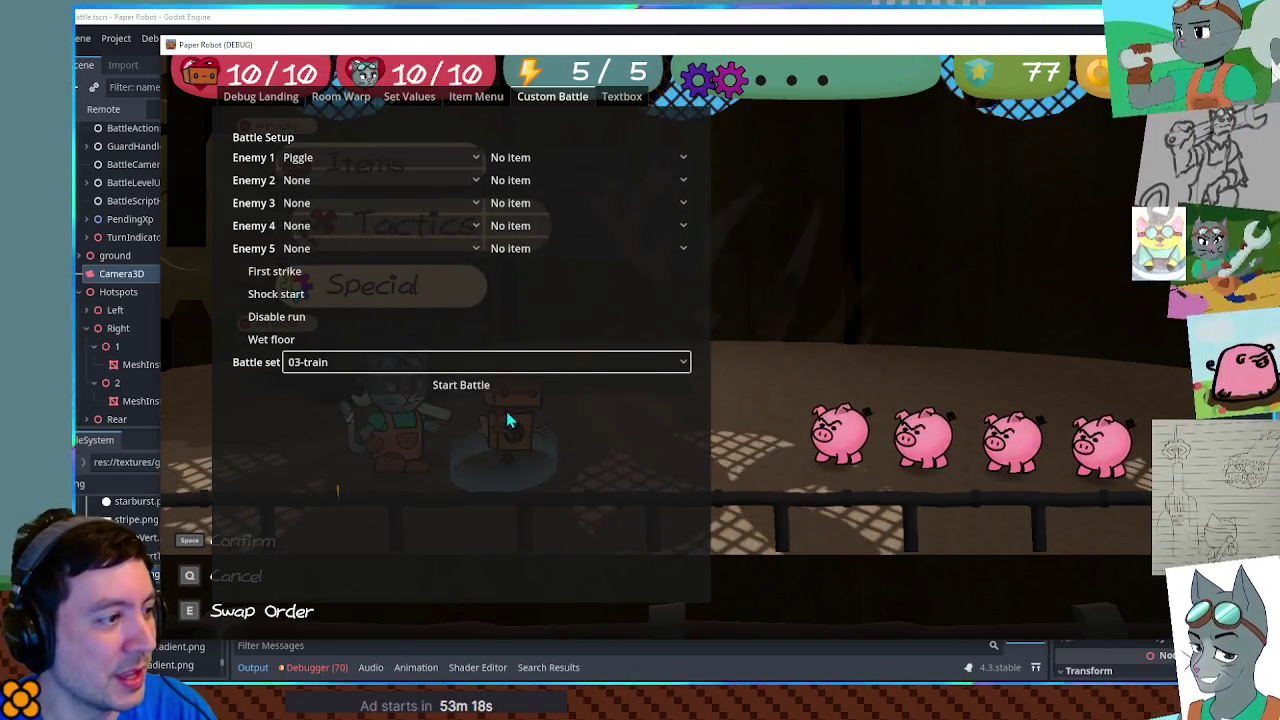
{"action": "left_click", "coordinate": [500, 387]}
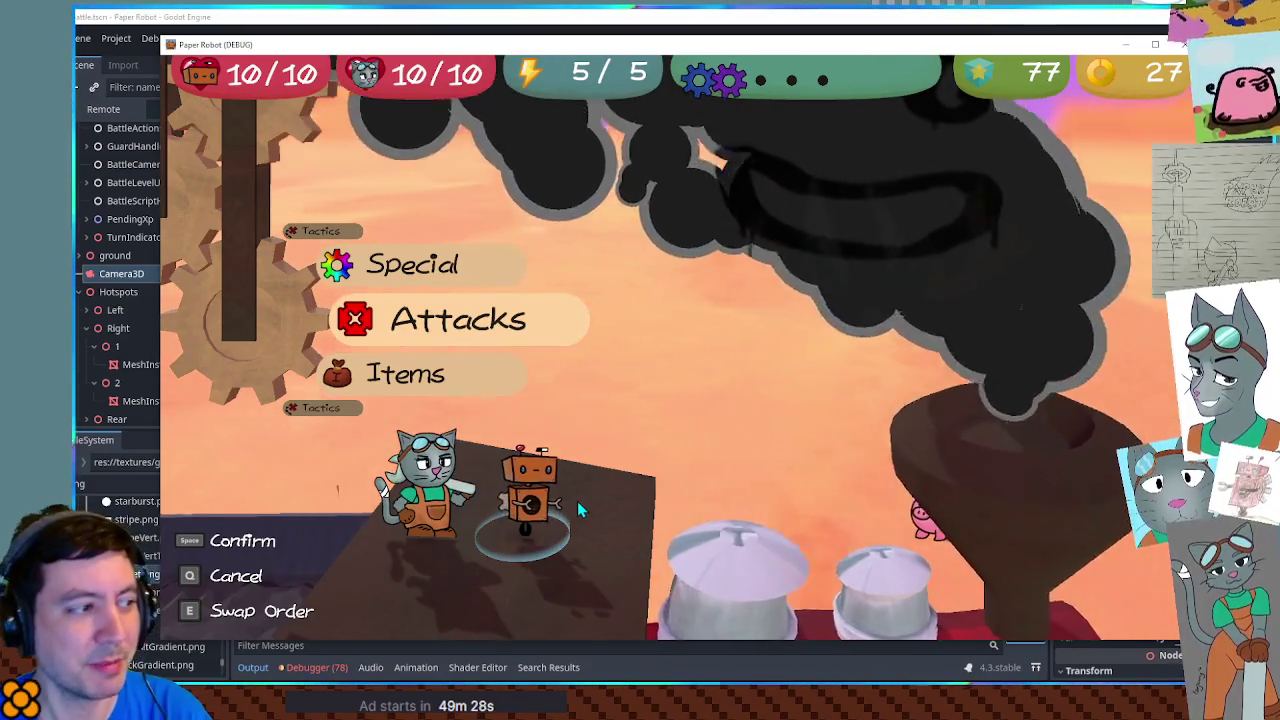
Step: Attack Piggle with Gear Spin, then reopen the debug overlay's battle set list
{"action": "key", "text": "space"}
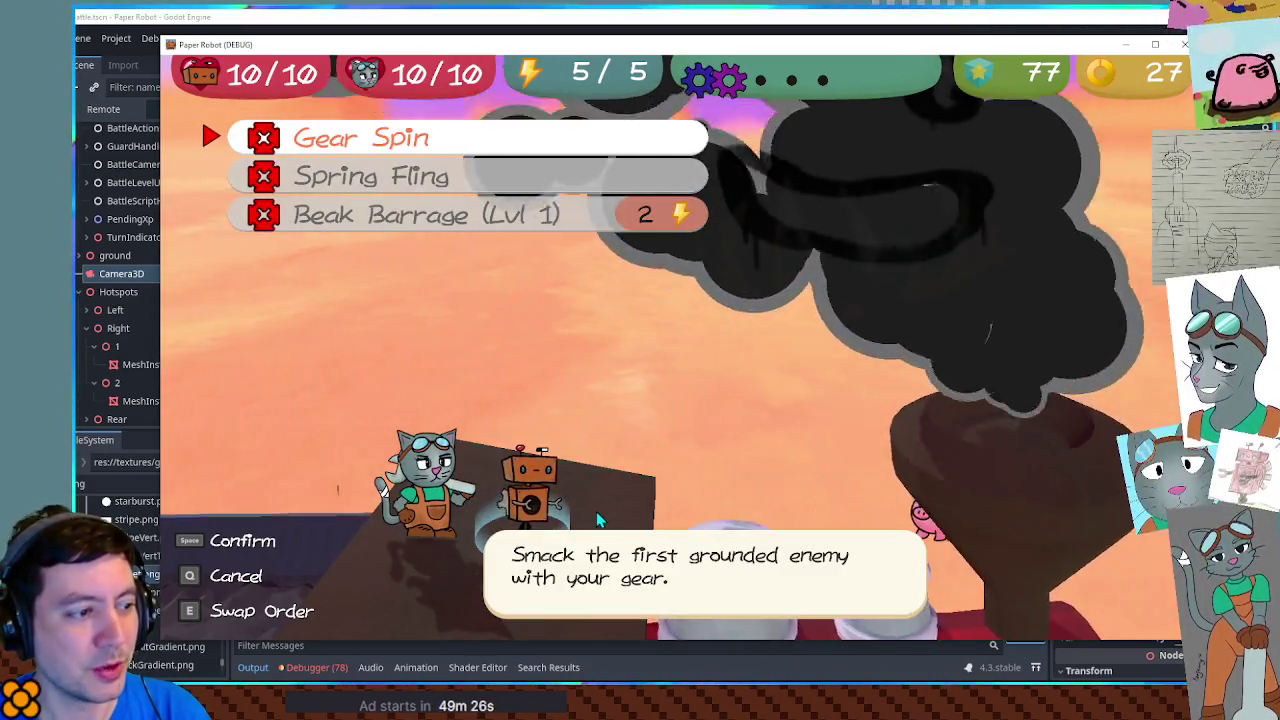
{"action": "key", "text": "space"}
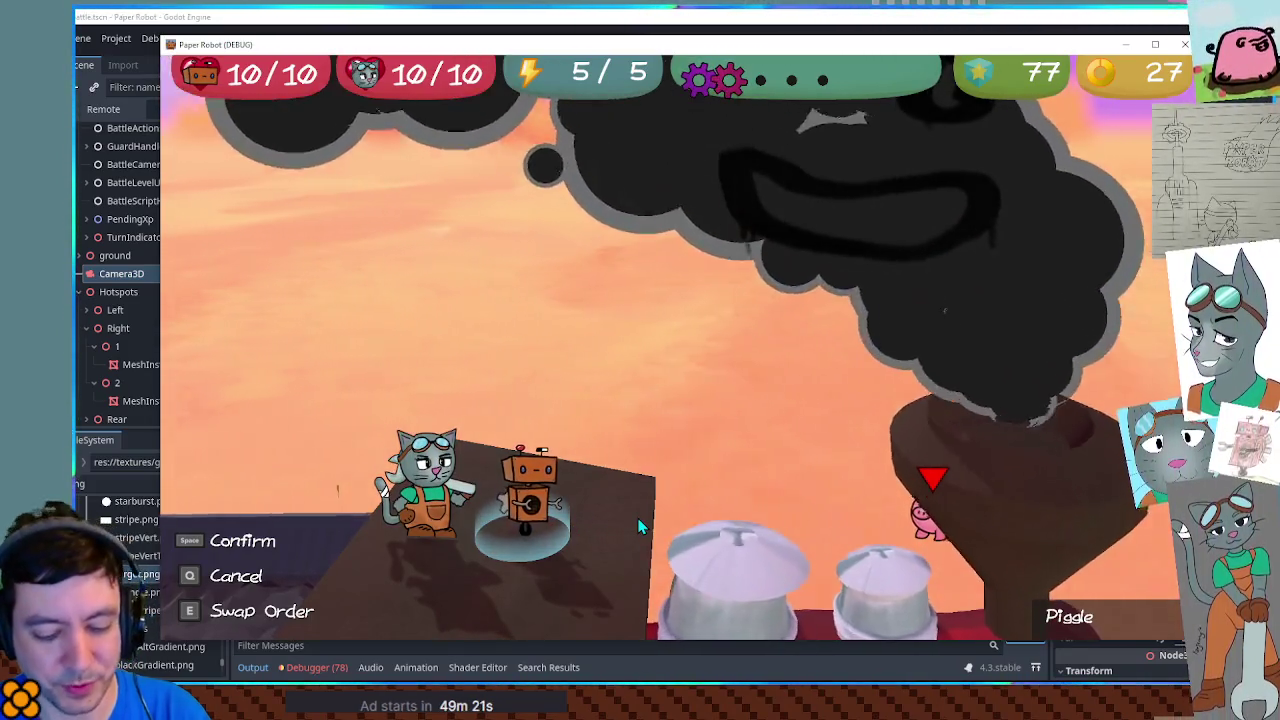
{"action": "key", "text": "space"}
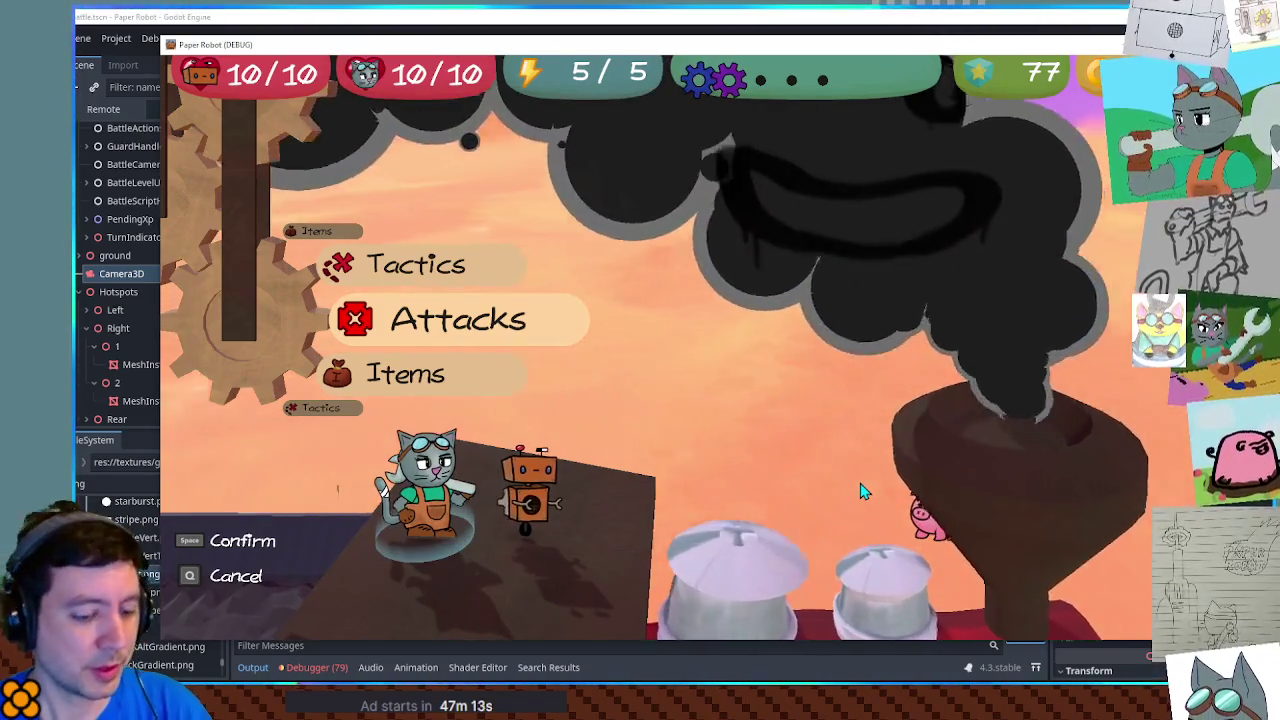
{"action": "key", "text": "grave"}
{"action": "left_click", "coordinate": [433, 362]}
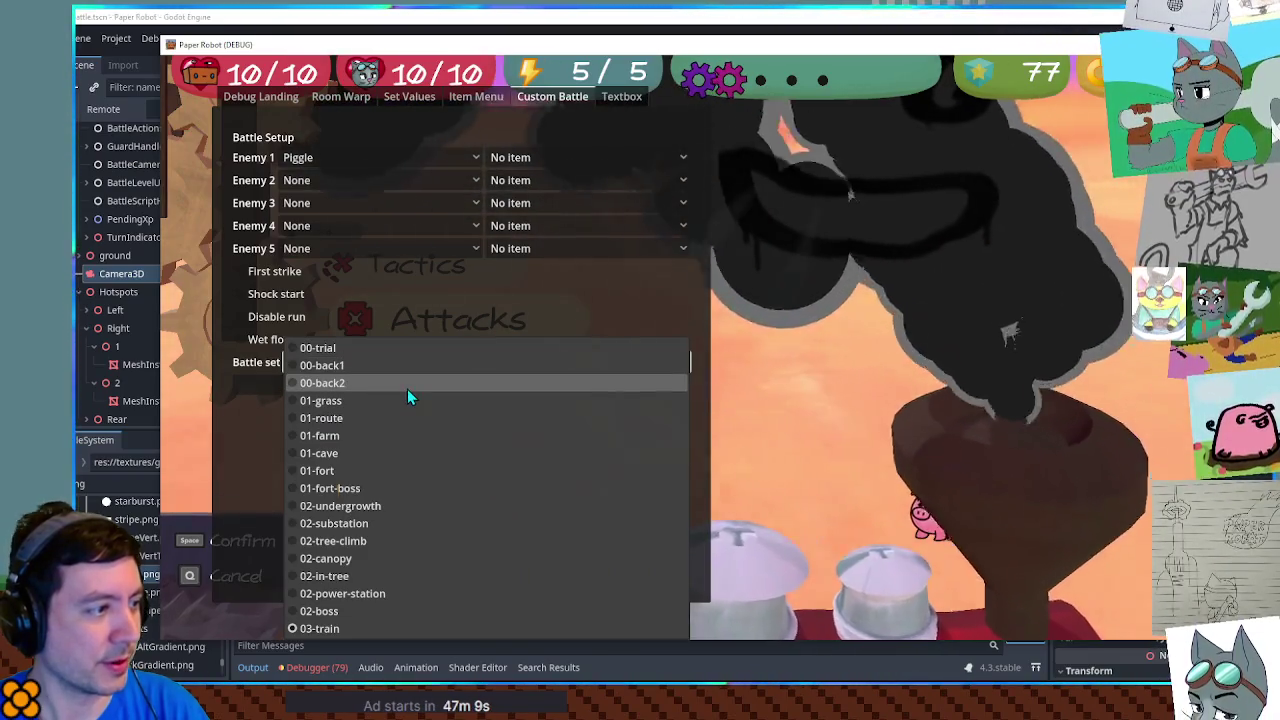
Step: Restart the Piggle battle on the 01-grass set and swap Kat out for Molemaw
{"action": "left_click", "coordinate": [405, 399]}
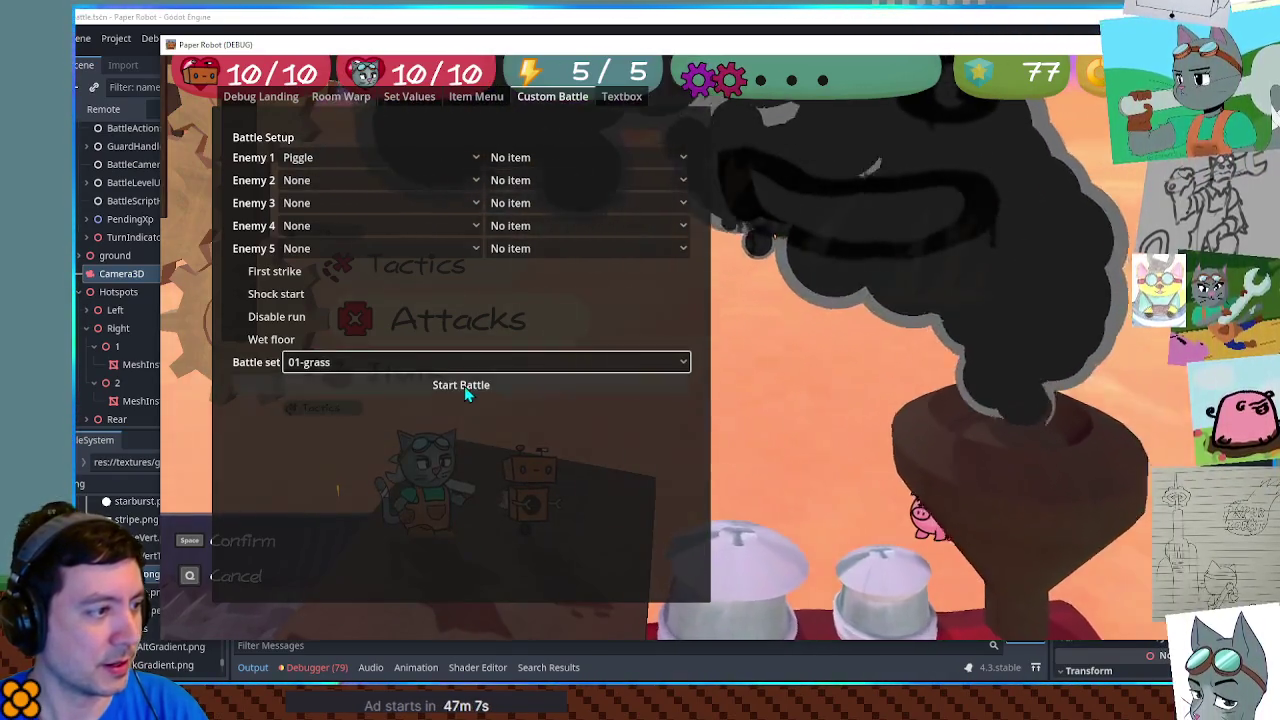
{"action": "left_click", "coordinate": [464, 386]}
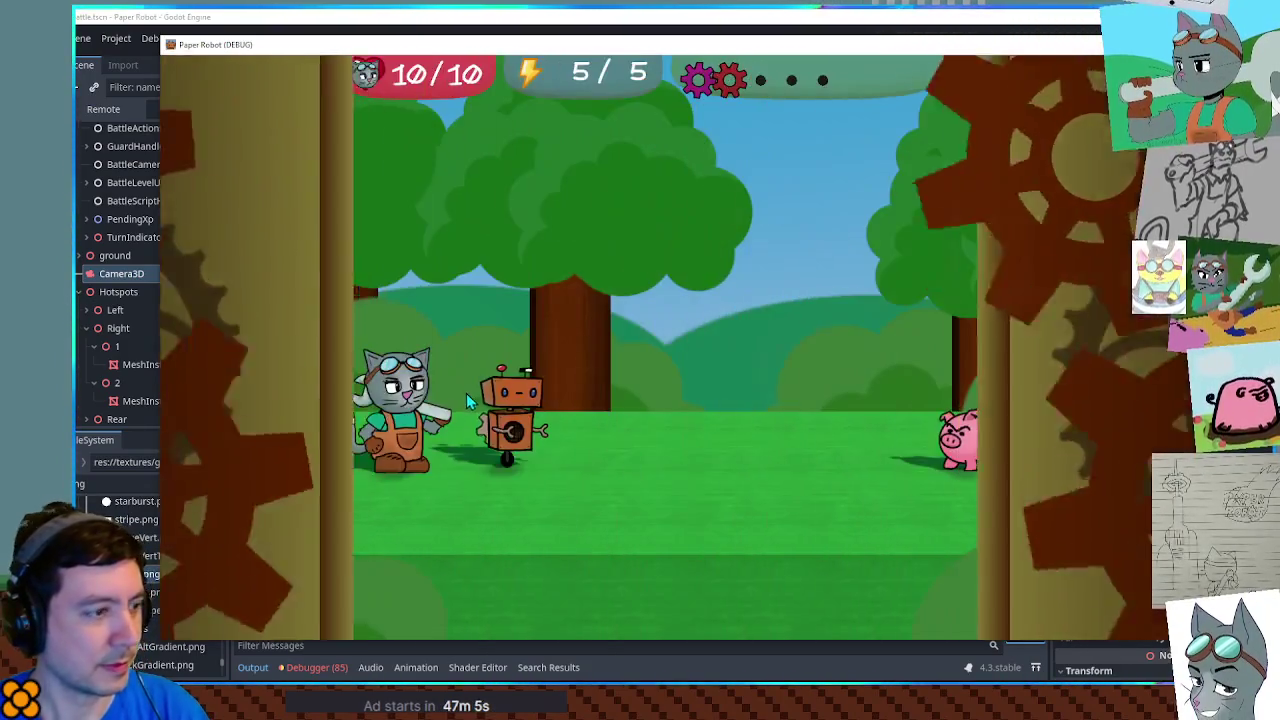
{"action": "key", "text": "Up"}
{"action": "key", "text": "Up"}
{"action": "key", "text": "space"}
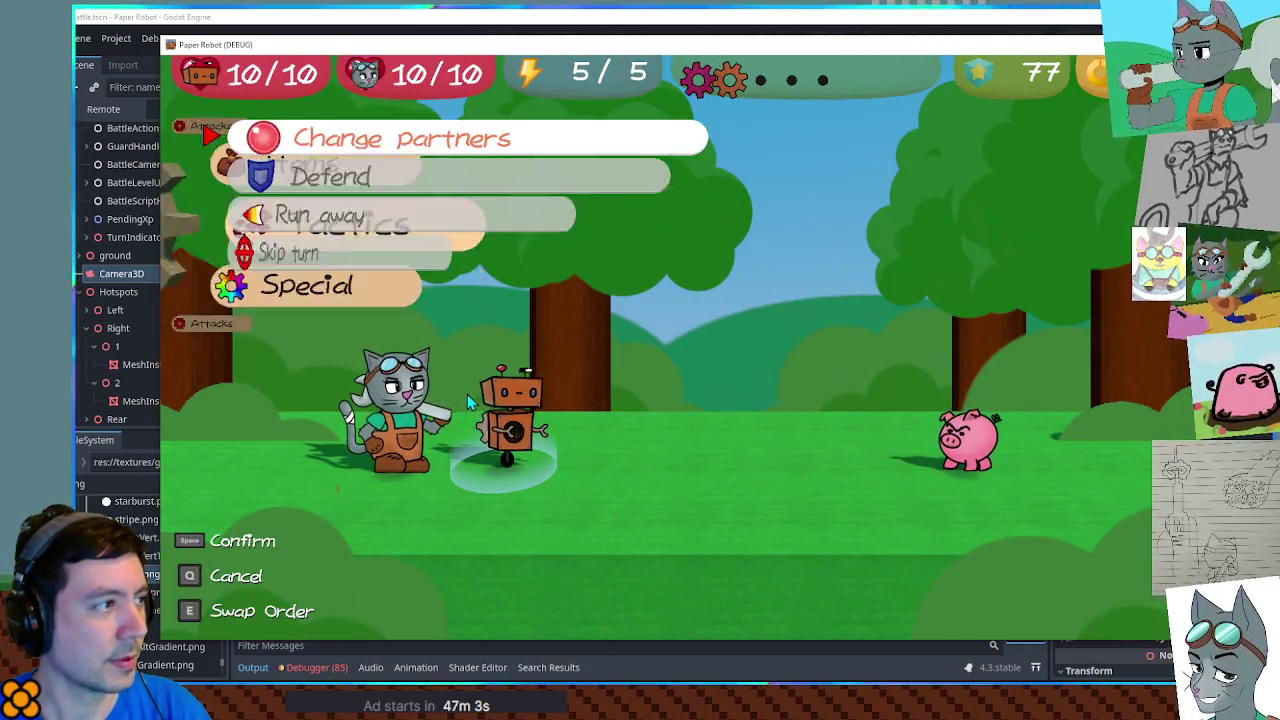
{"action": "key", "text": "space"}
{"action": "key", "text": "Up"}
{"action": "key", "text": "space"}
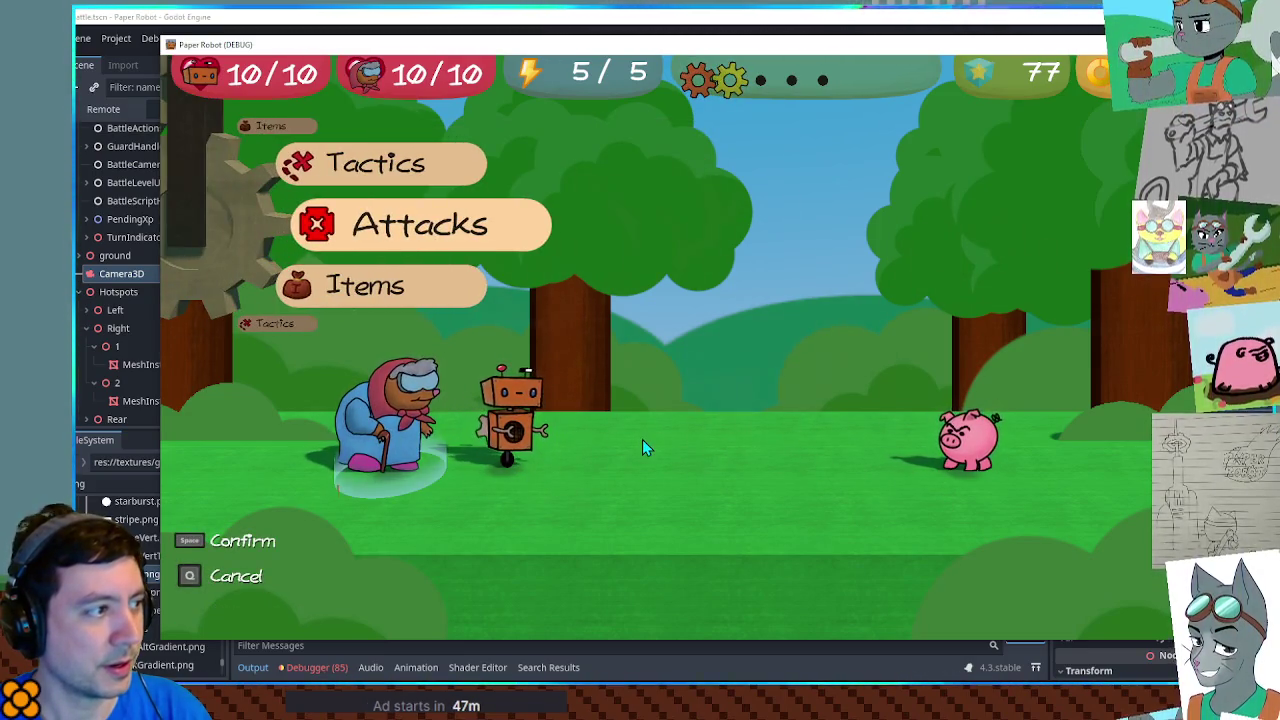
Step: Have Molemaw throw Firecrackers at Piggle, hitting the timed prompts and defending the counterattack
{"action": "key", "text": "space"}
{"action": "key", "text": "Down"}
{"action": "key", "text": "space"}
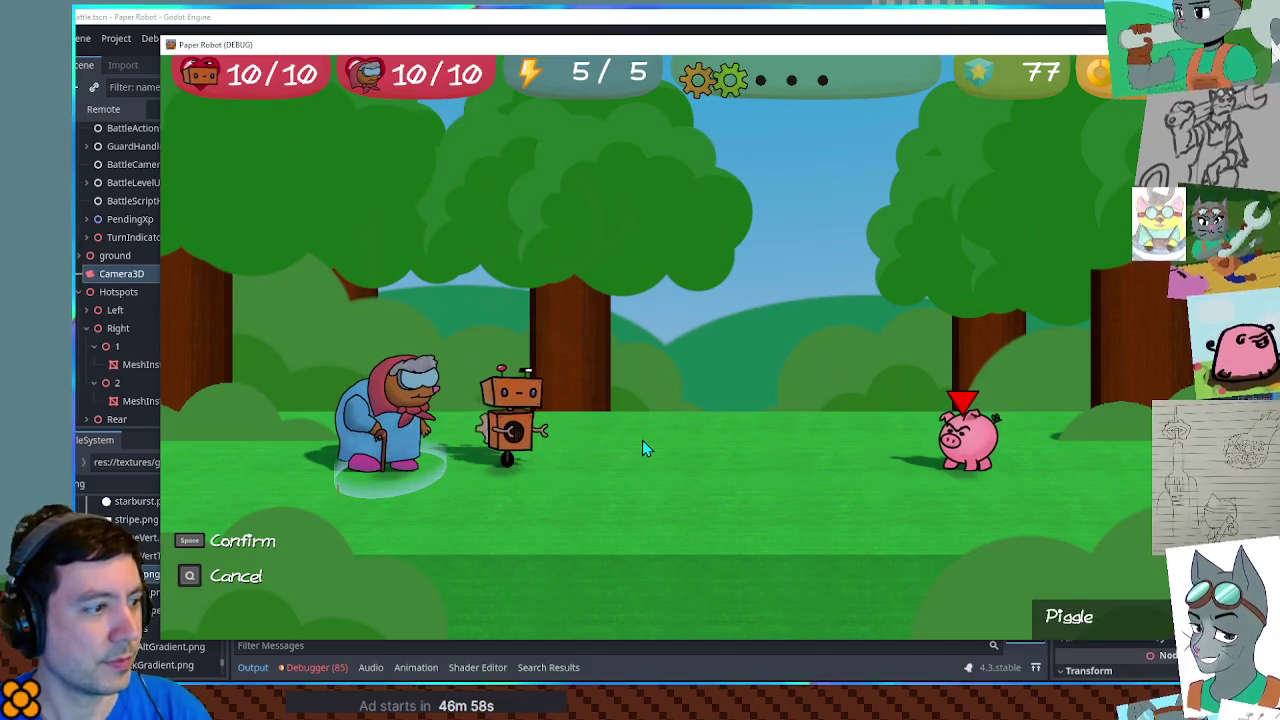
{"action": "key", "text": "space"}
{"action": "key", "text": "space"}
{"action": "key", "text": "e"}
{"action": "key", "text": "space"}
{"action": "key", "text": "space"}
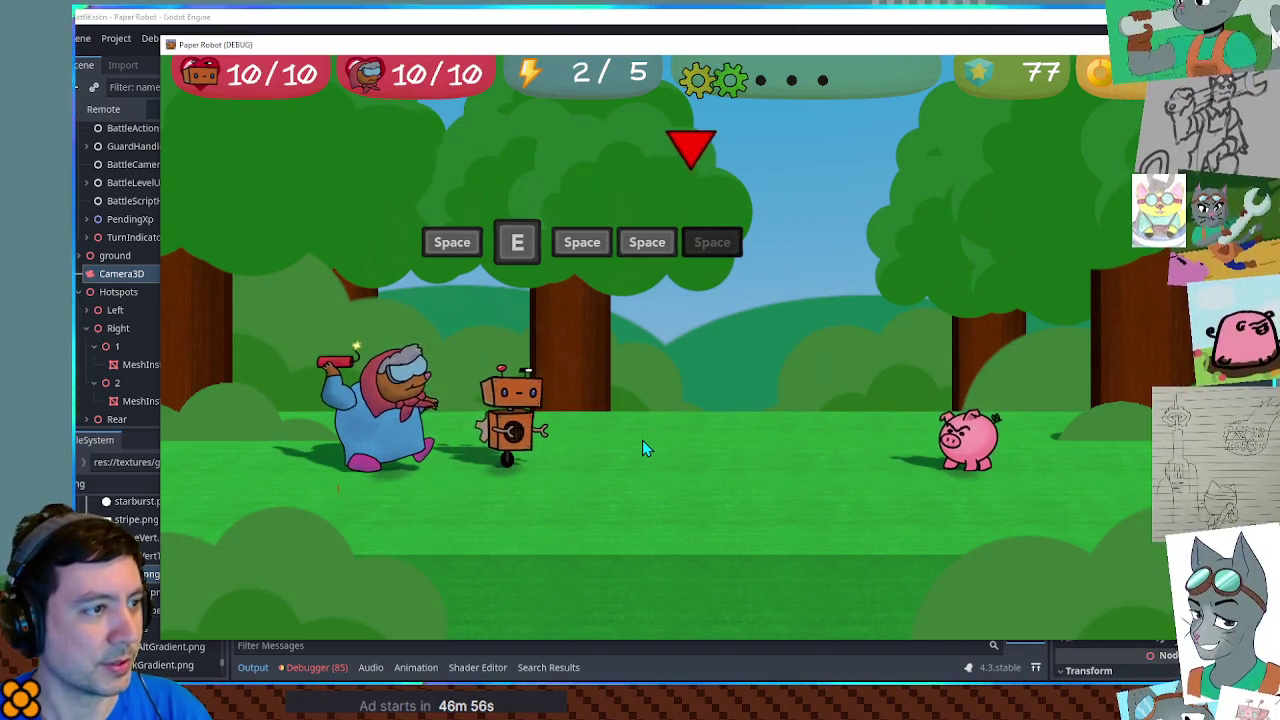
{"action": "key", "text": "space"}
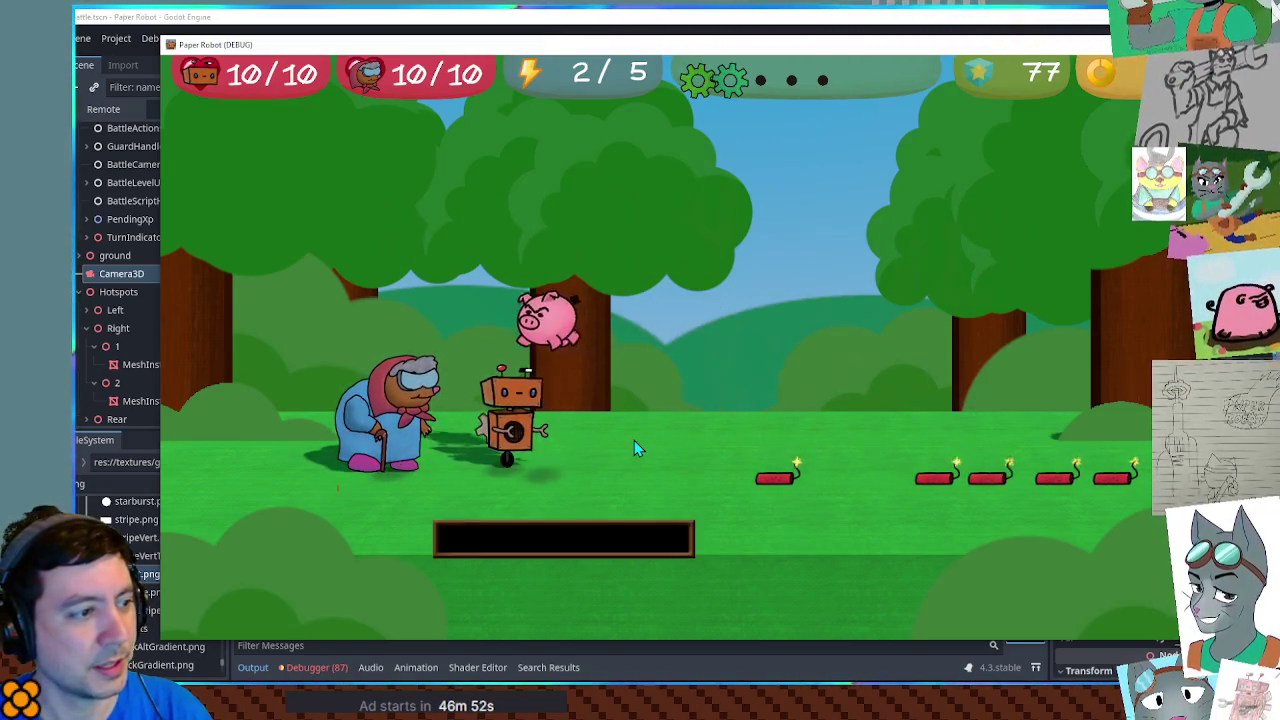
{"action": "key", "text": "space"}
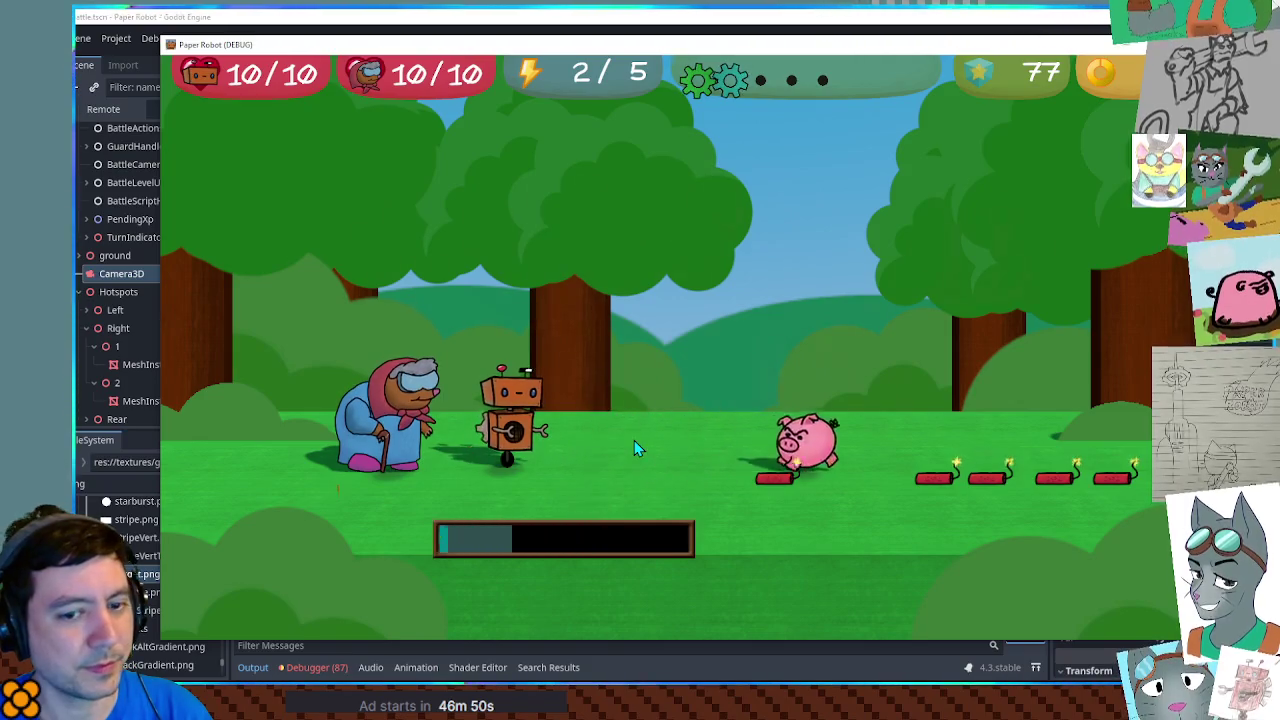
Step: Swap turn order, detonate the dynamite on Piggle with Molemaw's Detonator, then stop the game
{"action": "key", "text": "e"}
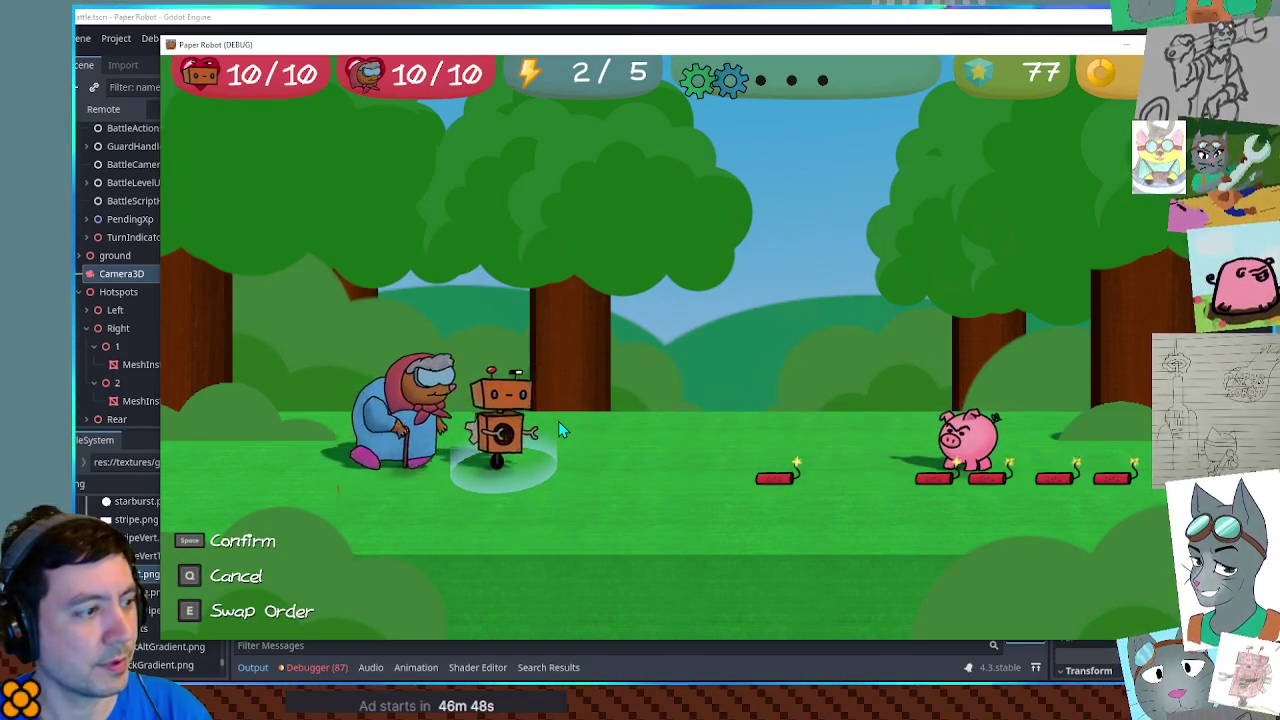
{"action": "key", "text": "space"}
{"action": "key", "text": "Down"}
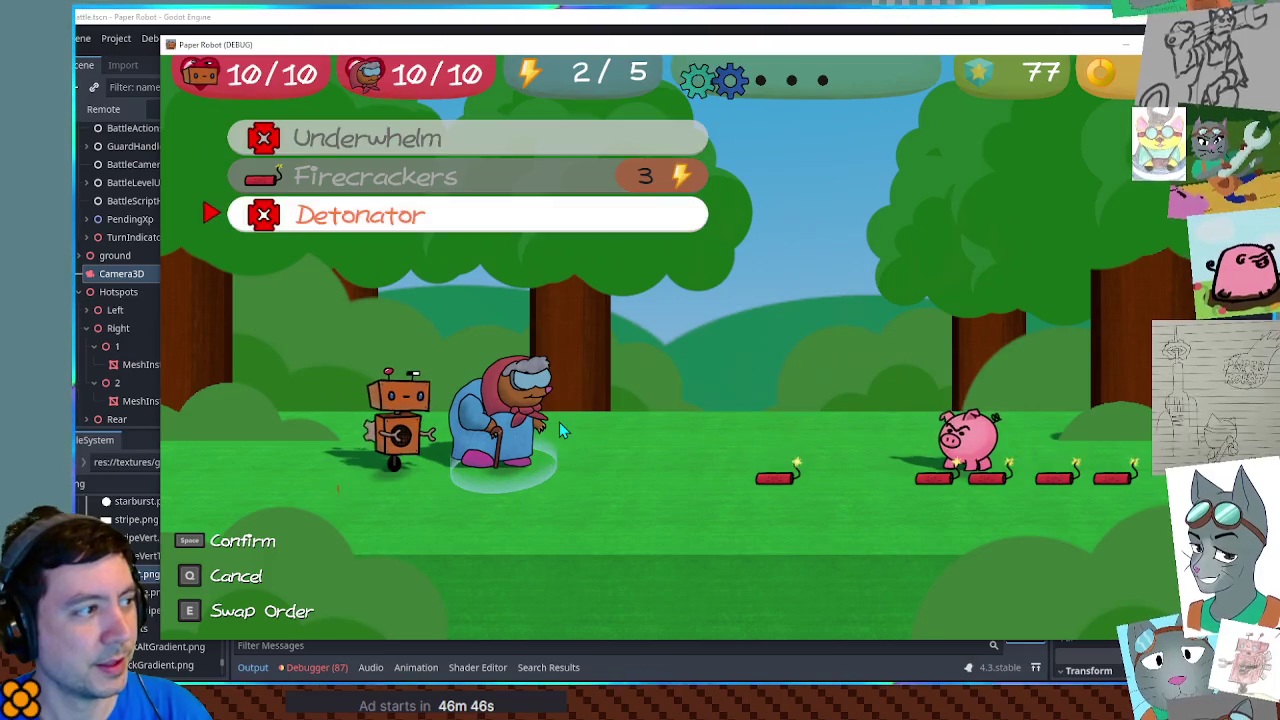
{"action": "key", "text": "space"}
{"action": "key", "text": "space"}
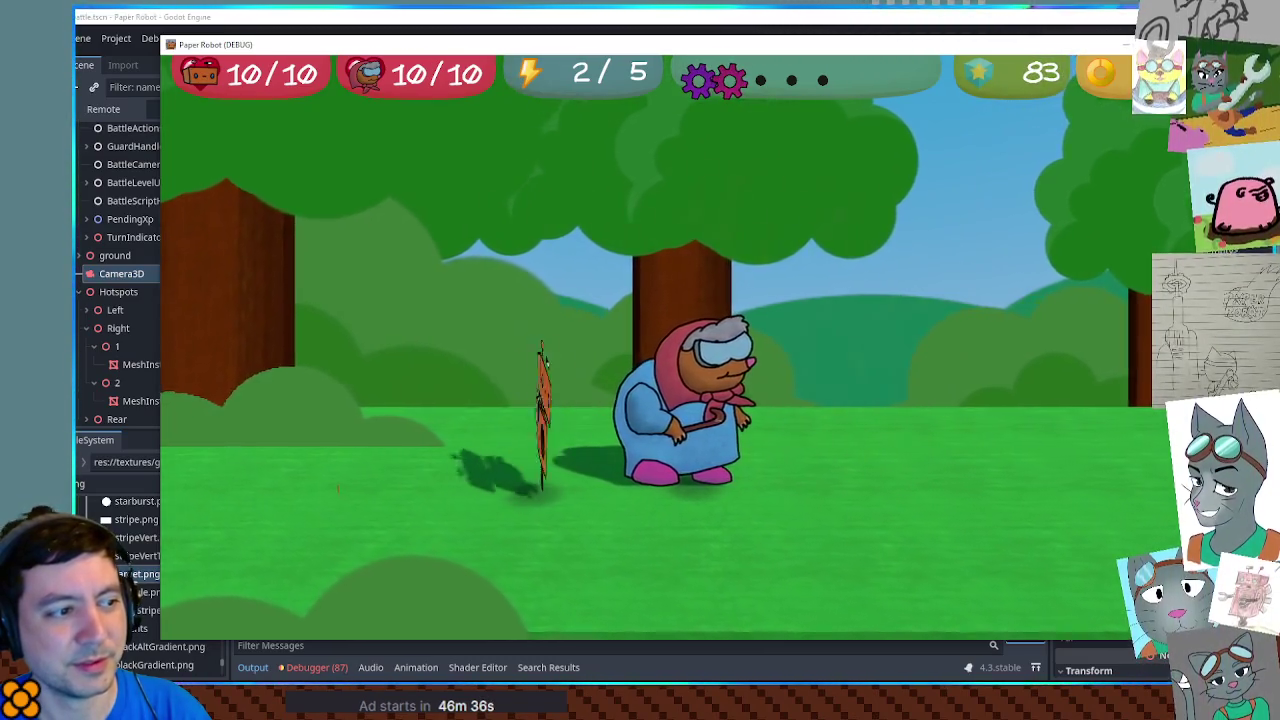
{"action": "key", "text": "F8"}
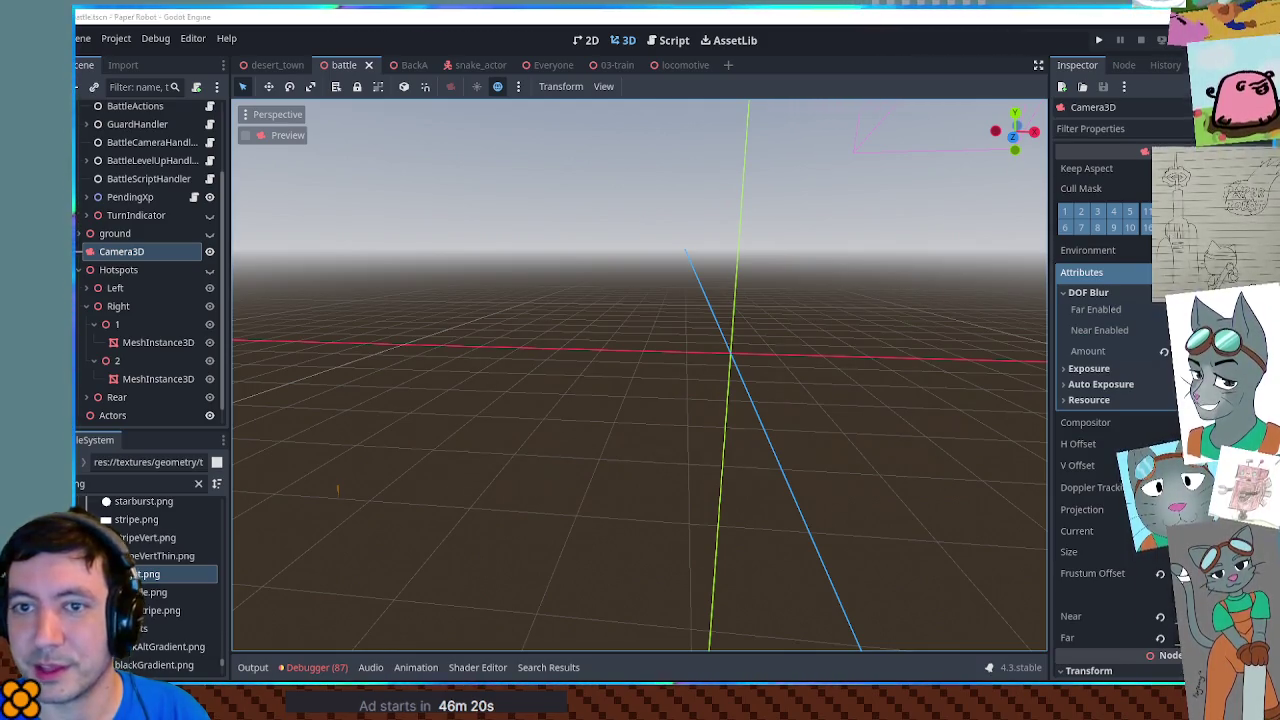
Step: Switch to the Photos viewer and zoom into the everyone.png group artwork
{"action": "key", "text": "alt+Tab"}
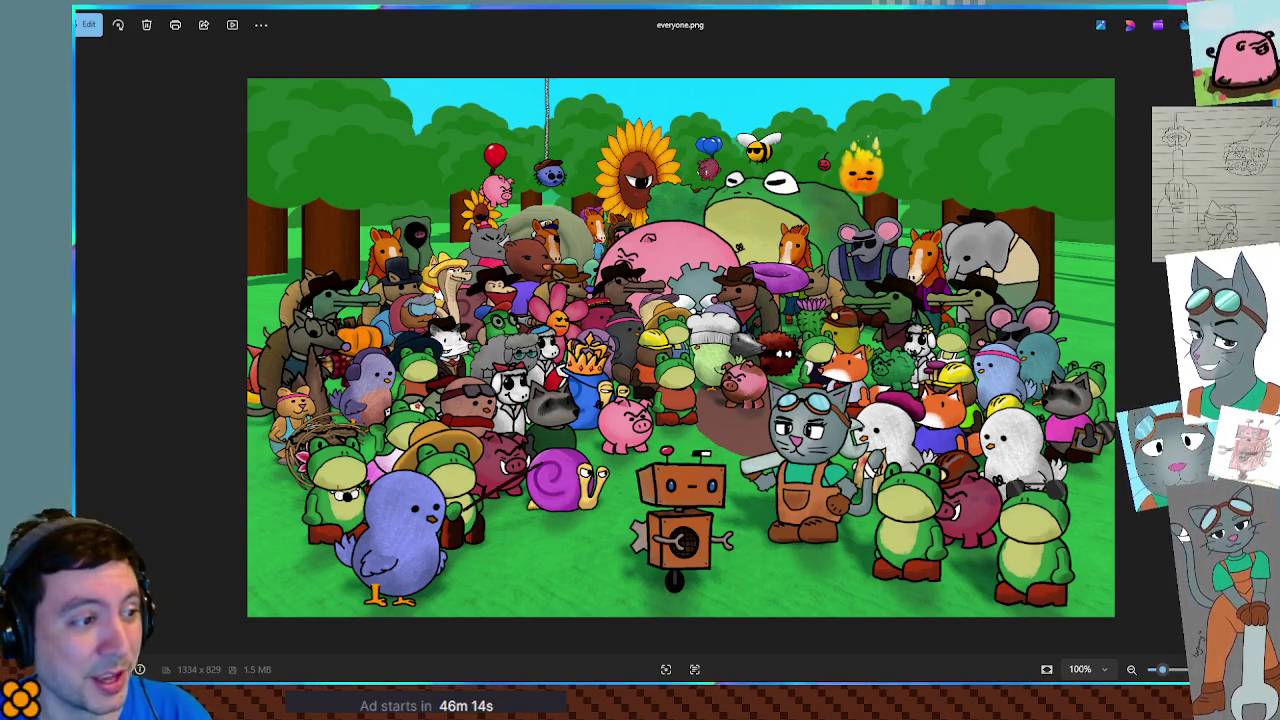
{"action": "scroll", "coordinate": [888, 302], "scroll_direction": "up", "scroll_amount": 3}
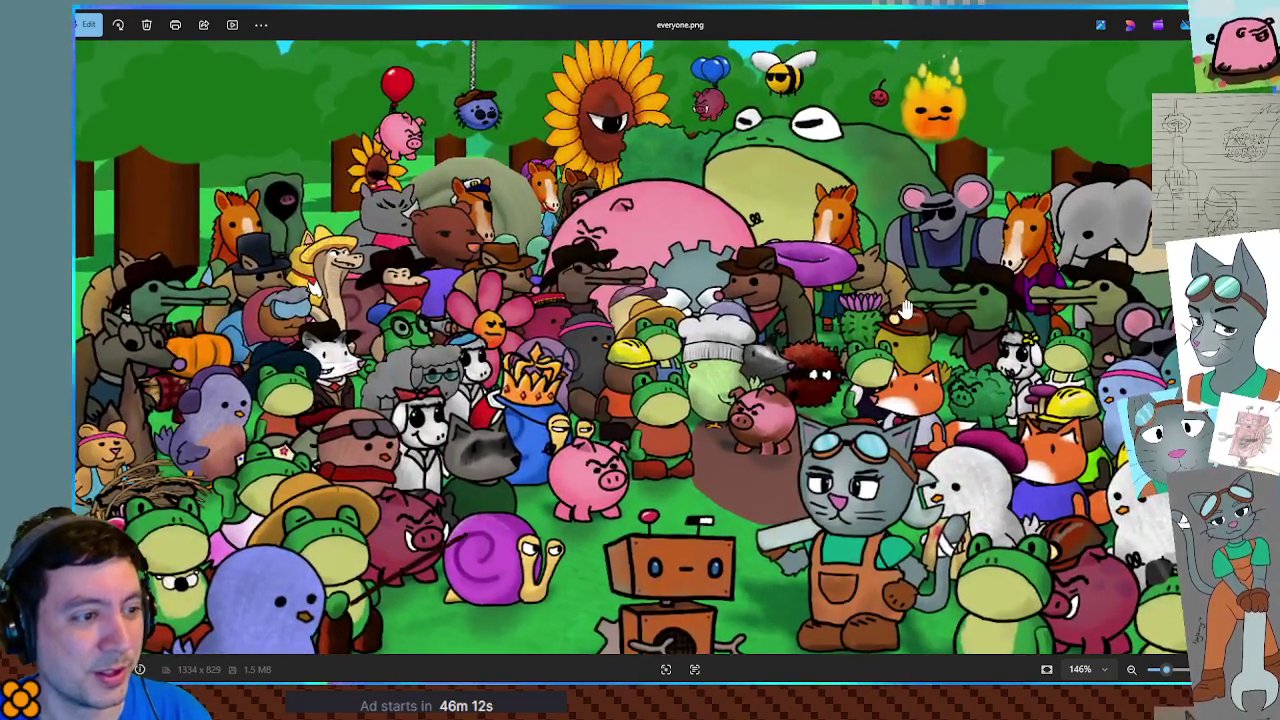